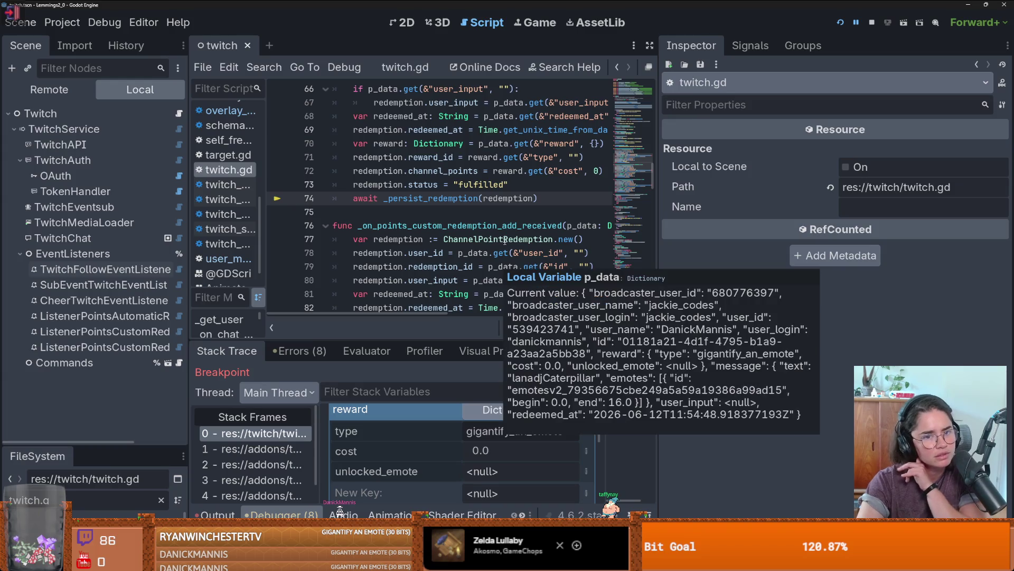
Open the paused redemption object in the Inspector: Channel Points 0, Reward ID gigantify_an_emote, Status fulfilled
scroll(451, 431, "up", 1)
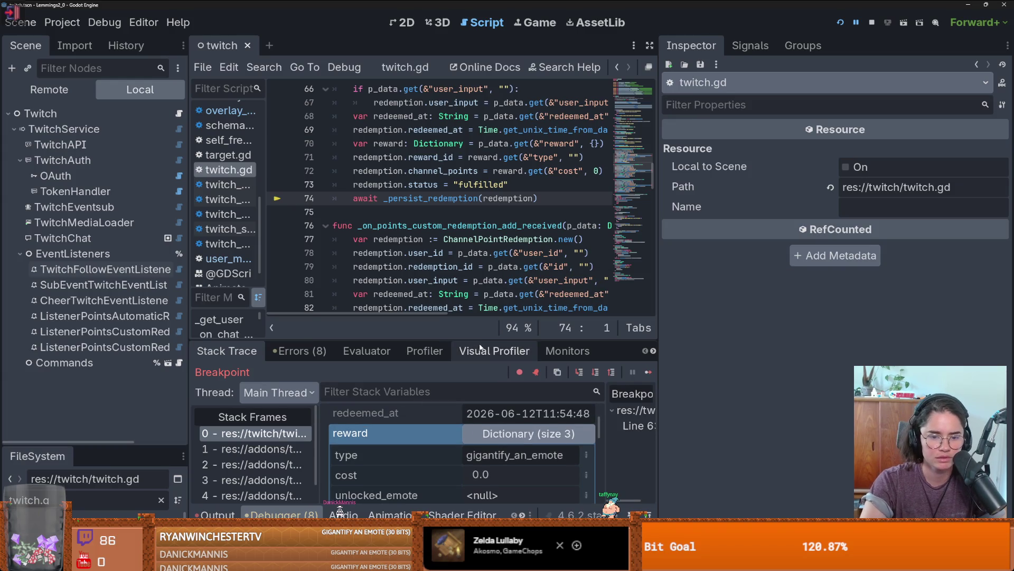
mouse_move(423, 340)
left_mouse_down()
mouse_move(454, 273)
mouse_move(515, 61)
left_mouse_up()
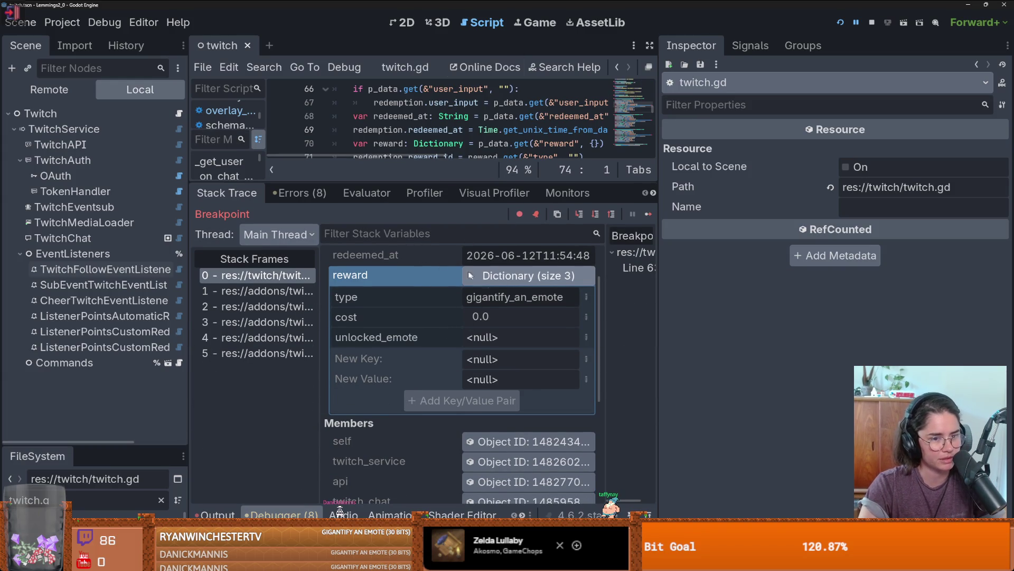
scroll(511, 335, "up", 2)
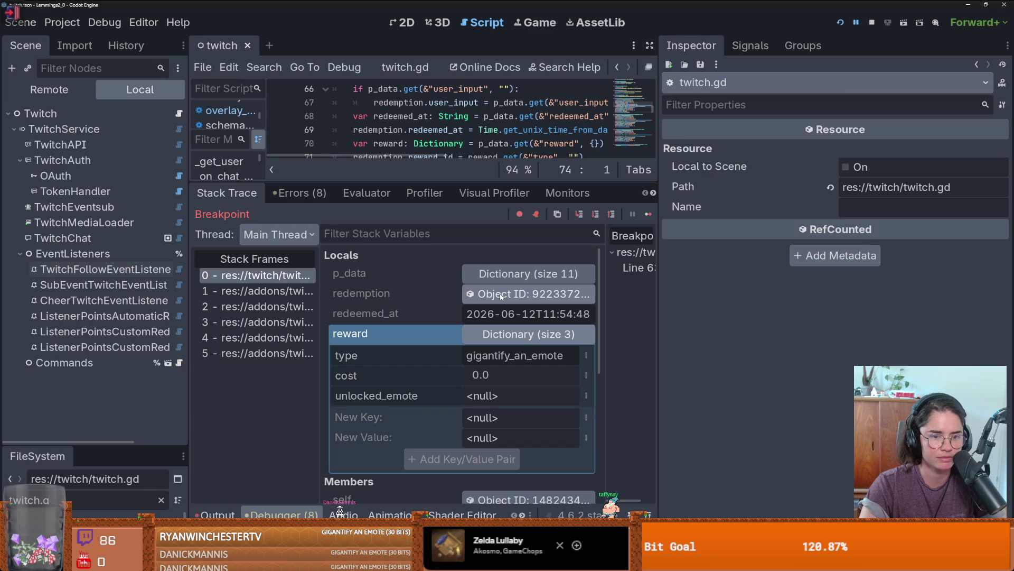
left_click(526, 294)
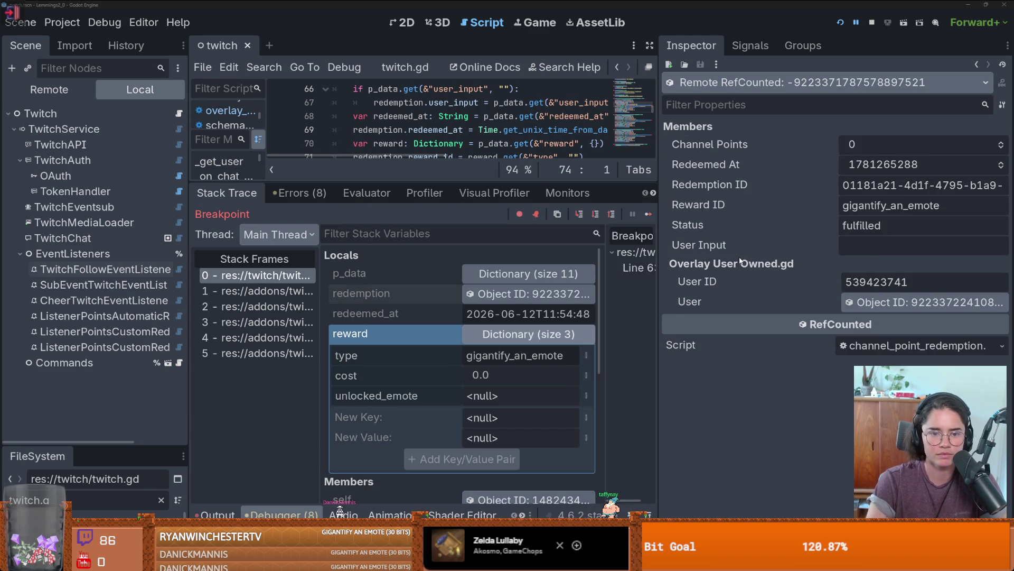
Snip the redemption object's member values with Snipping Tool, then enlarge the code view to lines 66–81
key("Print")
left_click(264, 54)
left_click_drag(647, 104, 1010, 330)
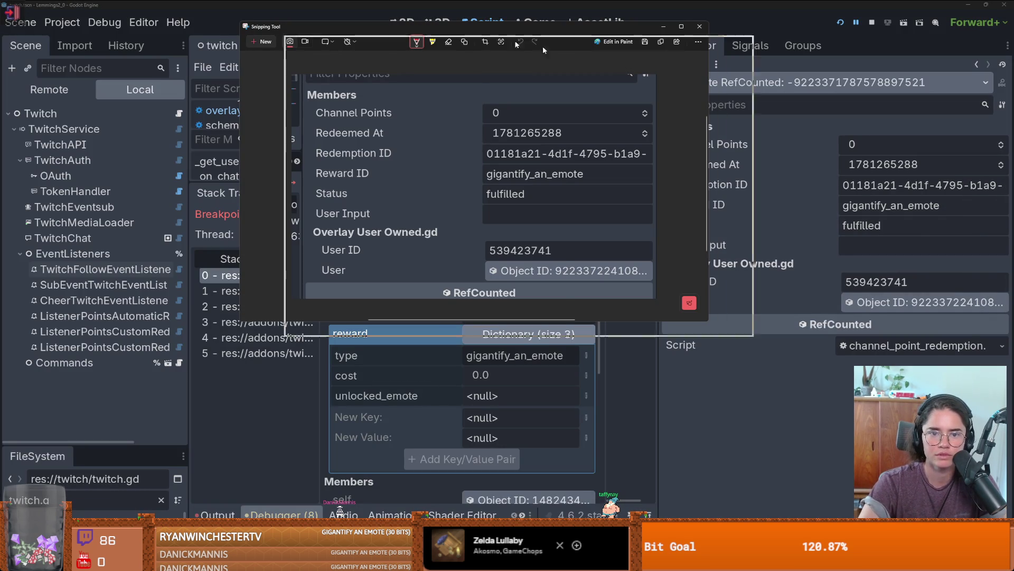
left_click(902, 246)
left_click_drag(542, 181, 552, 323)
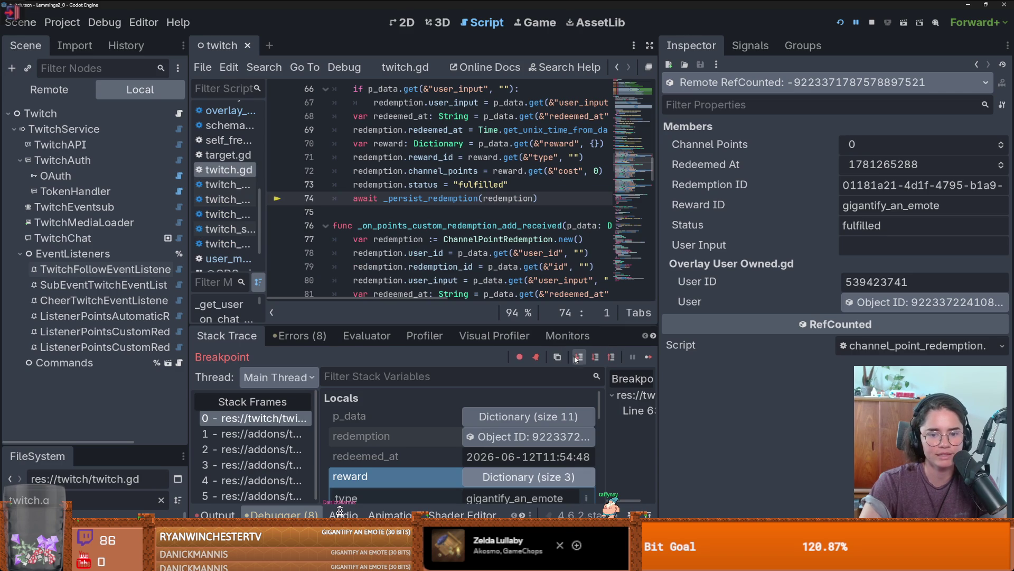
Jump to the _persist_redemption definition, return to line 74, and select an identifier on line 62
left_click(456, 200, "ctrl")
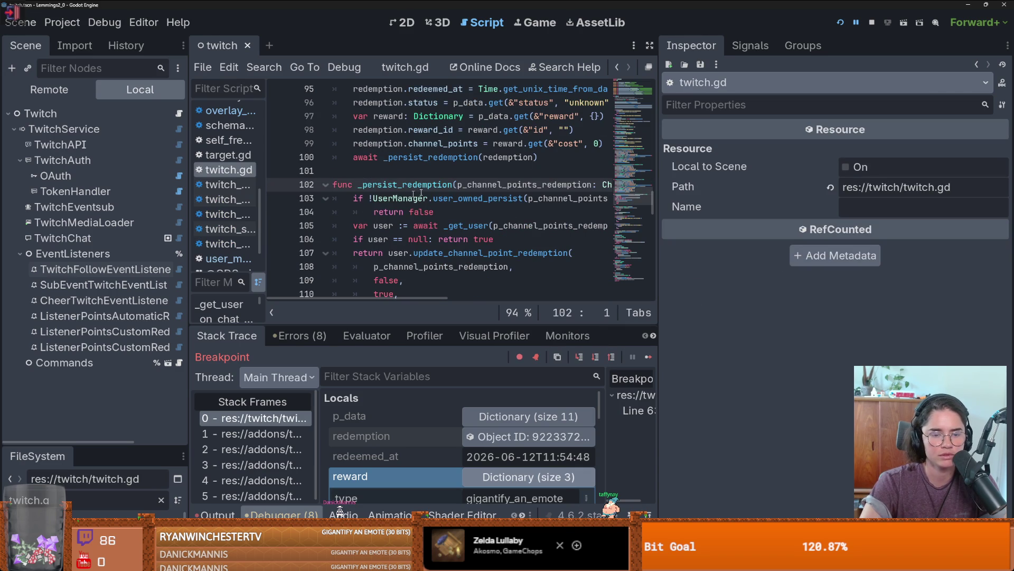
left_click(616, 67)
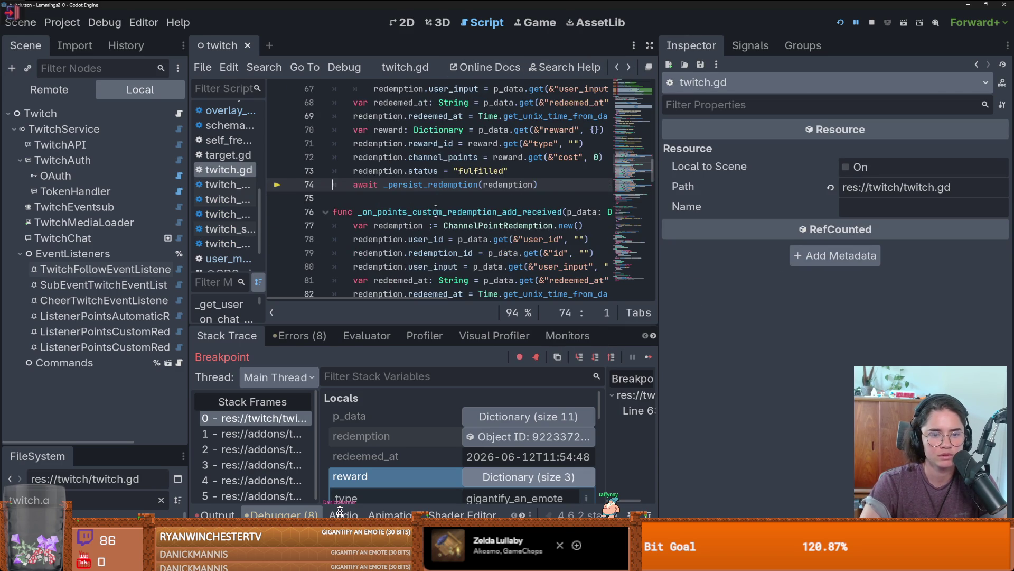
scroll(428, 216, "up", 5)
double_click(428, 224)
scroll(473, 241, "down", 4)
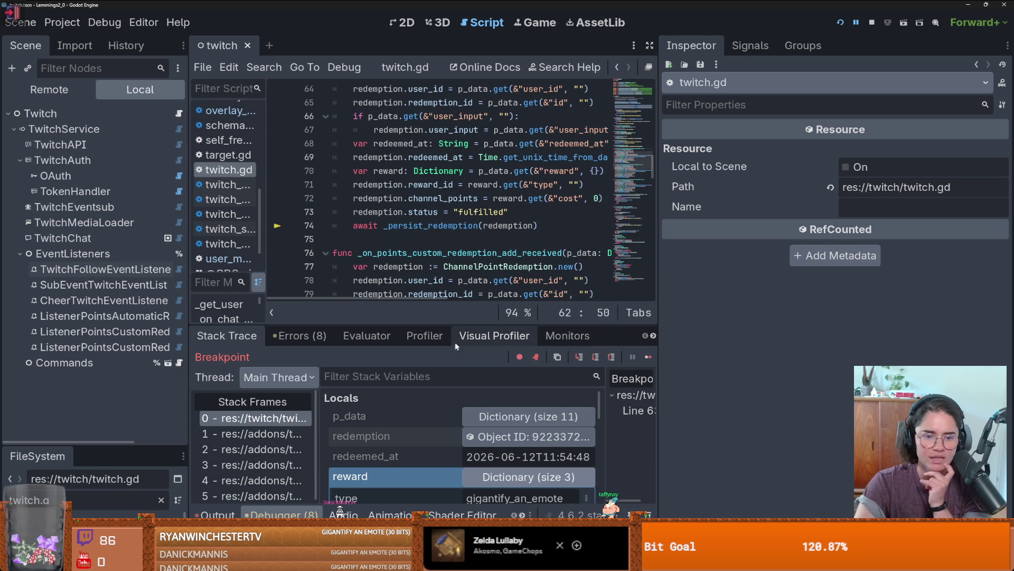
Enlarge the debugger to re-inspect the redemption object's reward dictionary, then restore the code height
left_click_drag(462, 323, 462, 180)
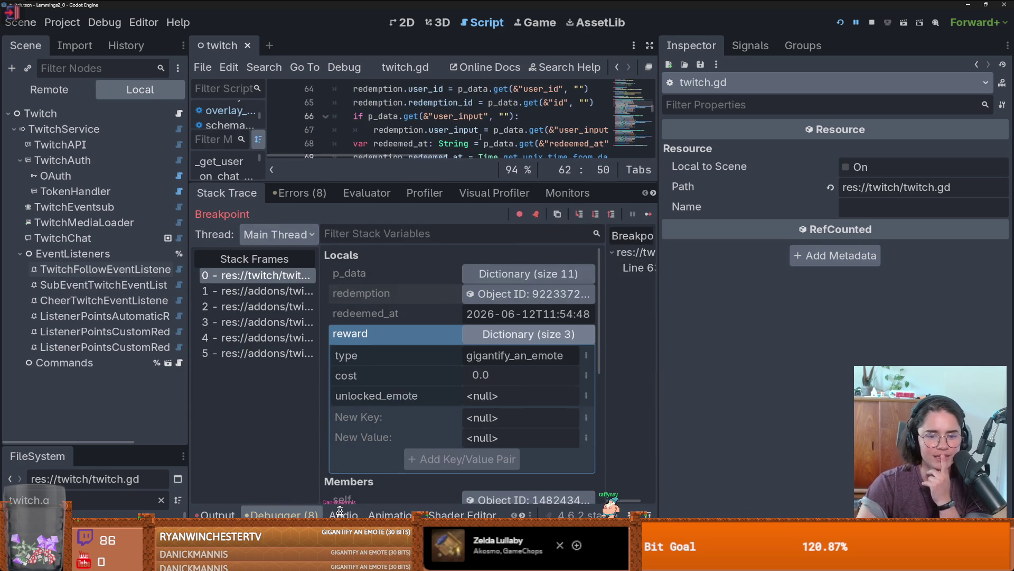
left_click(481, 294)
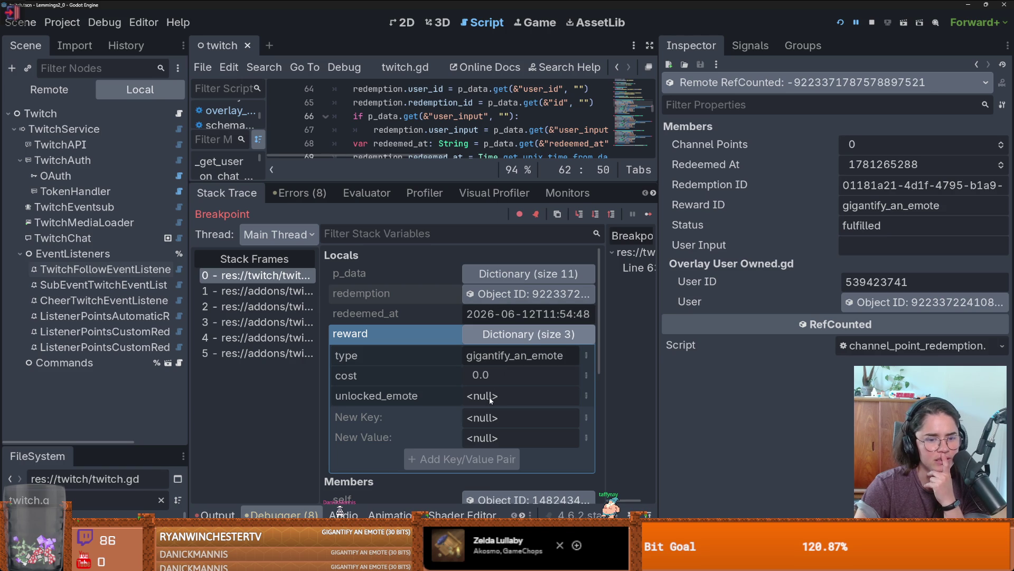
left_click_drag(465, 182, 487, 349)
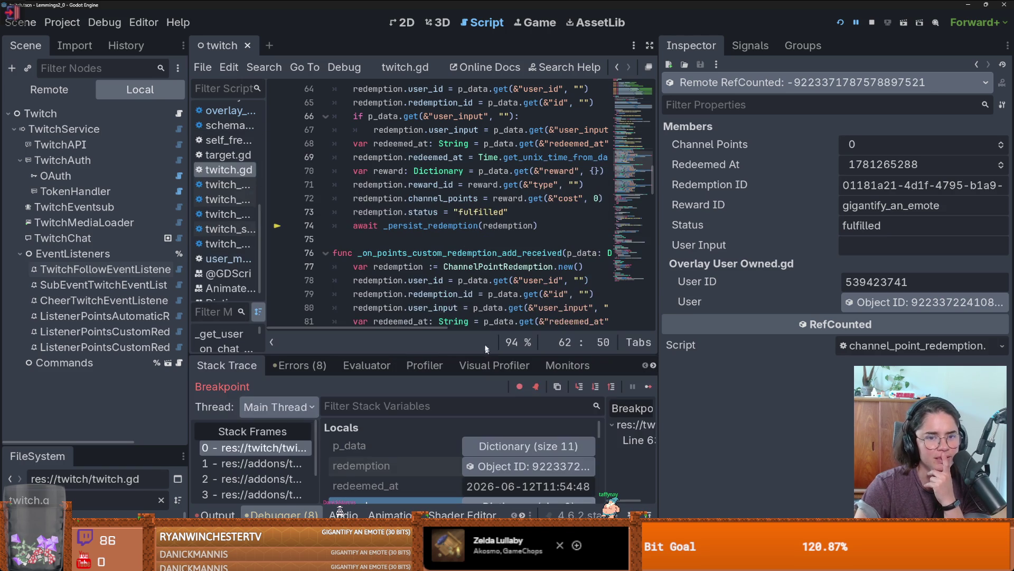
Show _persist_redemption at line 102 with the code area widened to full line length
left_click(436, 228, "ctrl")
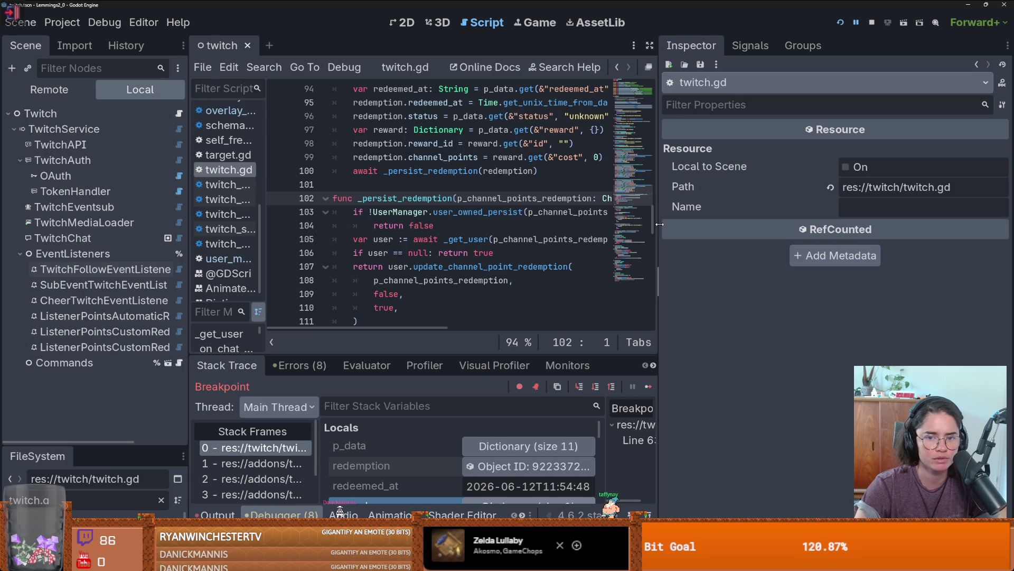
mouse_move(660, 224)
left_mouse_down()
mouse_move(560, 224)
mouse_move(903, 224)
left_mouse_up()
scroll(434, 211, "down", 2)
scroll(434, 211, "up", 1)
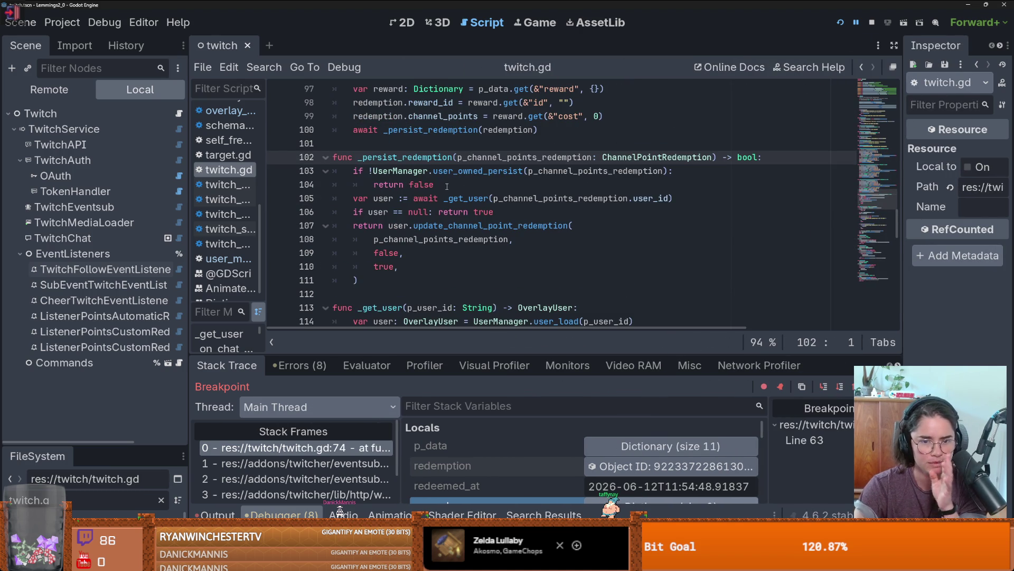
Step from _persist_redemption through user_owned_persist into the database upsert, getting the channel_point_redemptions table
mouse_move(430, 245)
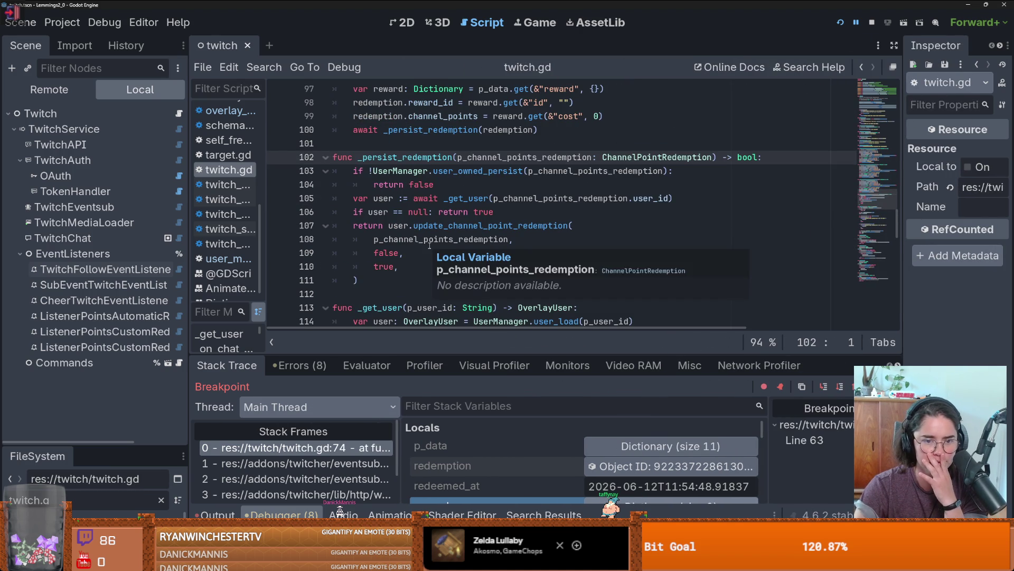
left_click(822, 387)
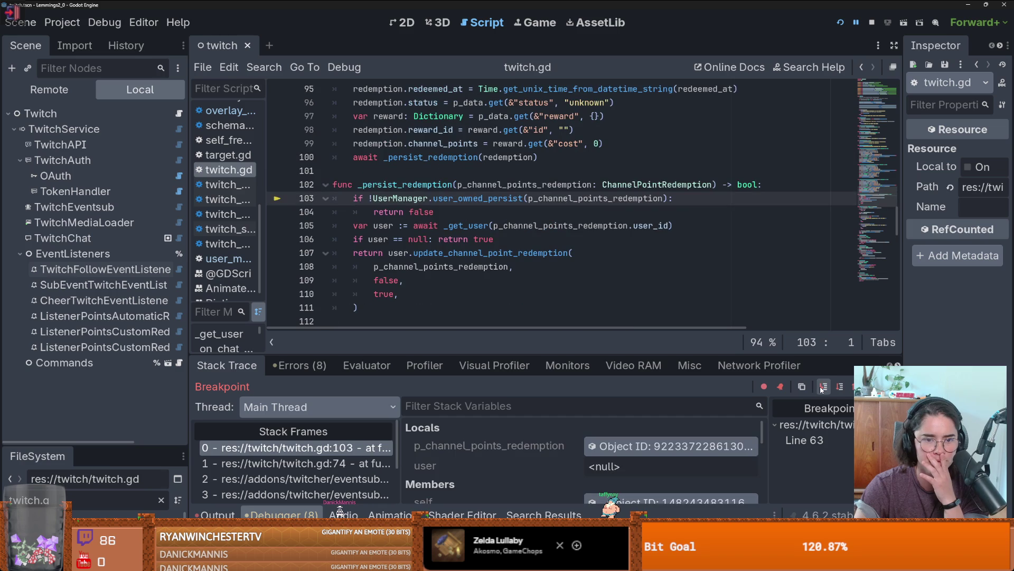
left_click(822, 387)
left_click(823, 386)
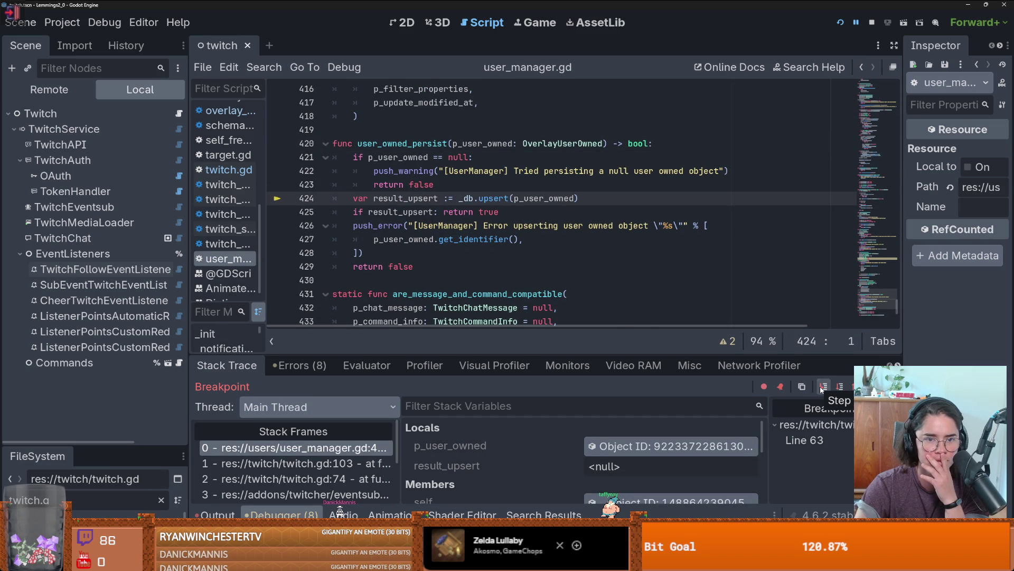
left_click(823, 386)
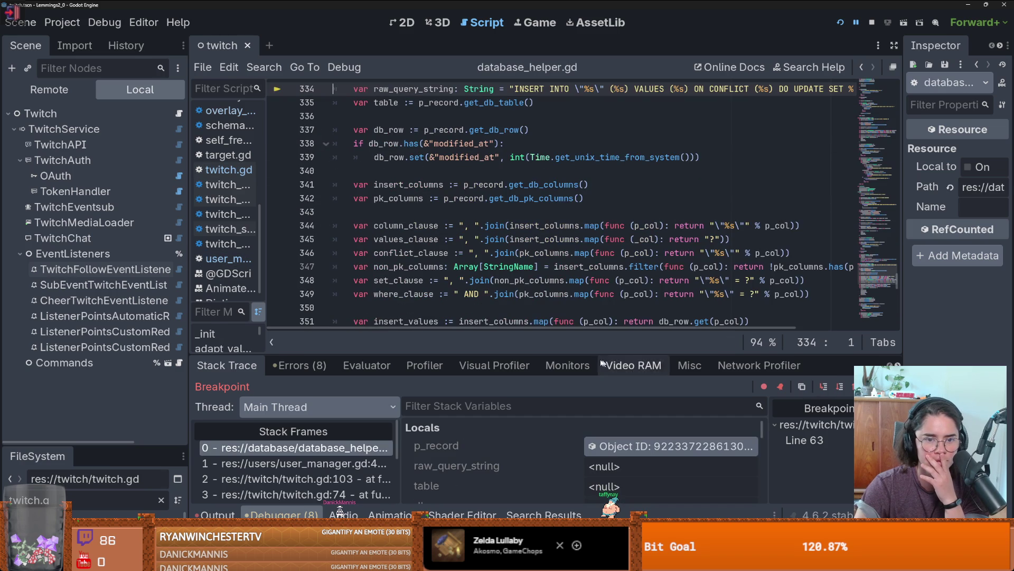
left_click(821, 386)
left_click(822, 386)
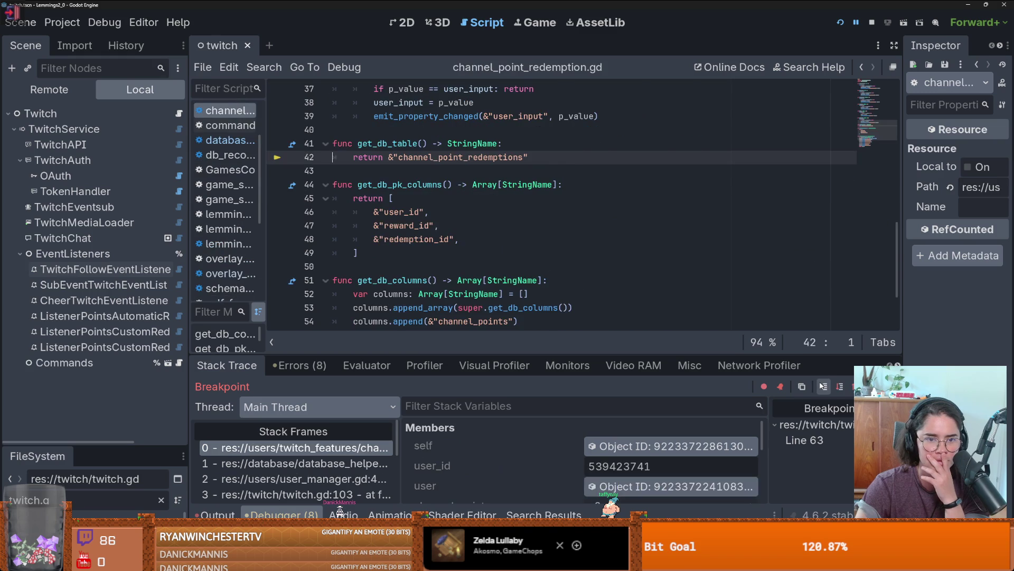
left_click(822, 387)
Step through get_db_row and get_db_columns until the seven-column list is built
left_click(823, 387)
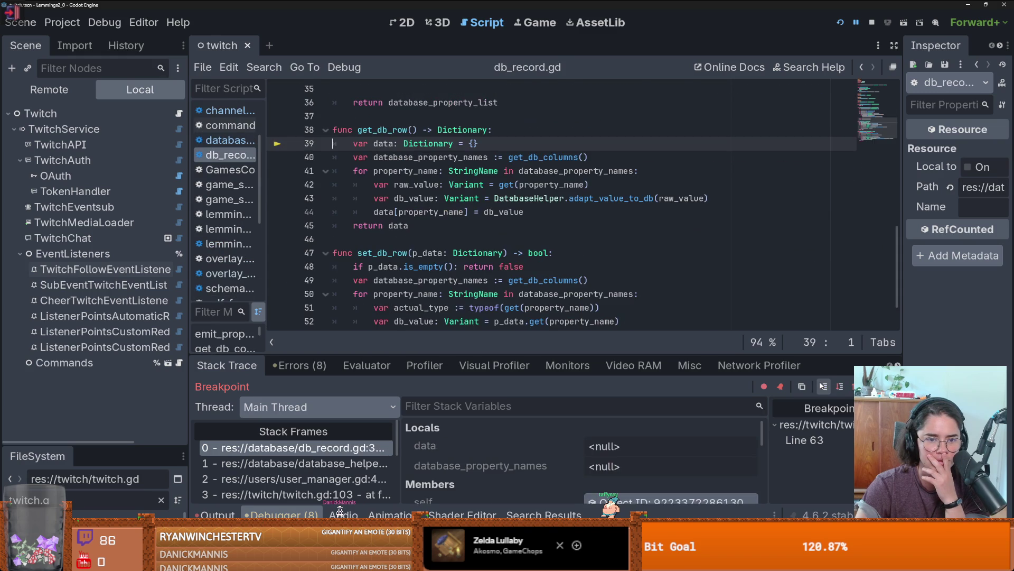
left_click(823, 386)
left_click(822, 386)
left_click(822, 386)
left_click(823, 387)
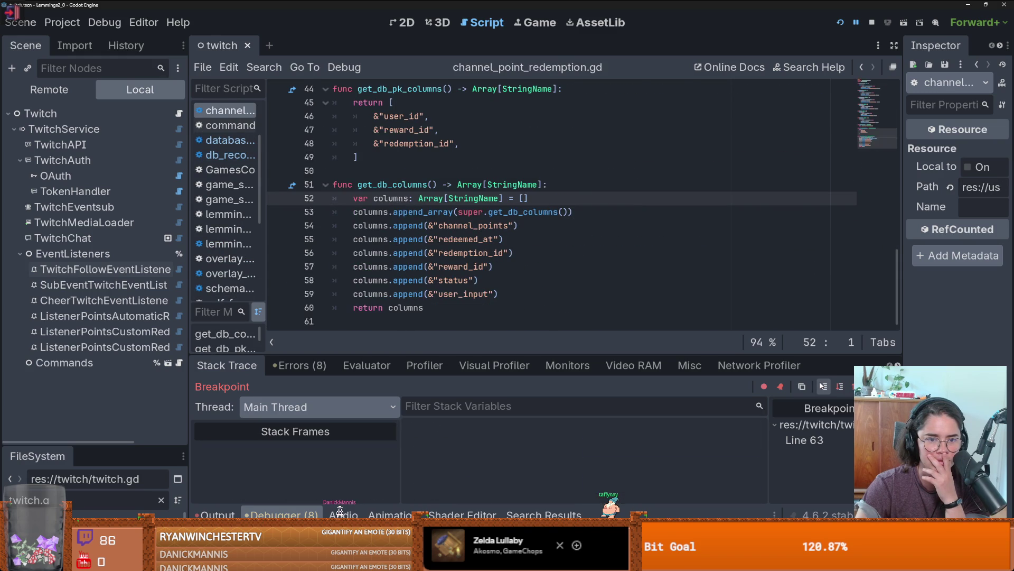
left_click(822, 386)
left_click(823, 386)
left_click(822, 387)
left_click(823, 386)
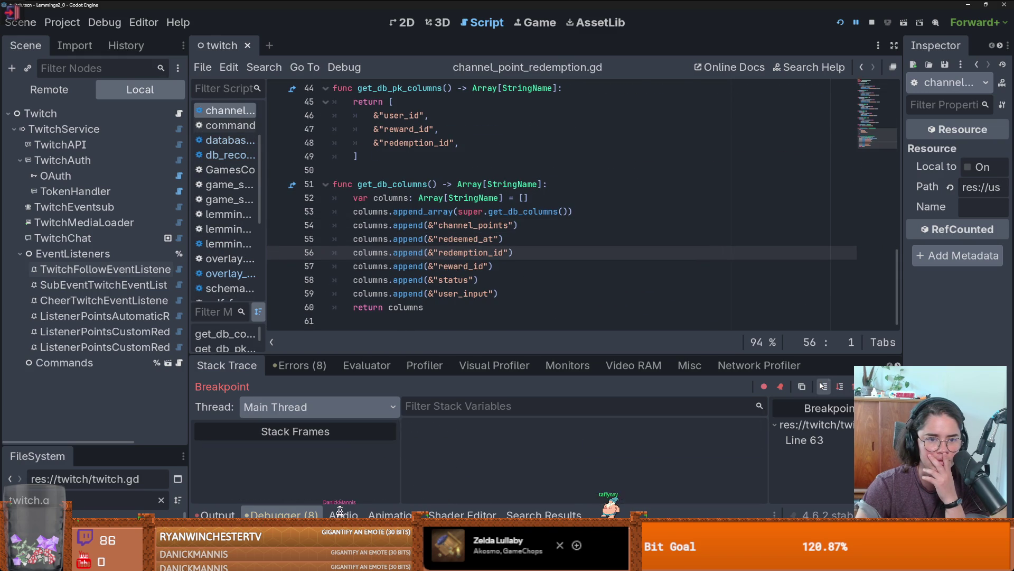
left_click(823, 386)
left_click(822, 386)
left_click(822, 386)
left_click(822, 386)
left_click(823, 386)
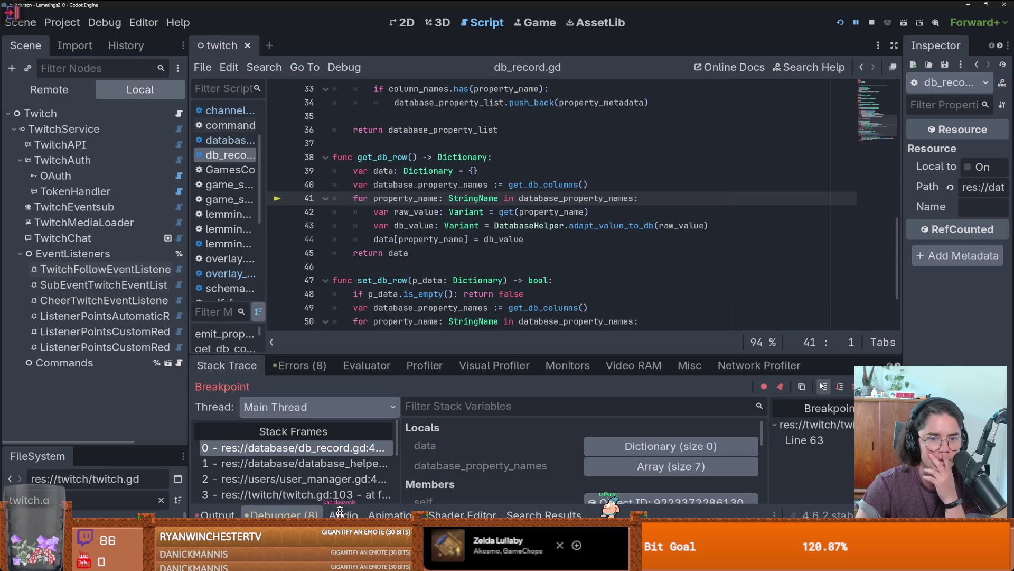
Step through adapt_value_to_db converting the user id, channel_points and redeemed_at values
left_click(823, 386)
left_click(823, 386)
left_click(822, 386)
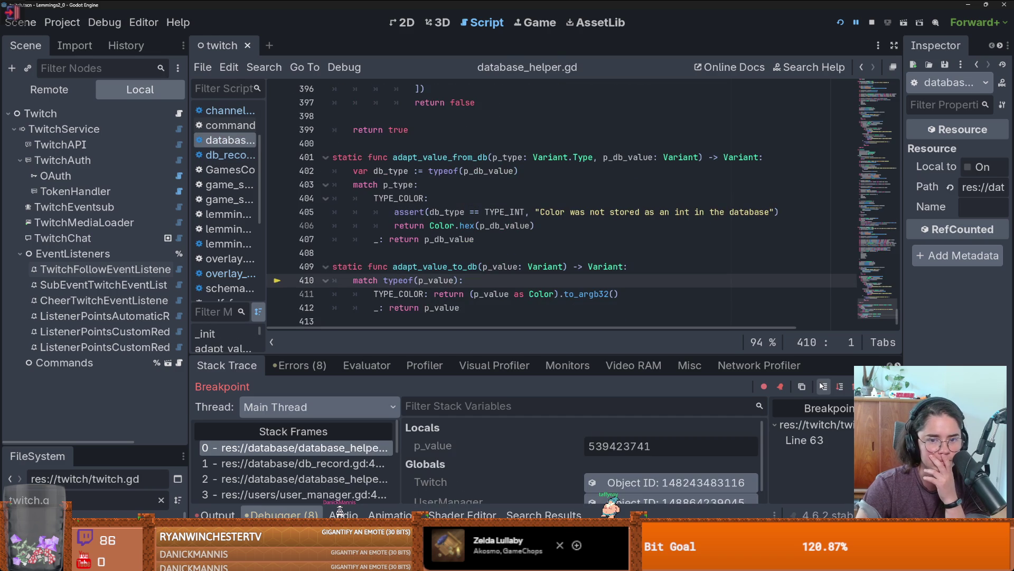
left_click(823, 386)
left_click(823, 386)
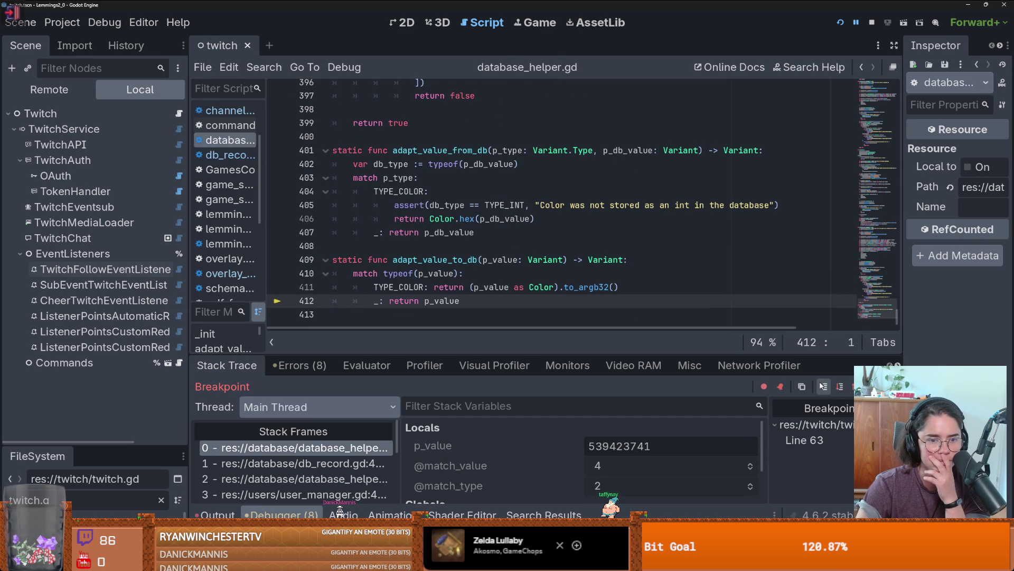
left_click(822, 387)
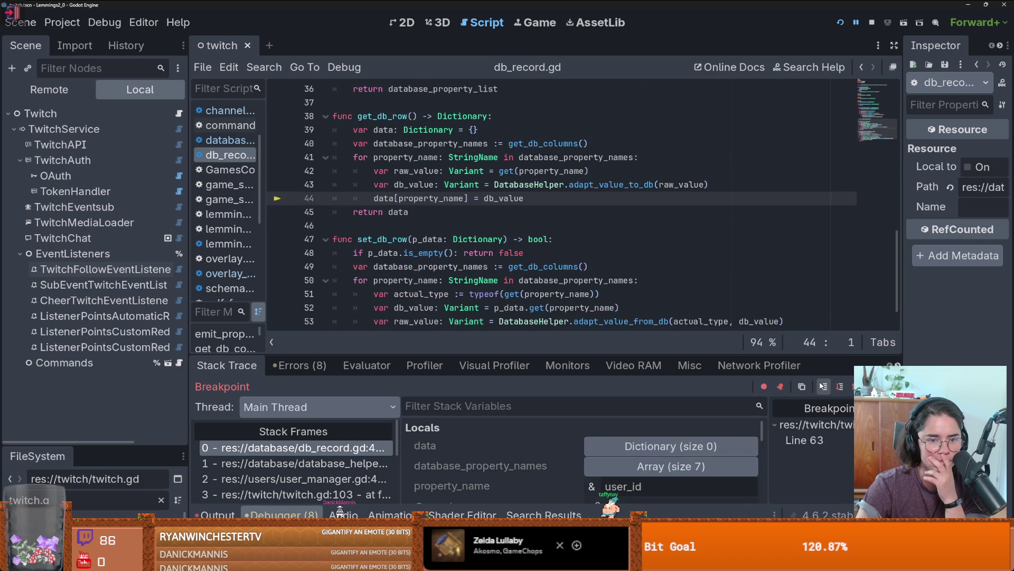
left_click(823, 386)
left_click(822, 387)
left_click(823, 386)
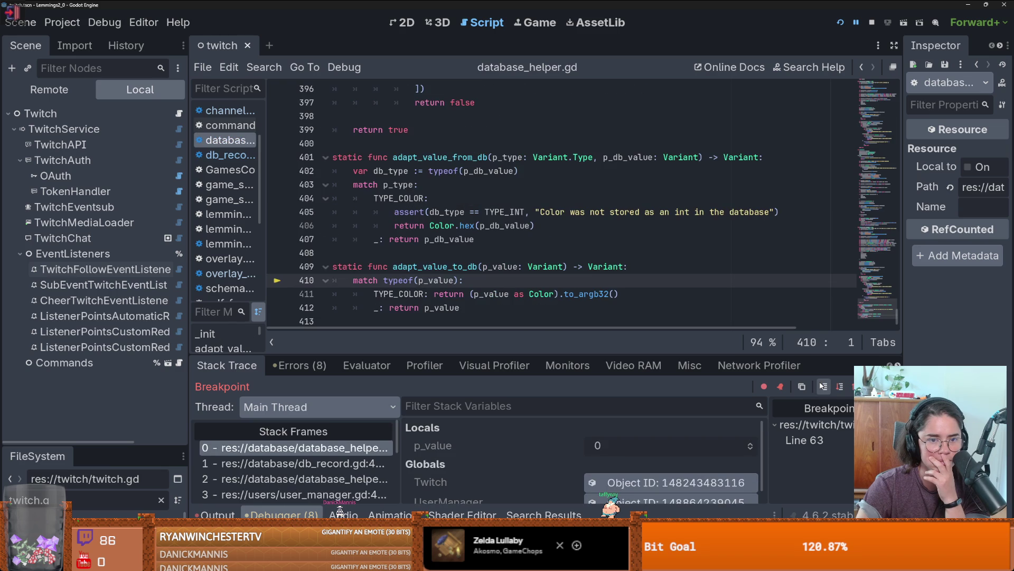
left_click(823, 386)
left_click(823, 386)
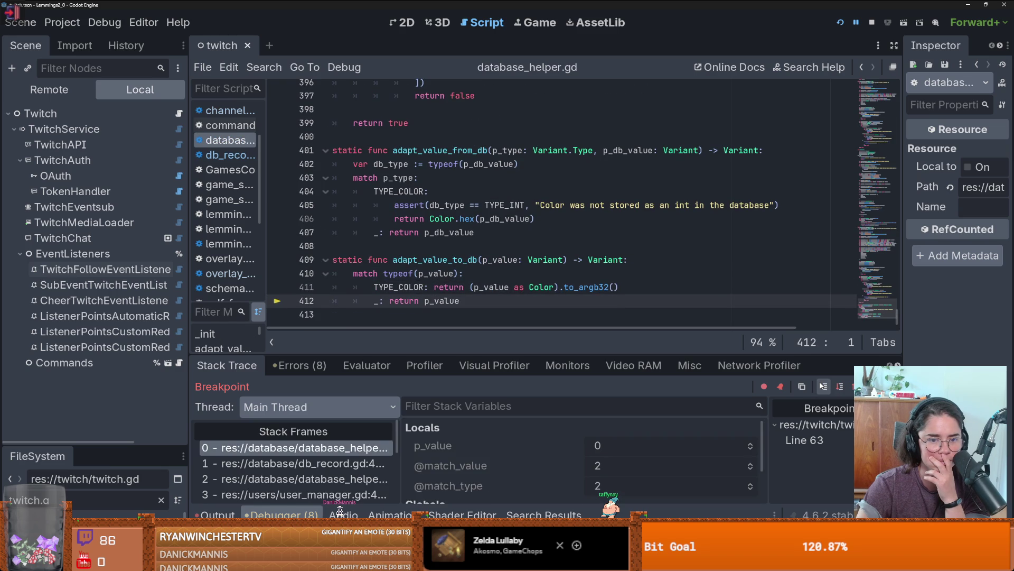
left_click(822, 387)
left_click(823, 387)
left_click(822, 386)
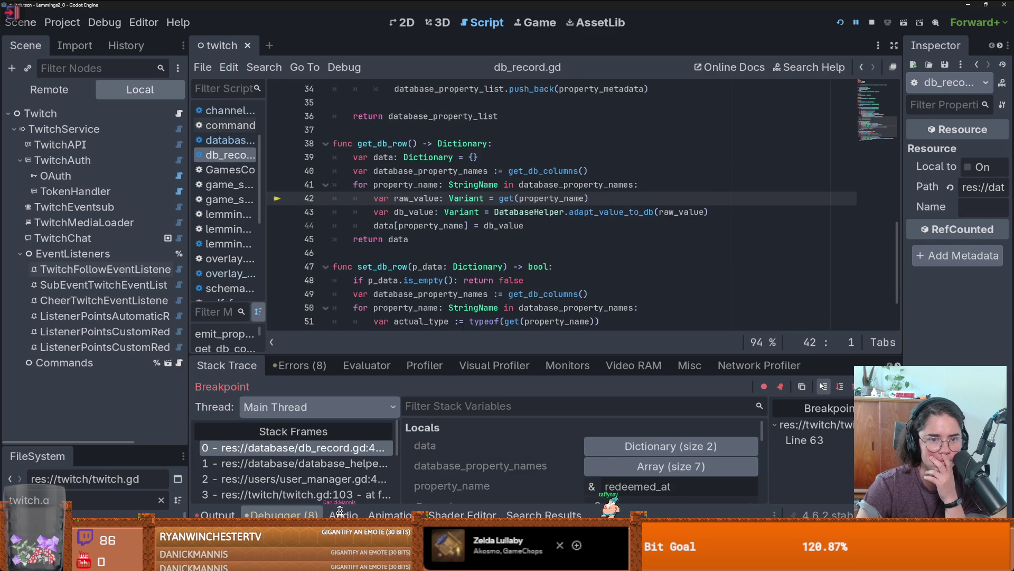
left_click(823, 386)
left_click(823, 386)
left_click(823, 386)
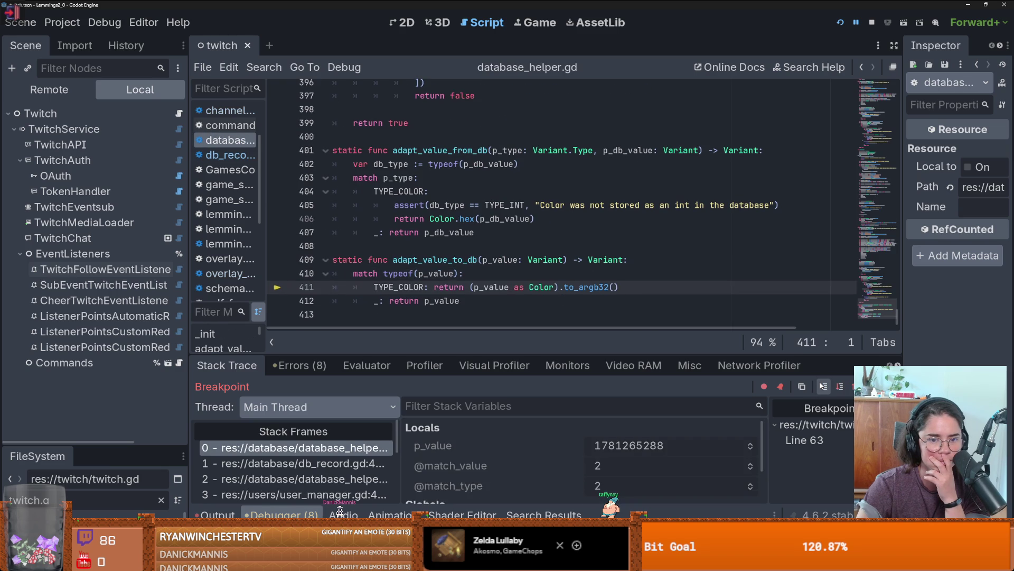
left_click(823, 387)
left_click(822, 386)
Keep stepping through the remaining column values until pausing at line 59 of channel_point_redemption.gd
left_click(823, 386)
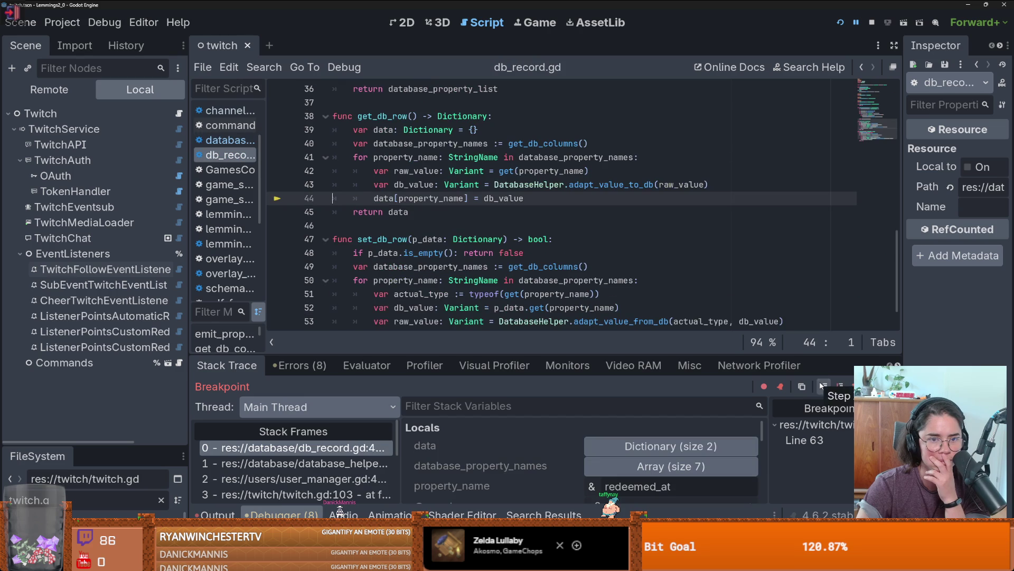
left_click(823, 386)
left_click(822, 387)
left_click(823, 386)
left_click(822, 386)
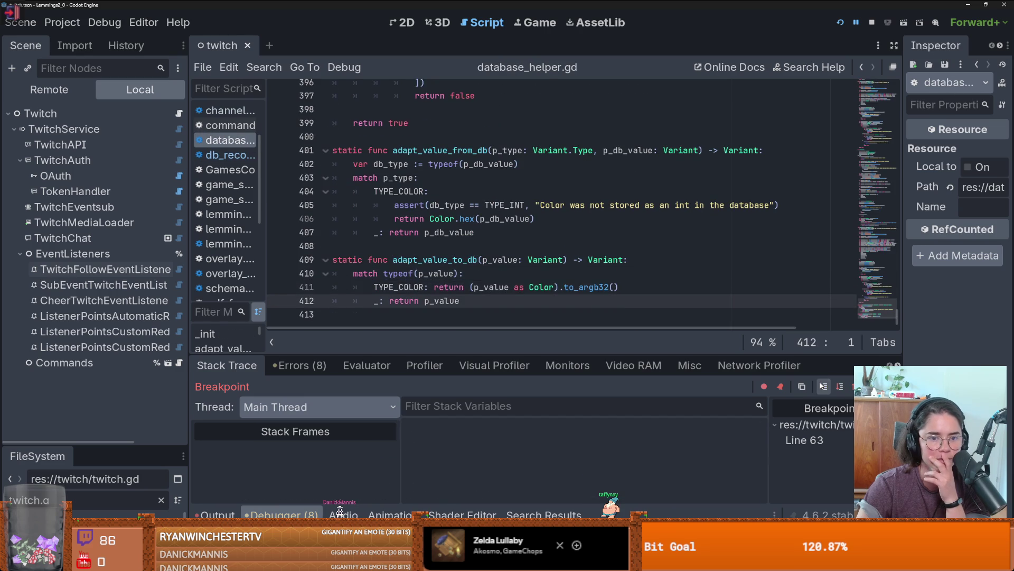
left_click(822, 386)
left_click(823, 387)
left_click(822, 386)
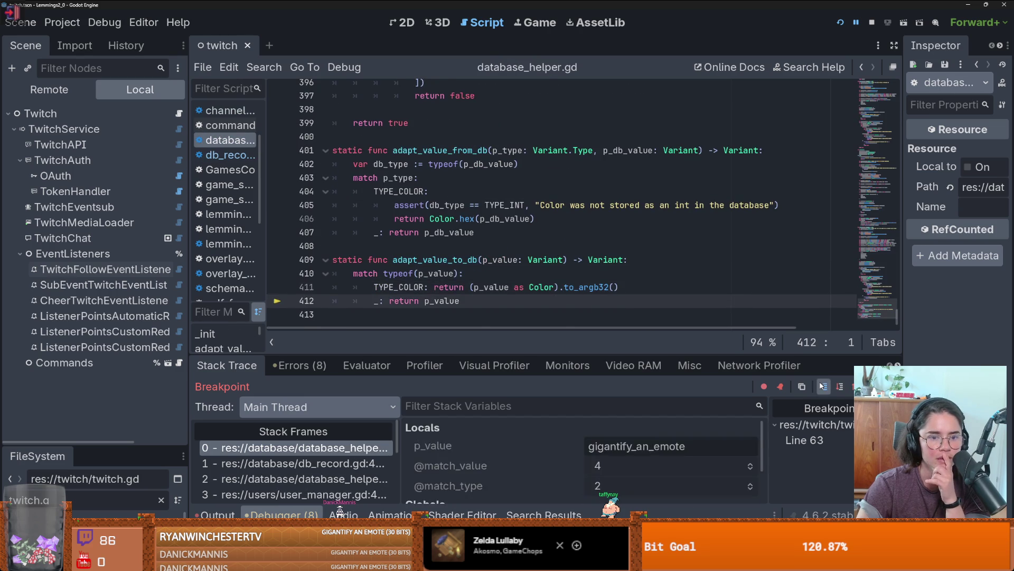
left_click(822, 386)
left_click(823, 386)
left_click(823, 386)
left_click(822, 386)
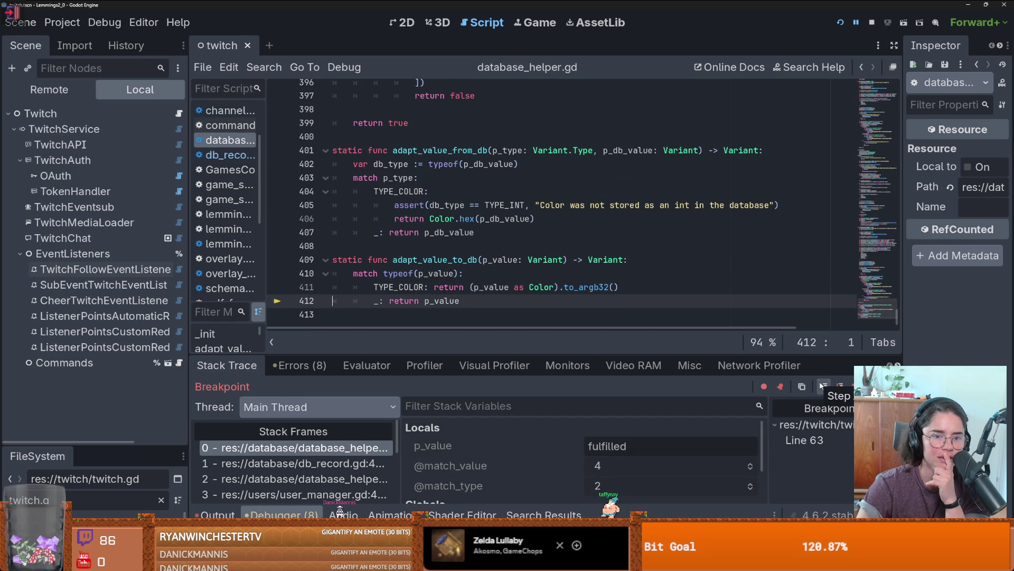
left_click(823, 386)
left_click(822, 386)
left_click(822, 386)
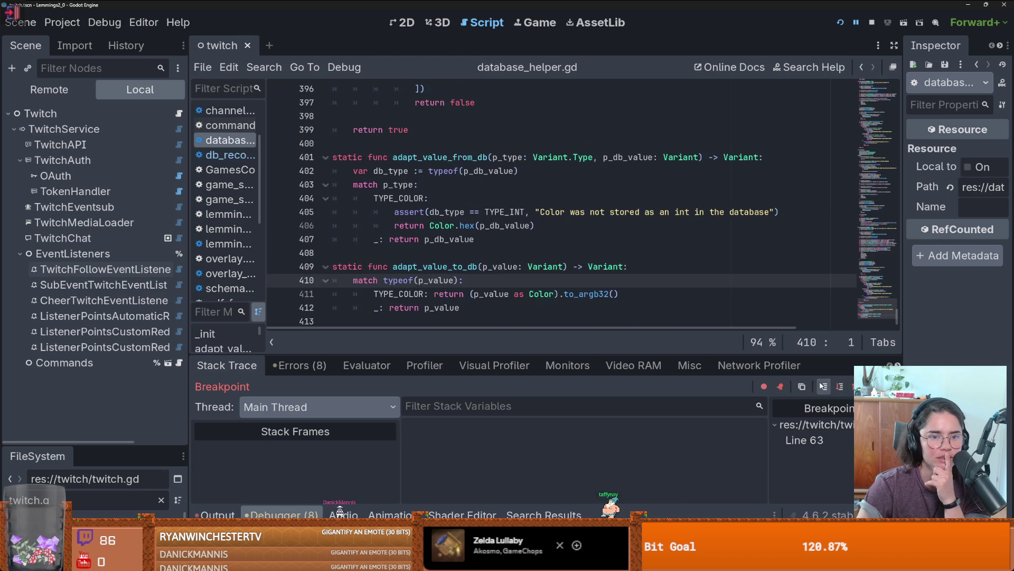
left_click(822, 386)
left_click(822, 386)
left_click(822, 386)
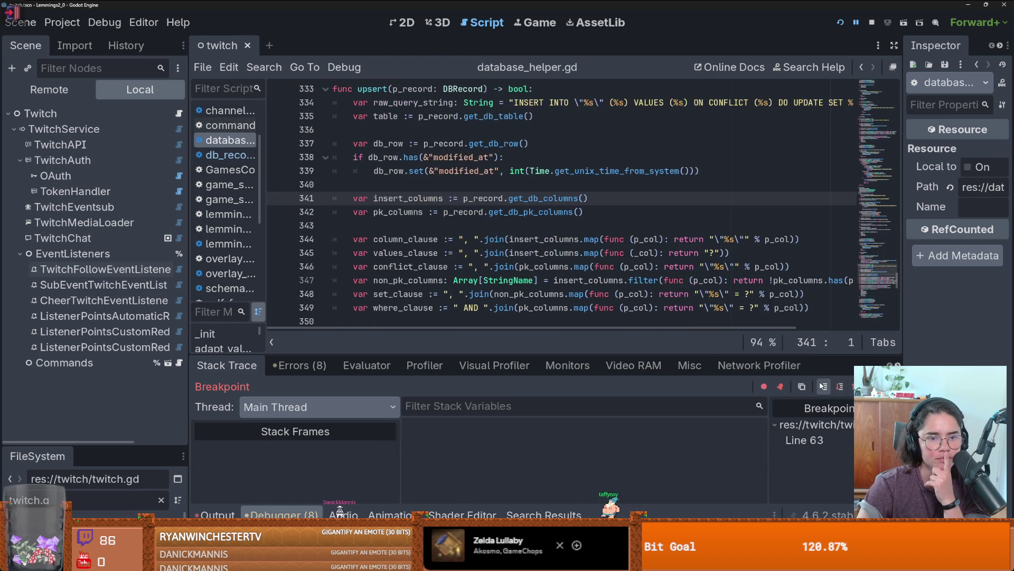
left_click(822, 387)
left_click(823, 386)
left_click(822, 386)
left_click(822, 386)
left_click(822, 386)
left_click(823, 386)
left_click(823, 386)
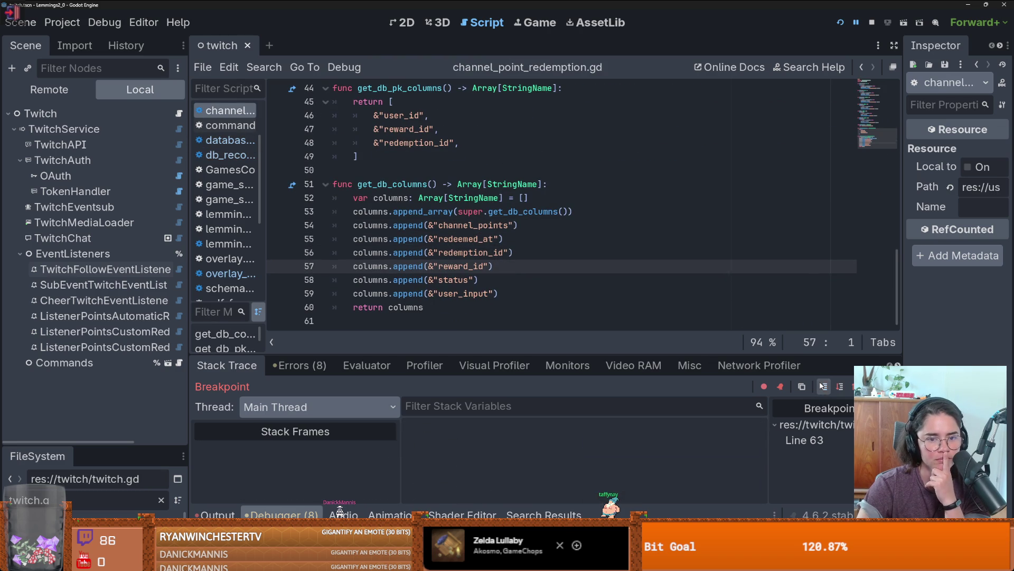
left_click(822, 386)
left_click(822, 387)
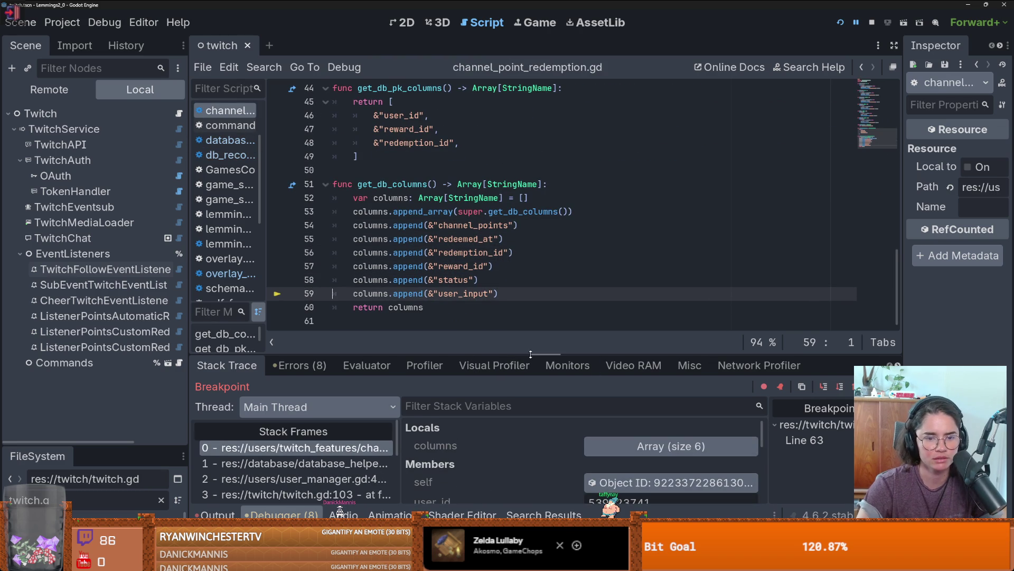
Enlarge the debugger and select the status value fulfilled and the full redemption_id value
left_click_drag(531, 353, 544, 180)
scroll(552, 370, "down", 1)
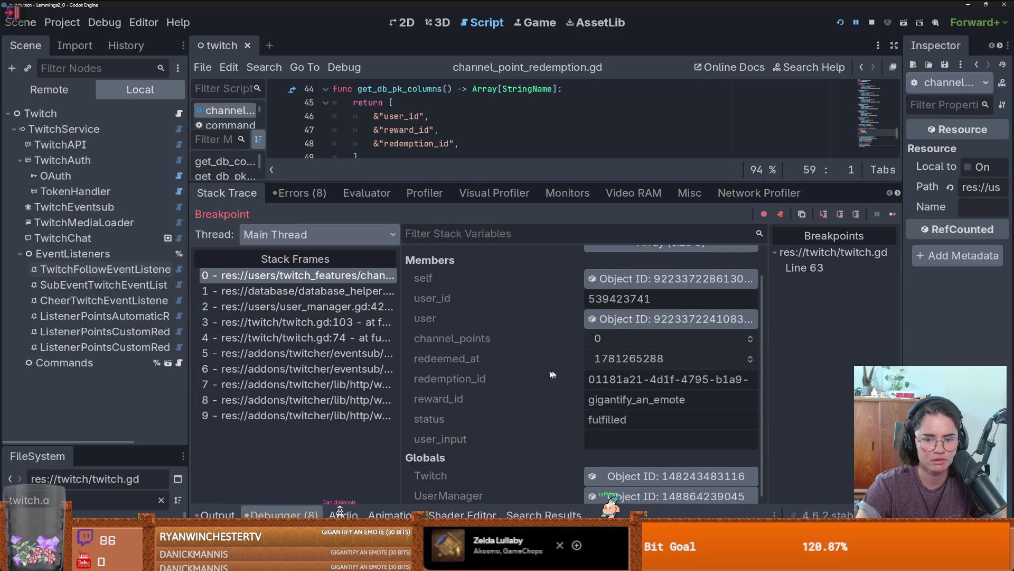
scroll(560, 396, "down", 1)
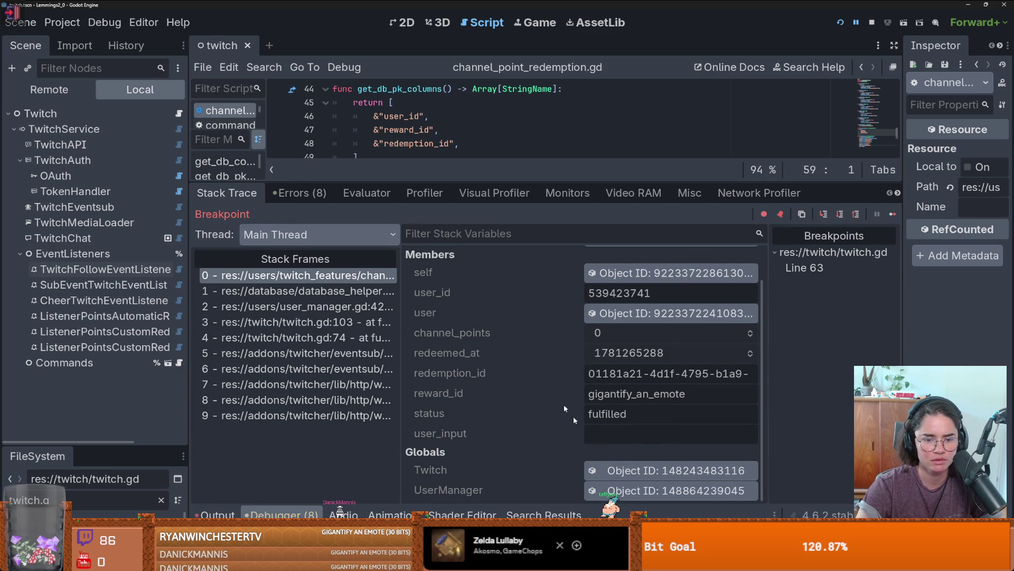
double_click(609, 415)
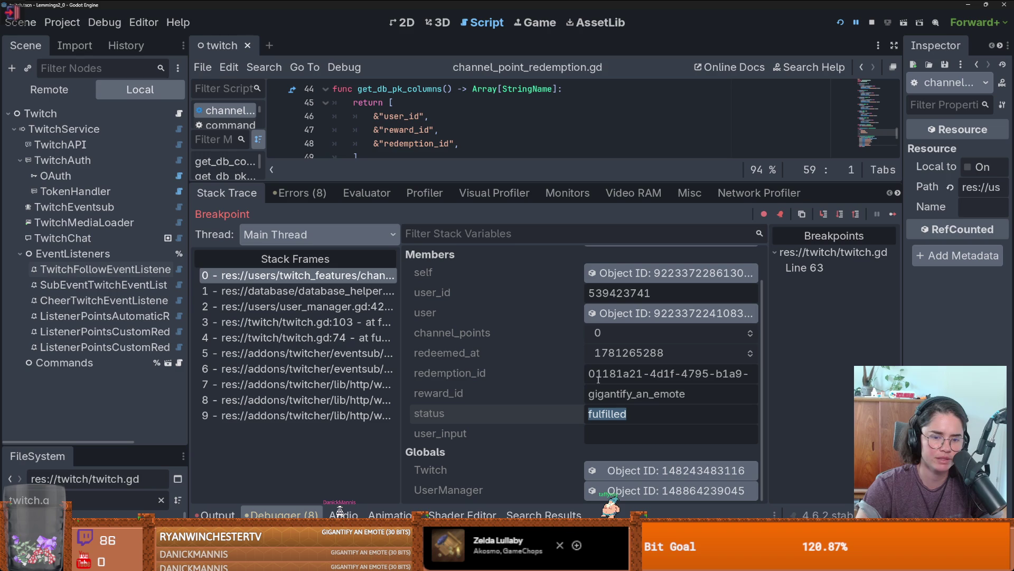
mouse_move(658, 375)
left_mouse_down()
mouse_move(696, 374)
mouse_move(588, 375)
mouse_move(746, 372)
left_mouse_up()
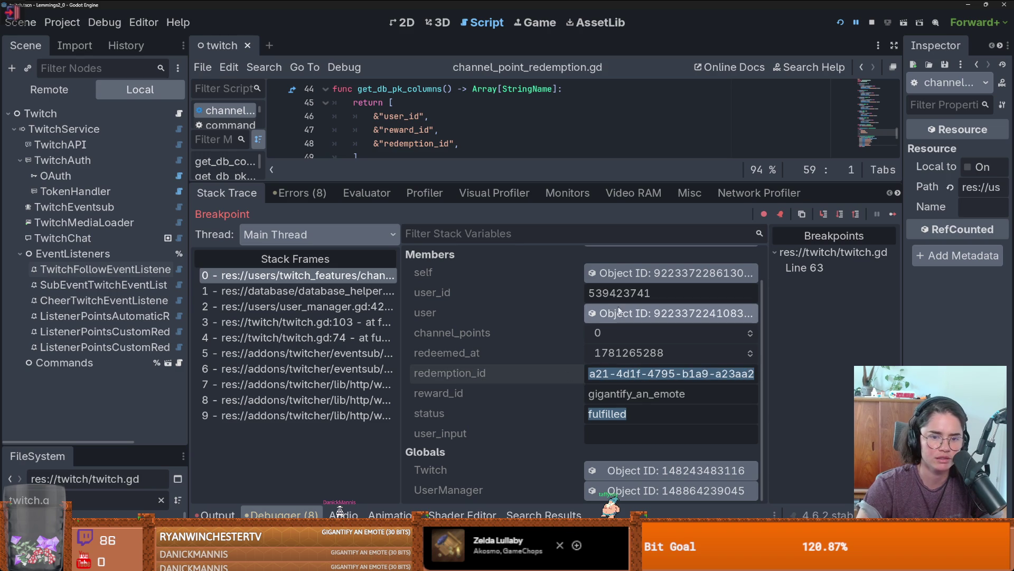
Open the redemption object itself in a widened Inspector to read its member values
left_click(670, 272)
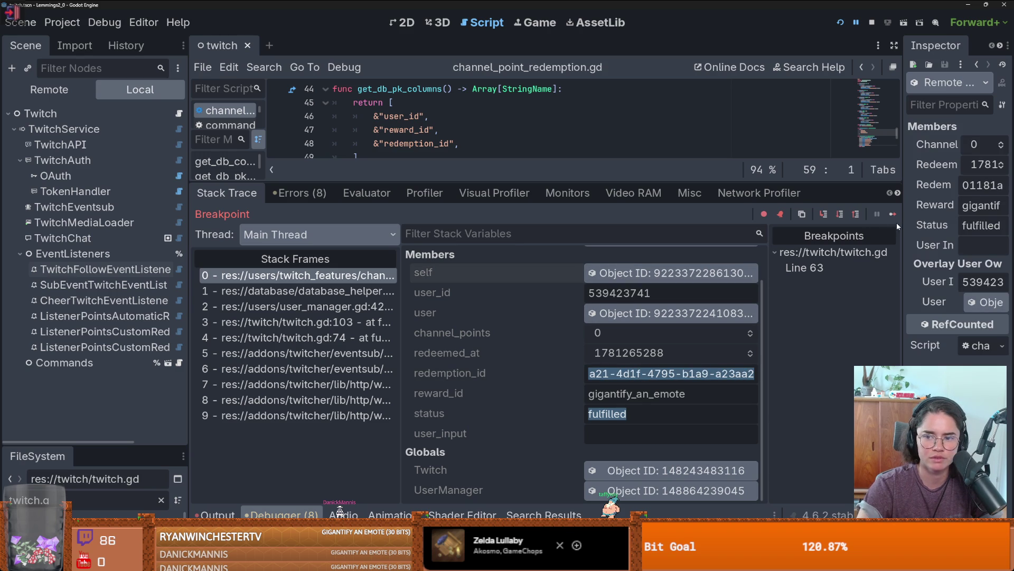
left_click_drag(901, 224, 722, 232)
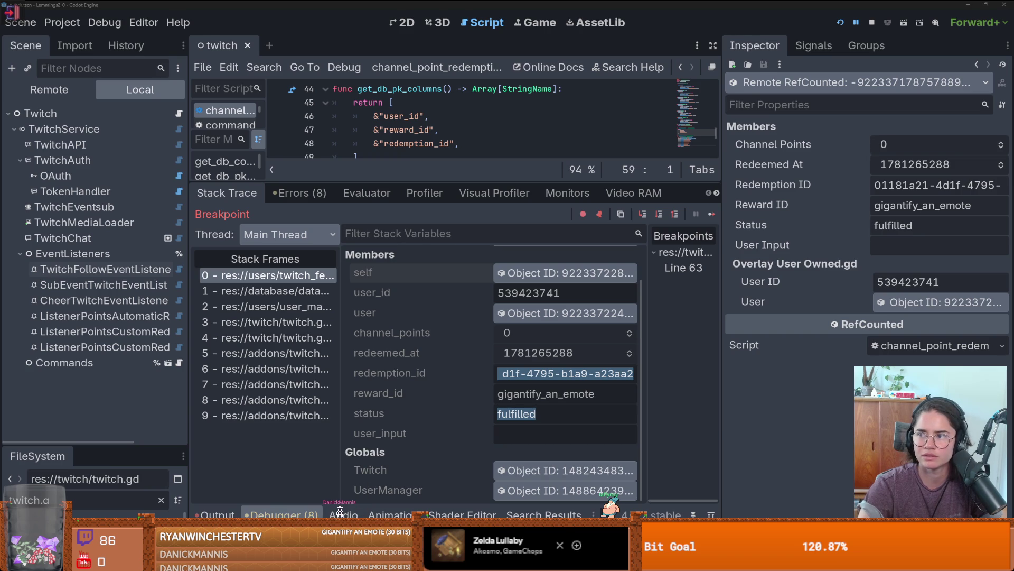
key("alt+Tab")
Step through the user_input matches in the channel points redemption examples
scroll(271, 278, "up", 10)
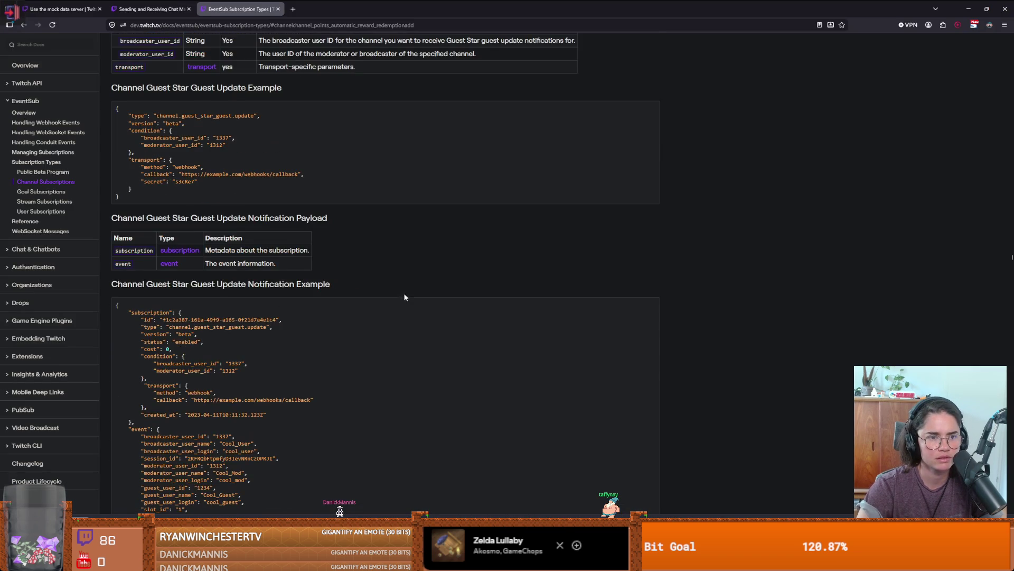
scroll(404, 297, "up", 4)
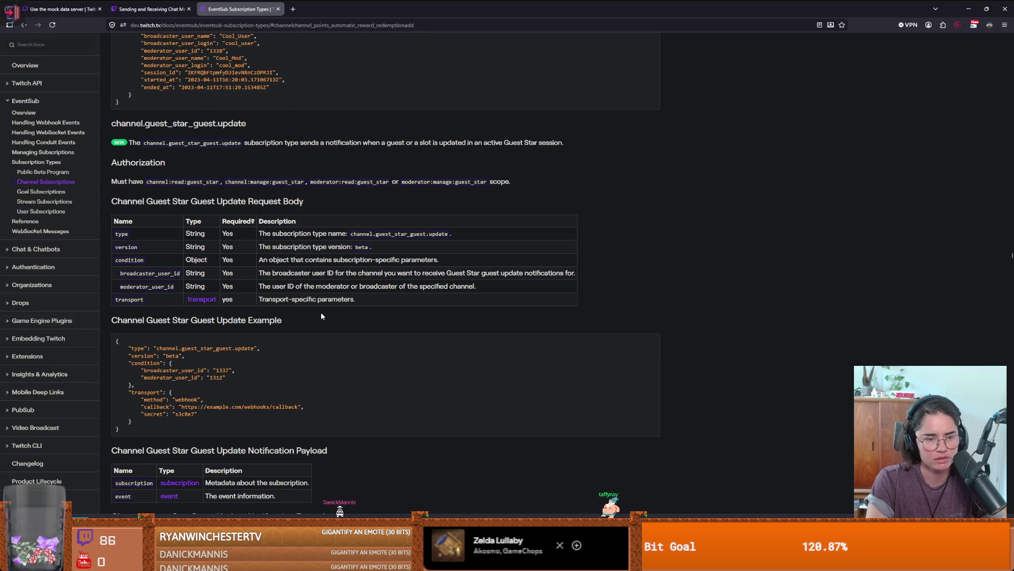
scroll(321, 311, "down", 15)
scroll(321, 316, "down", 9)
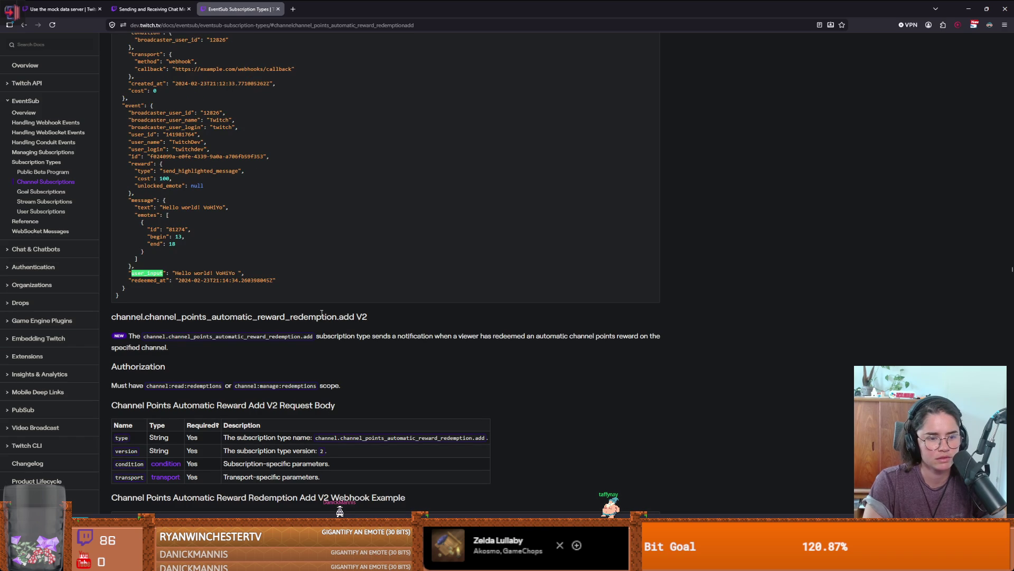
key("Return")
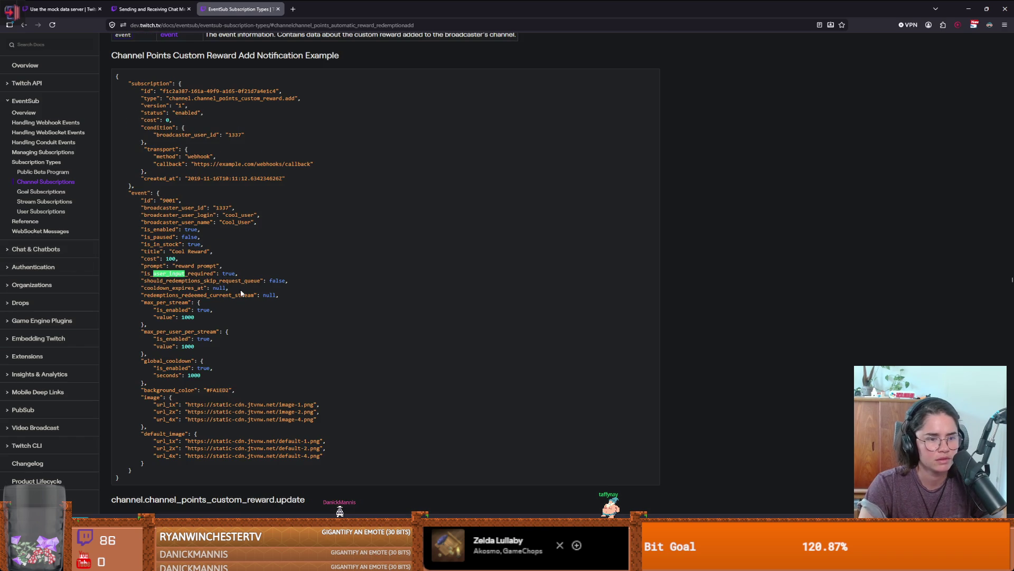
key("Return")
key("Return")
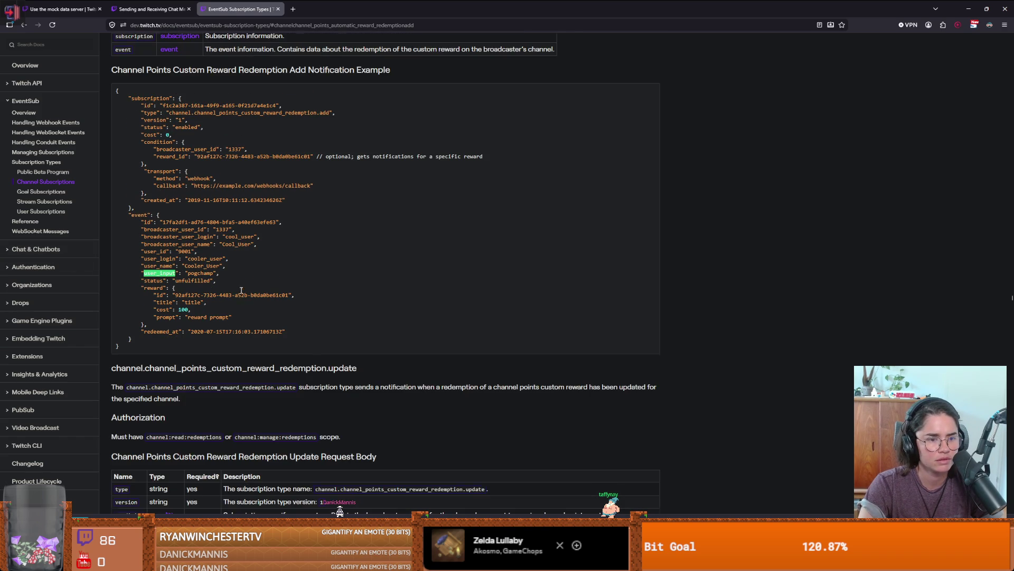
key("Return")
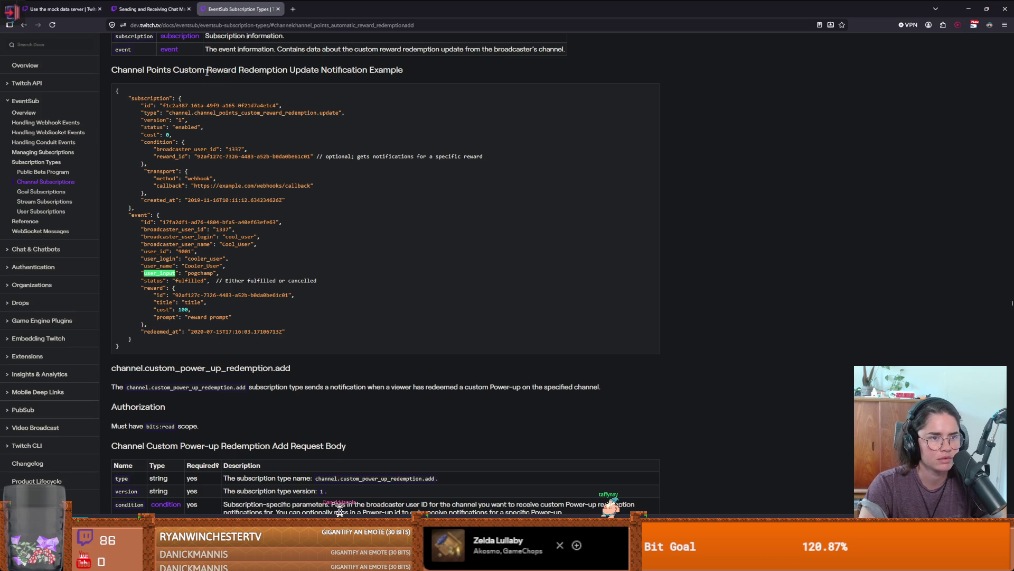
key("Escape")
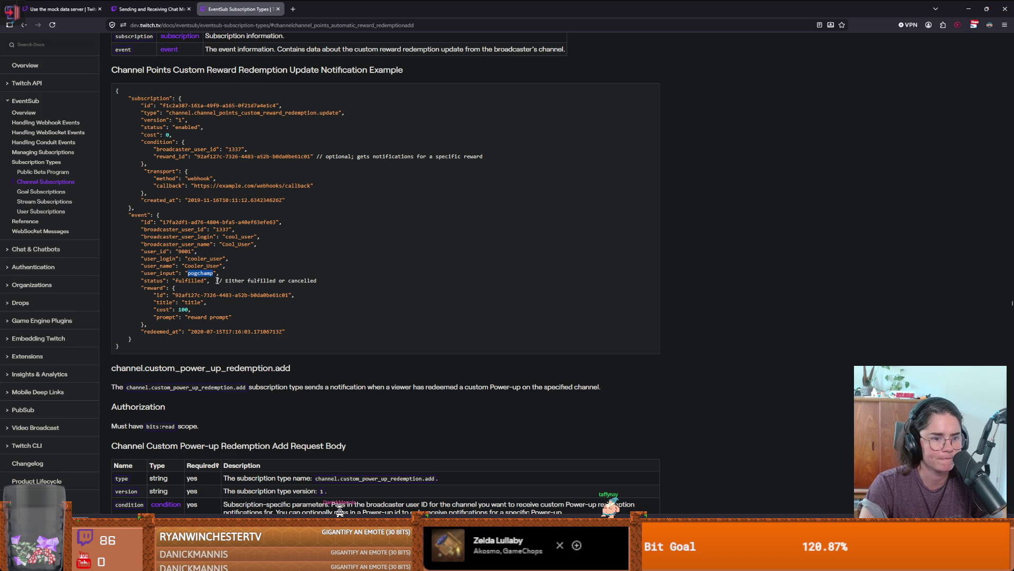
Return to the EventSub subscription types list
scroll(267, 317, "down", 1)
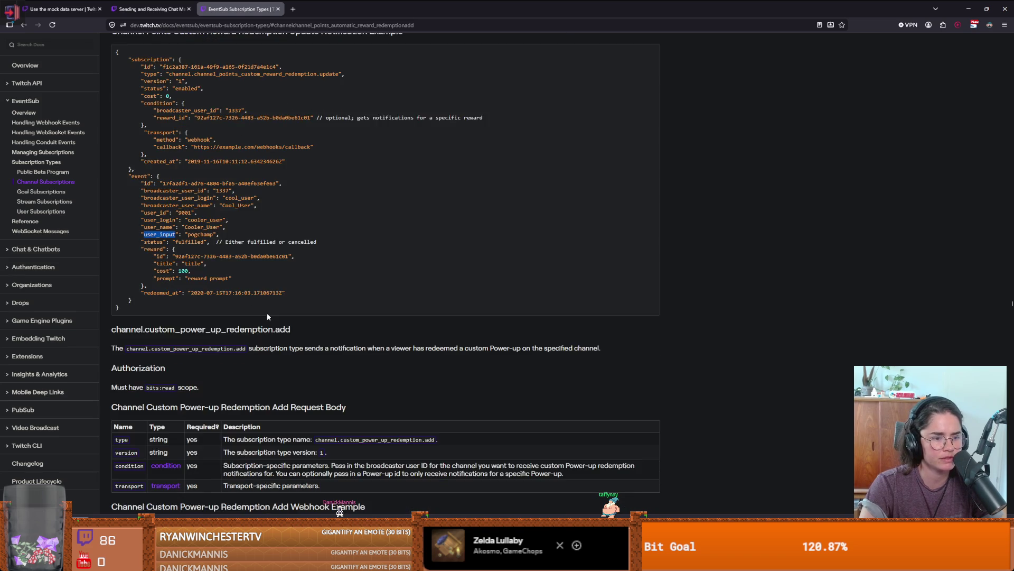
scroll(267, 316, "up", 2)
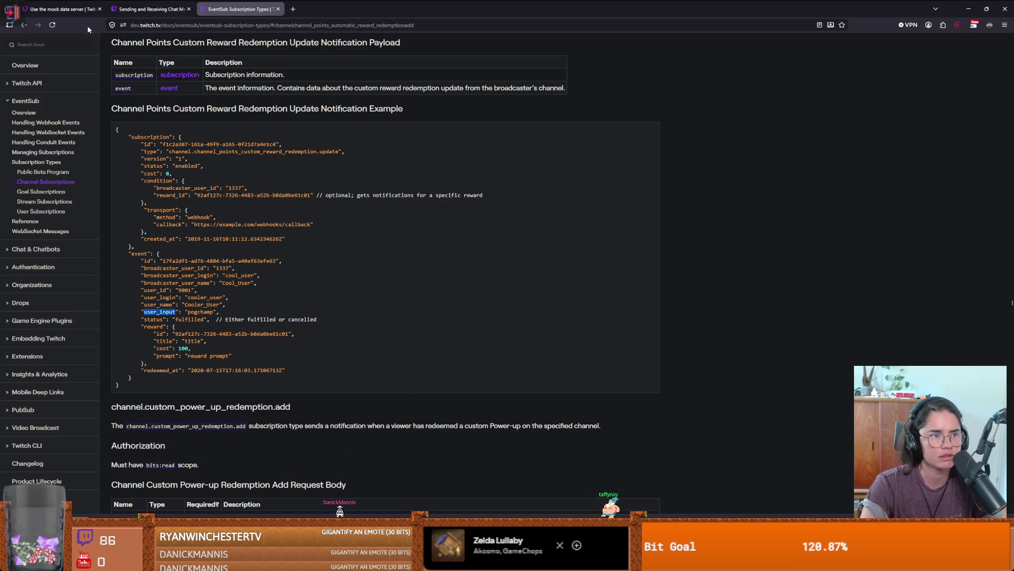
left_click(24, 25)
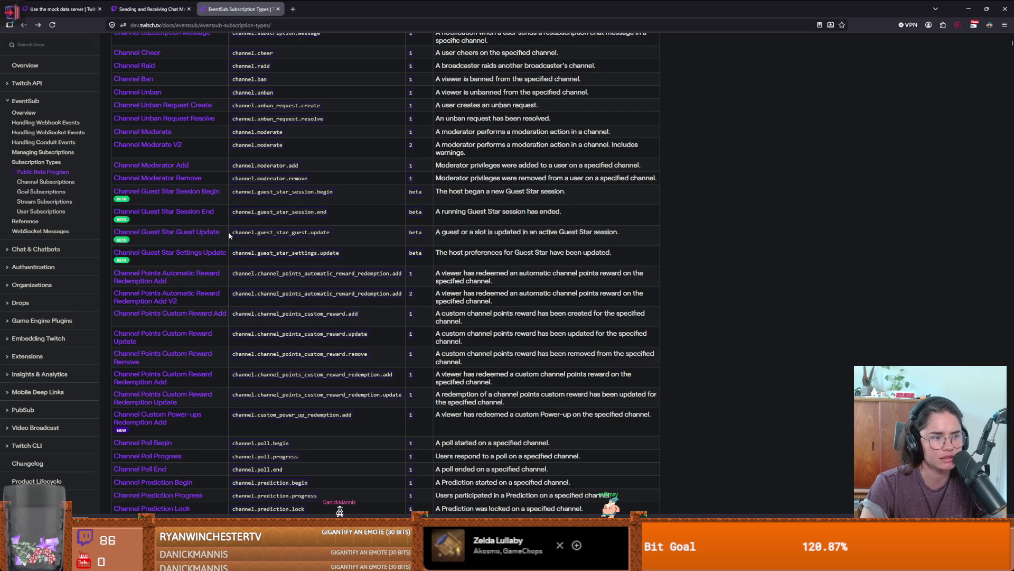
Back in Godot, open the twitch.gd stack frame and scroll to _on_points_automatic_redemption_add_received
key("alt+Tab")
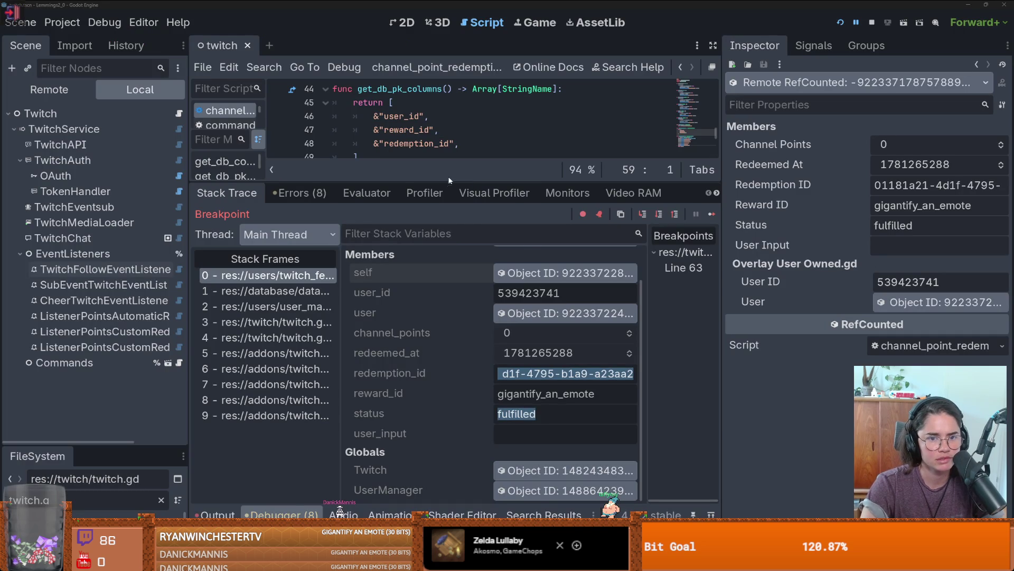
left_click_drag(479, 361, 480, 403)
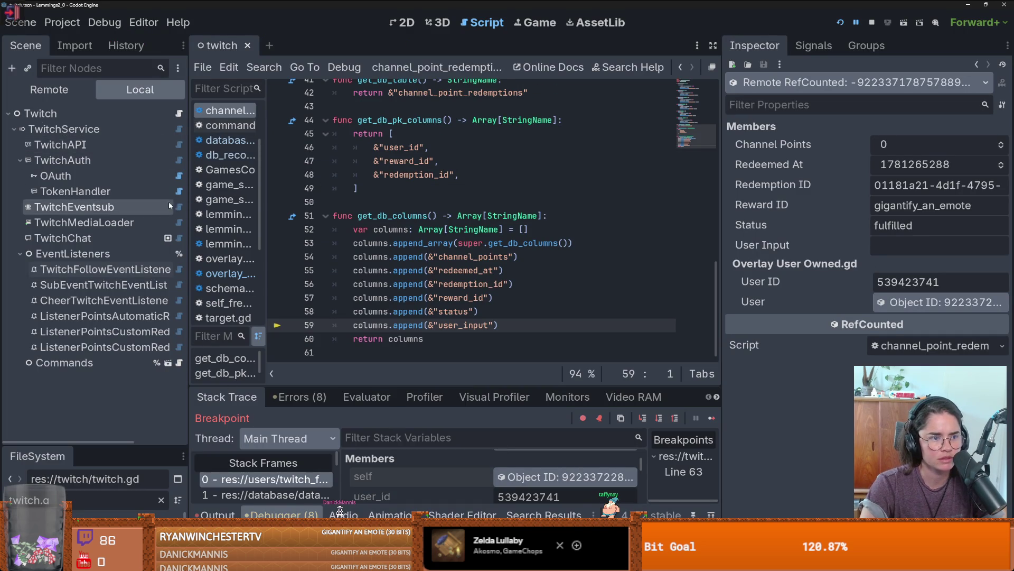
left_click(178, 113)
scroll(414, 223, "up", 15)
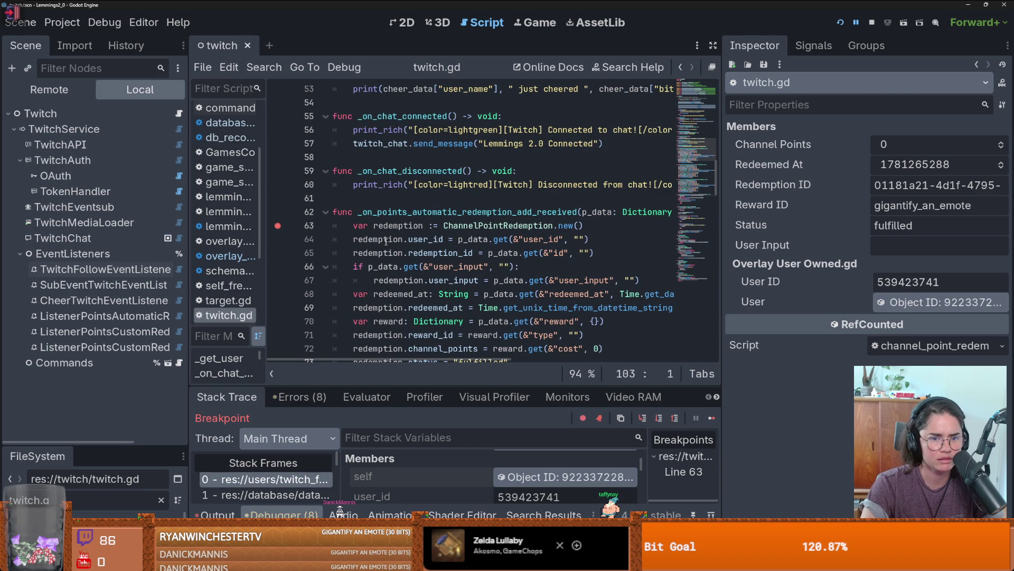
scroll(386, 241, "up", 2)
scroll(433, 269, "down", 3)
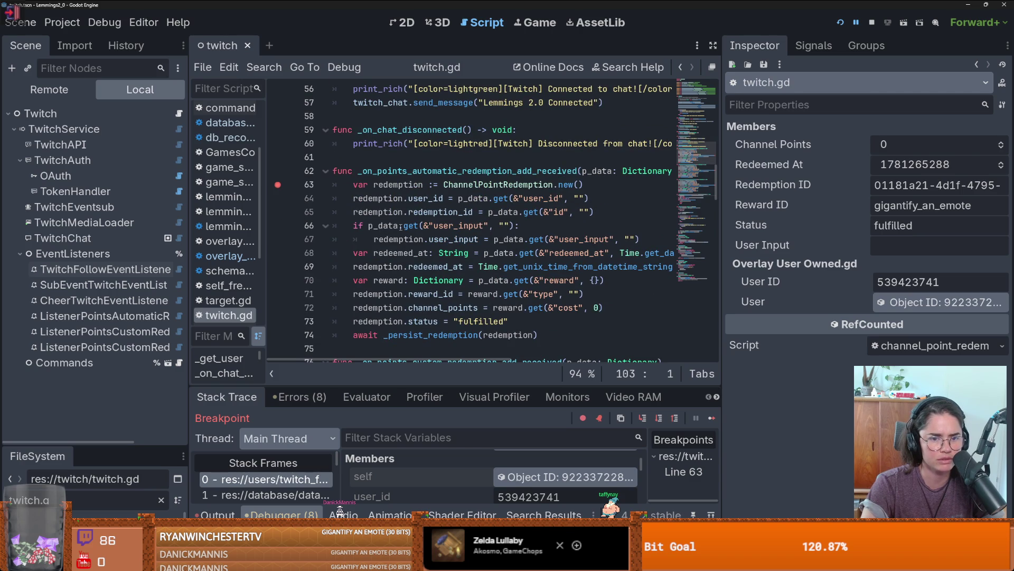
Add line 66 below redemption_id as a copy of the redemption.user_input assignment
left_click(607, 213)
key("Return")
type("re")
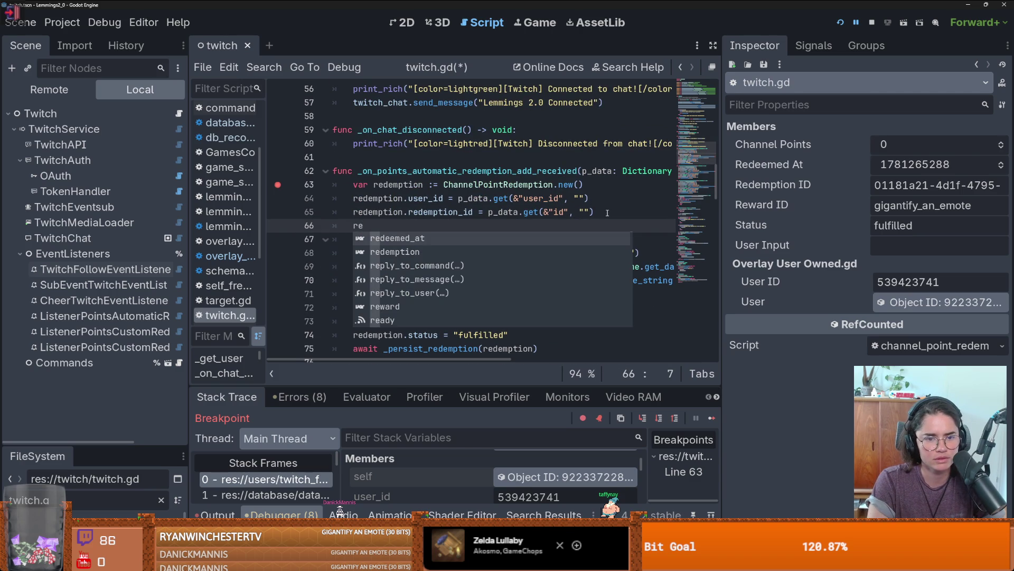
key("Down")
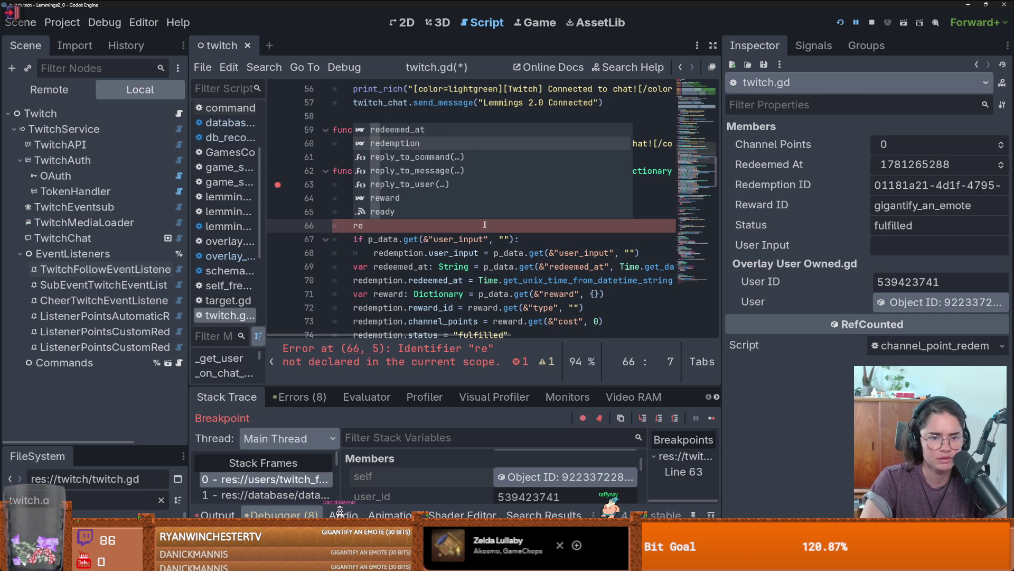
key("Escape")
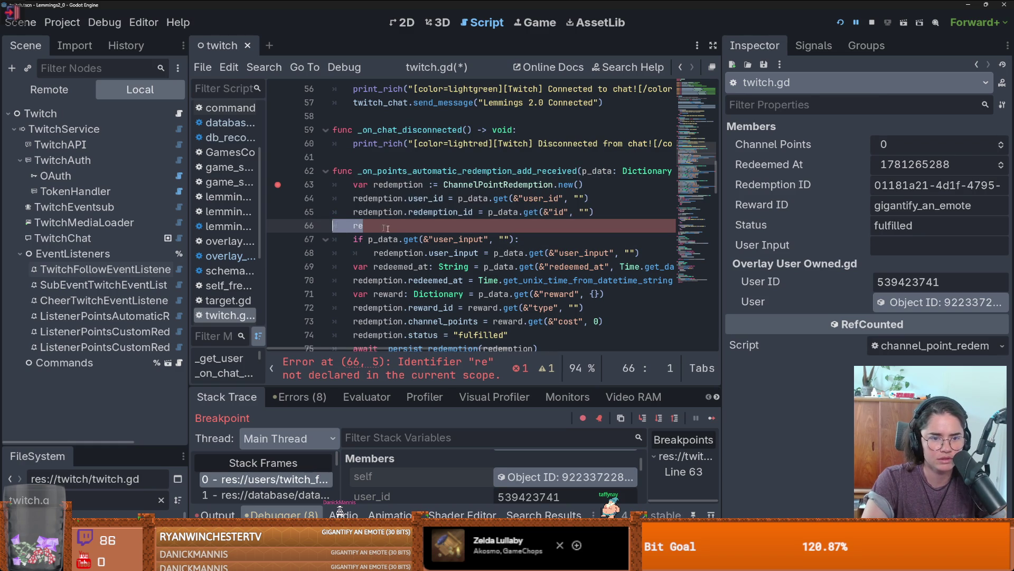
key("shift+Home")
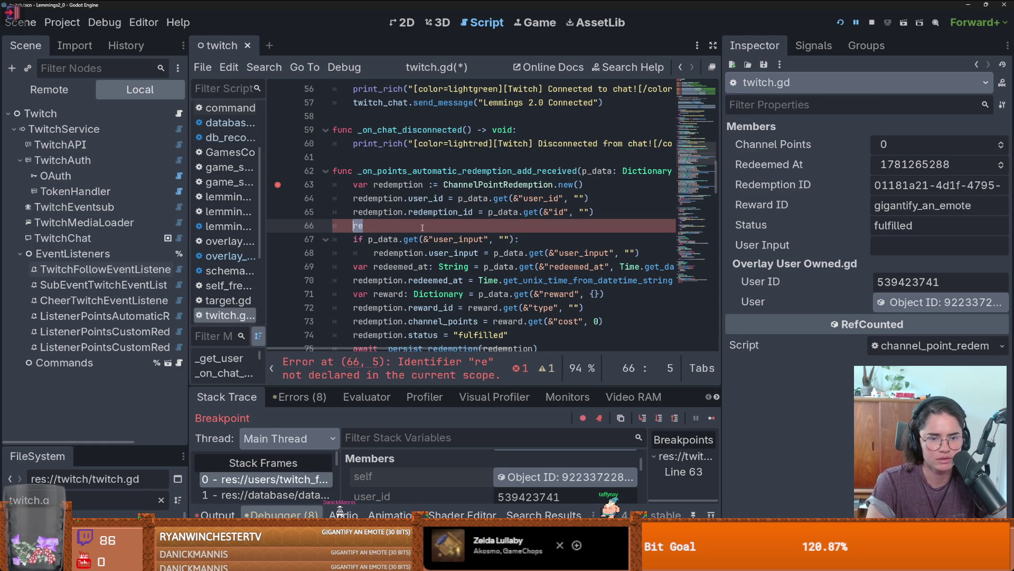
left_click_drag(640, 253, 373, 256)
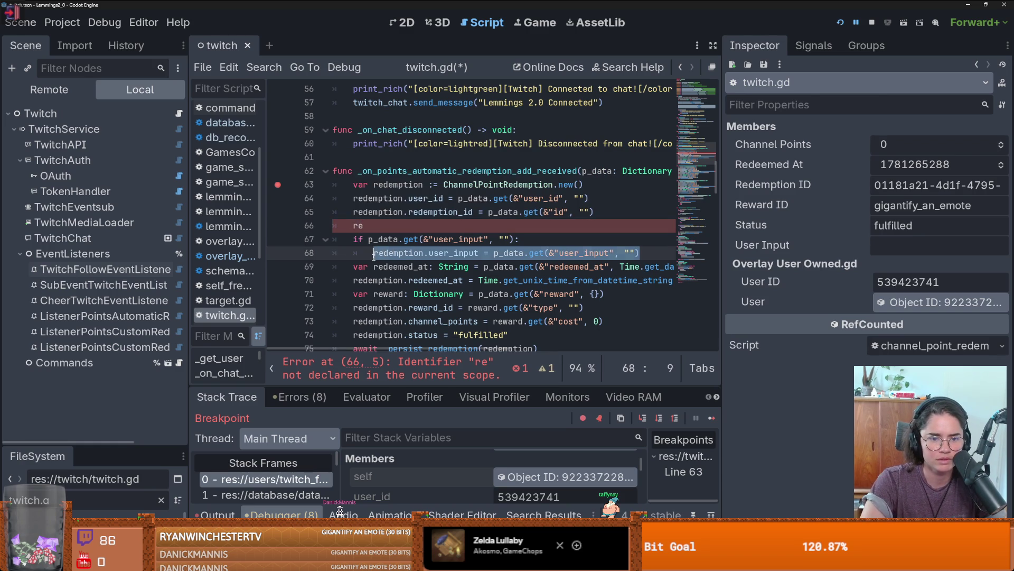
key("ctrl+c")
key("Up")
key("Up")
key("shift+Home")
key("ctrl+v")
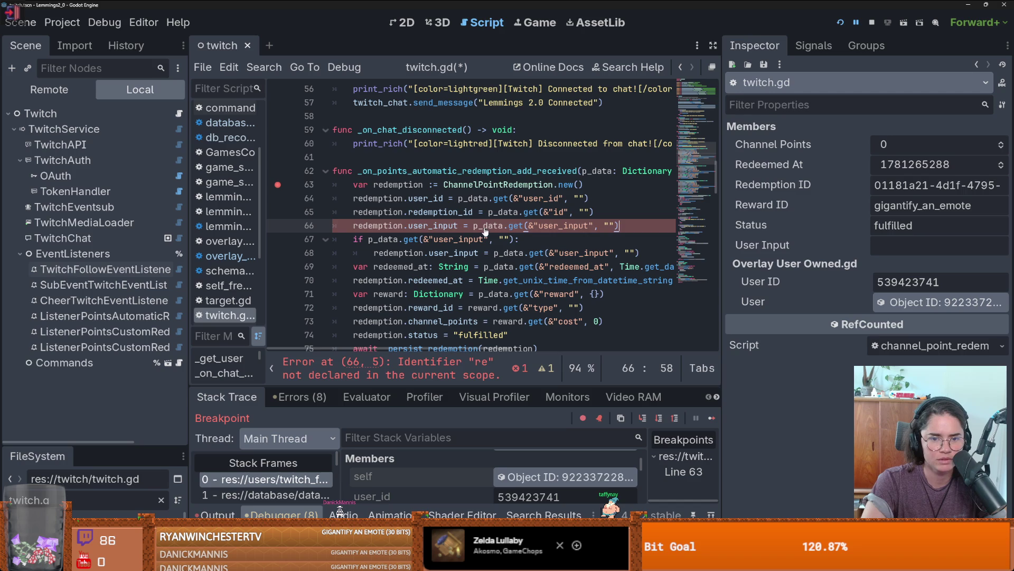
Insert await before p_data.get on line 66, save twitch.gd, and widen the code editor
left_click(471, 226)
type("await")
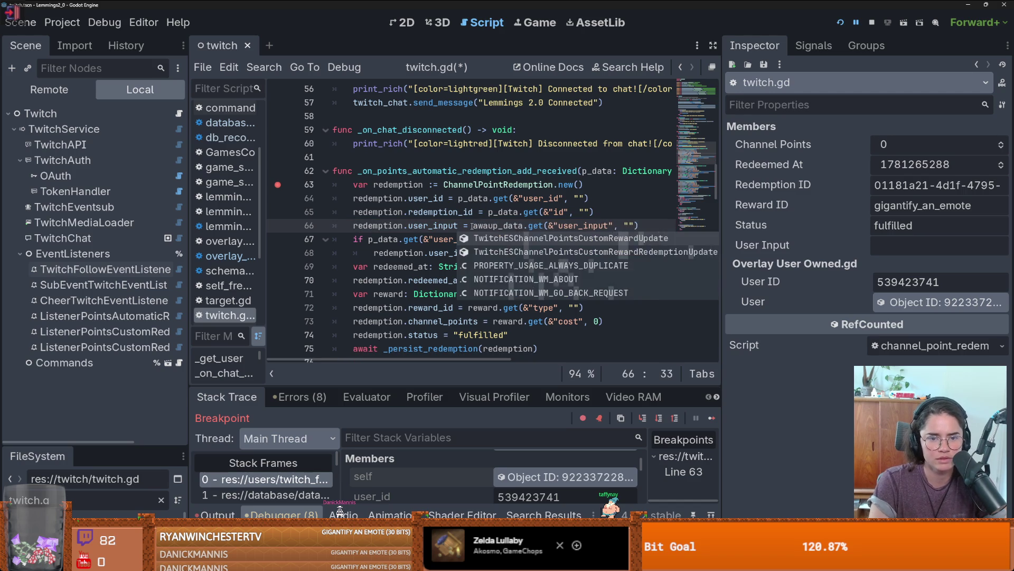
key("ctrl+s")
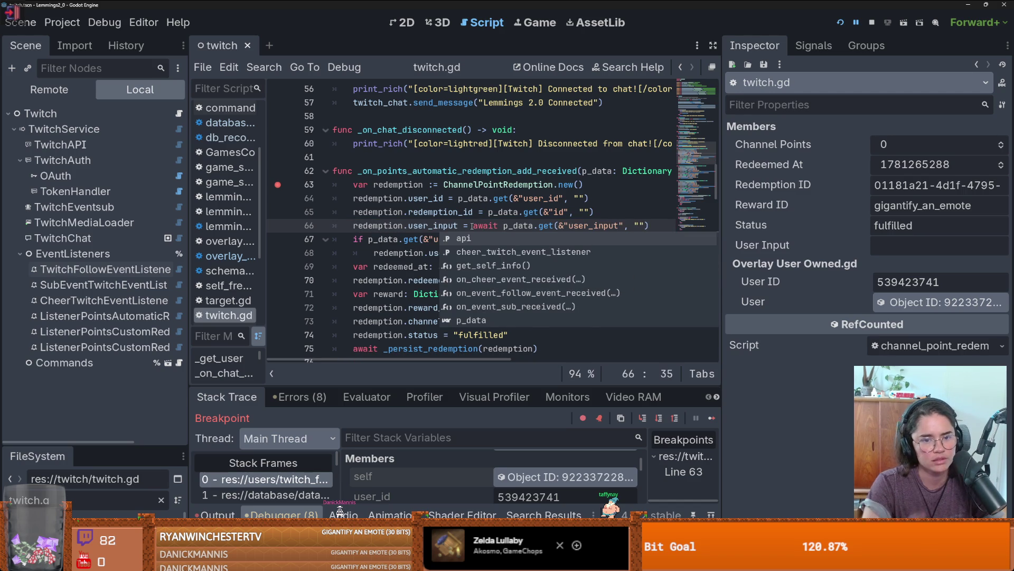
left_click(470, 225)
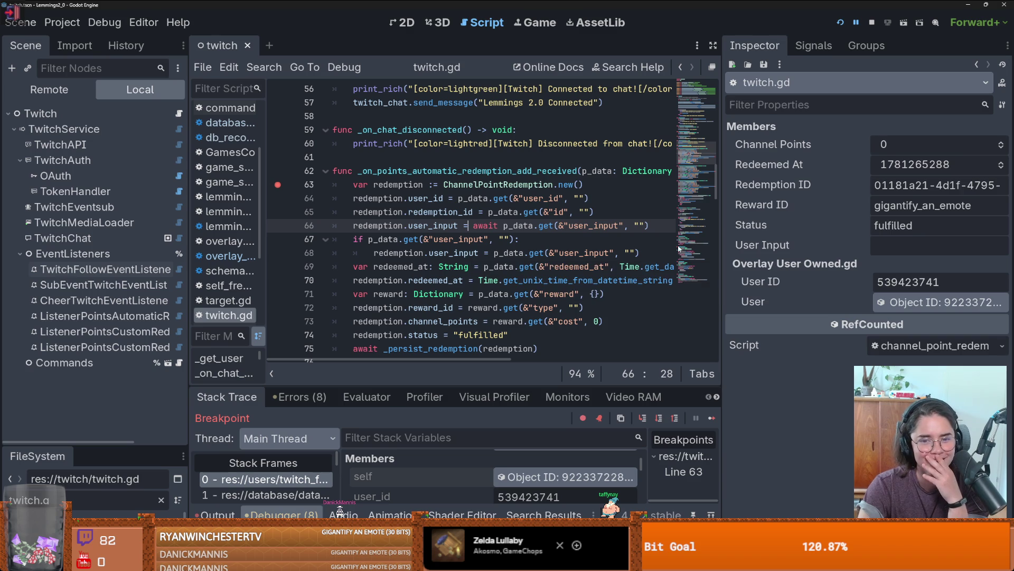
left_click_drag(717, 241, 843, 240)
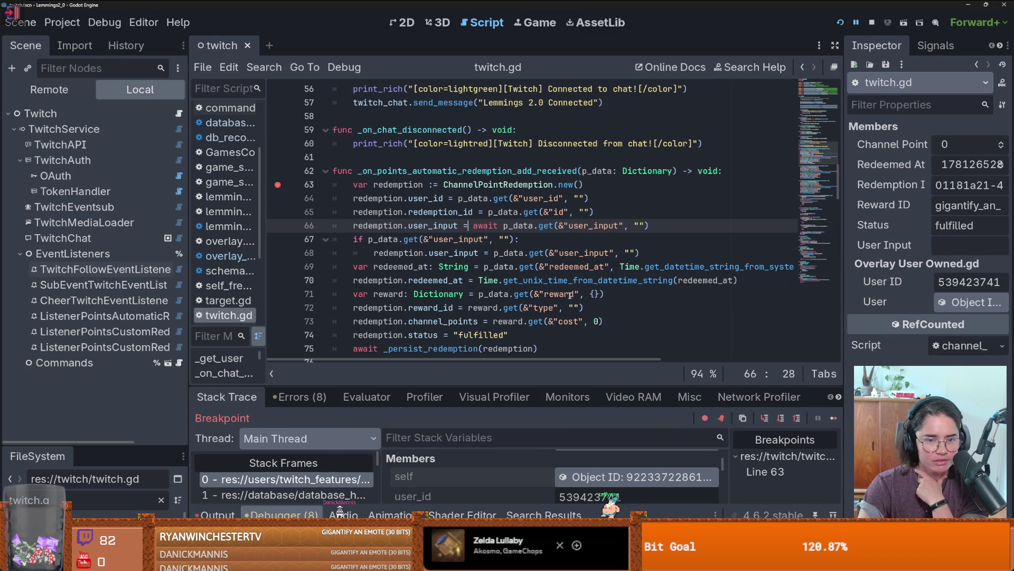
Resume the paused game and move to the custom redemption update handler
left_click(834, 418)
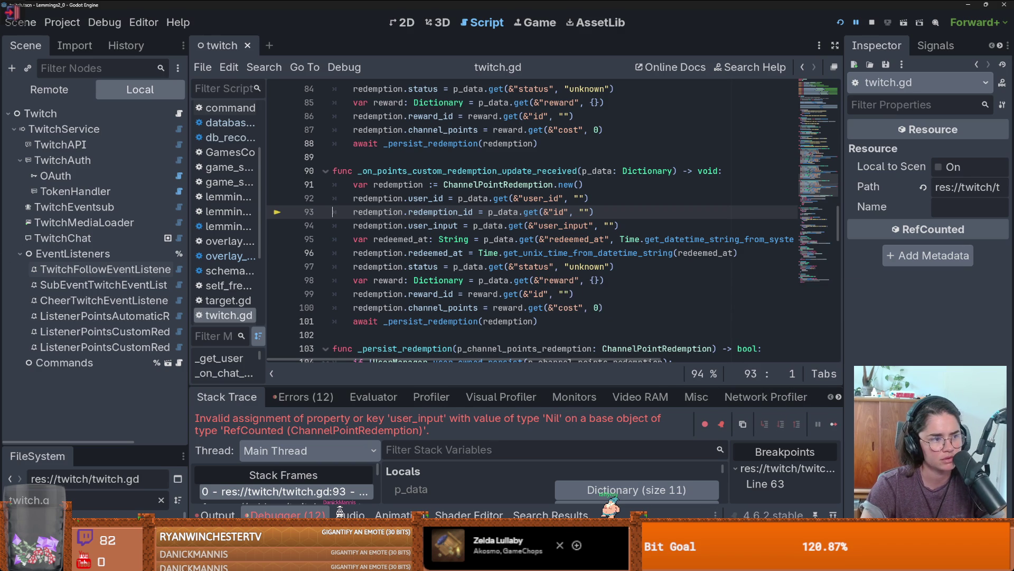
scroll(473, 157, "down", 1)
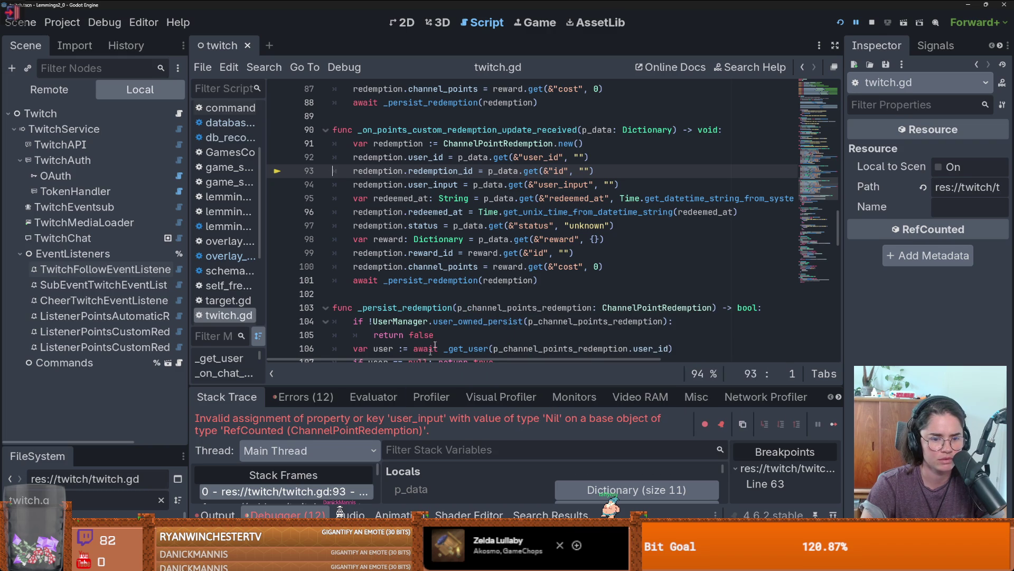
left_click(429, 198)
scroll(413, 227, "up", 1)
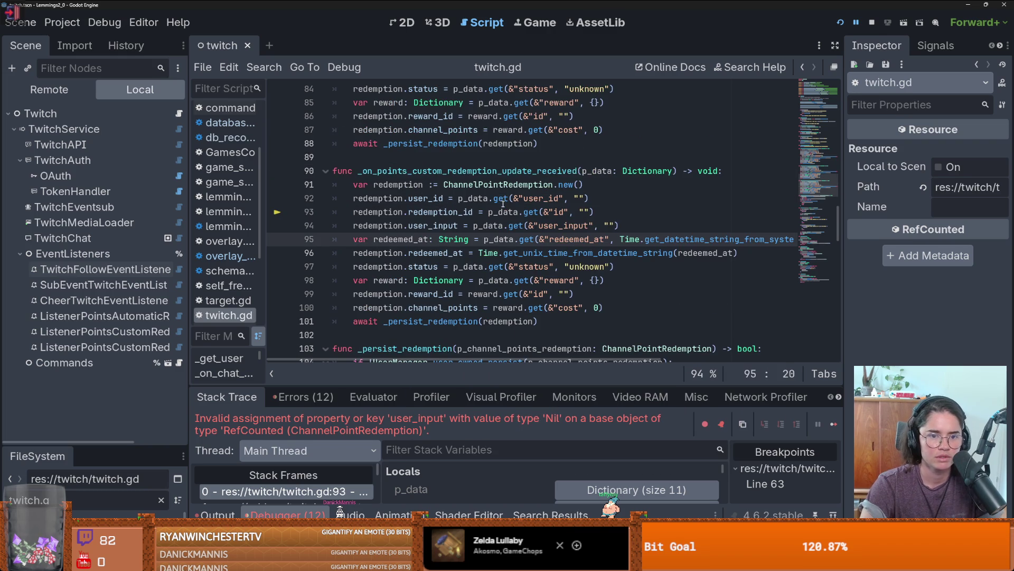
Insert await before p_data on line 94 and run to the line 63 breakpoint
left_click(474, 226)
type("await")
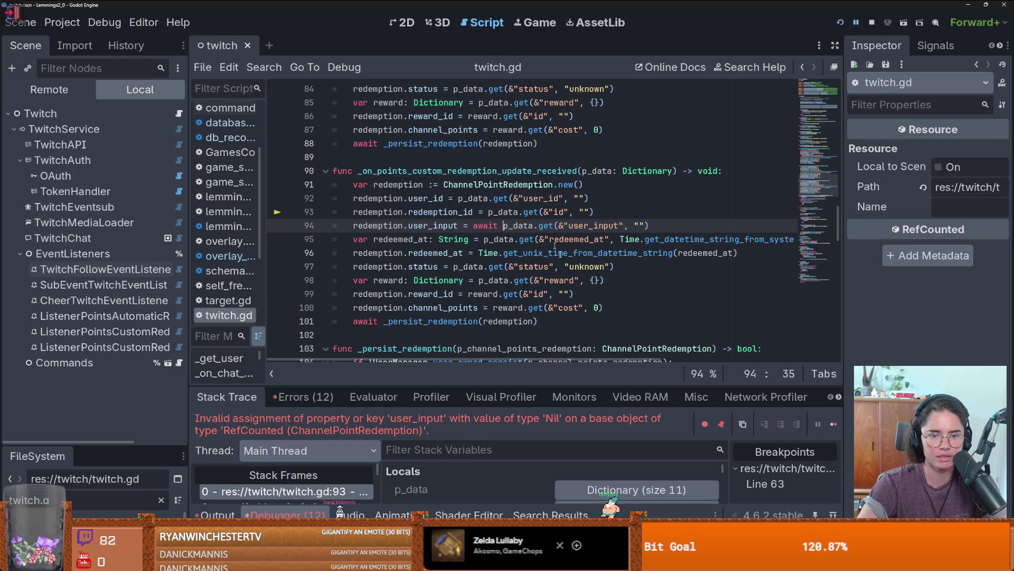
left_click(833, 426)
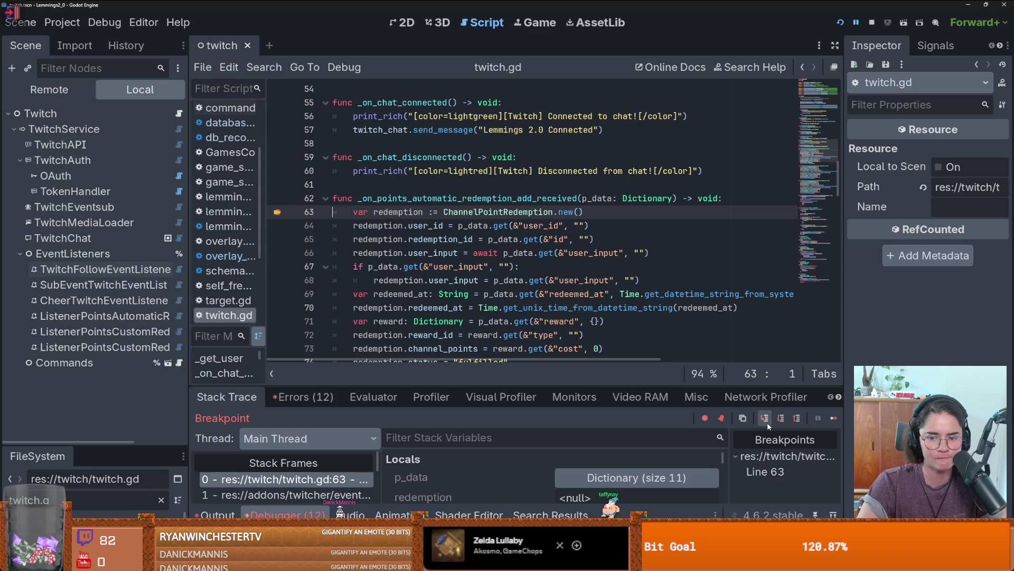
Step over lines 63 through 66 of the automatic redemption handler, then resume execution
left_click(781, 418)
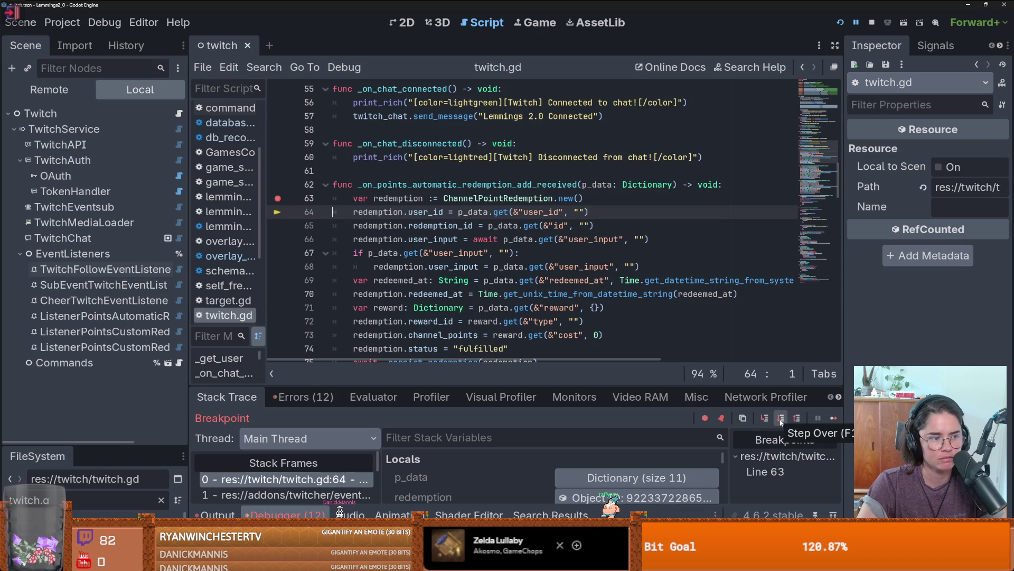
left_click(781, 419)
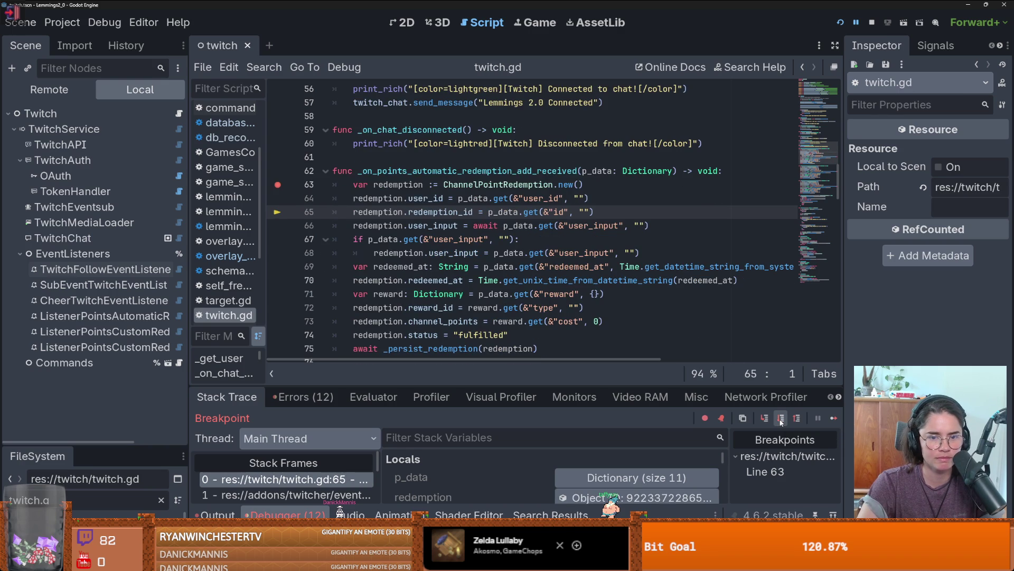
left_click(781, 419)
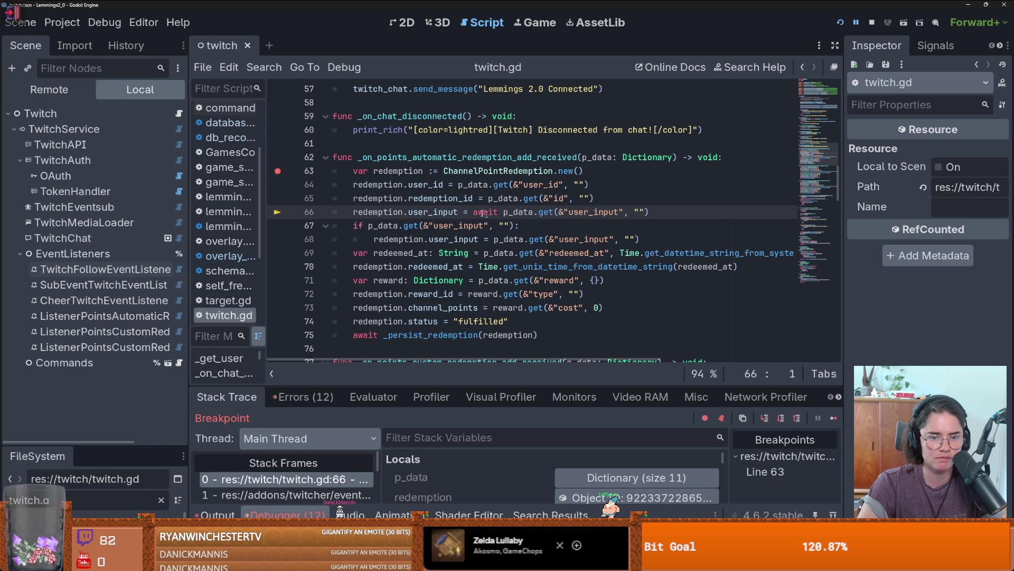
left_click(781, 417)
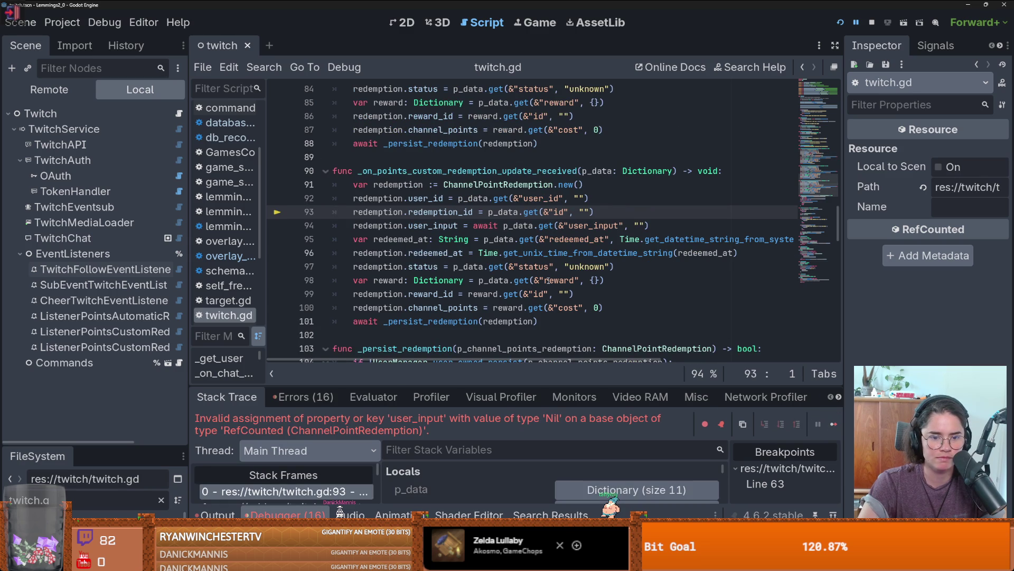
Inspect the p_data user_input assignment on line 94 and the conditional assignment above it
scroll(473, 270, "up", 1)
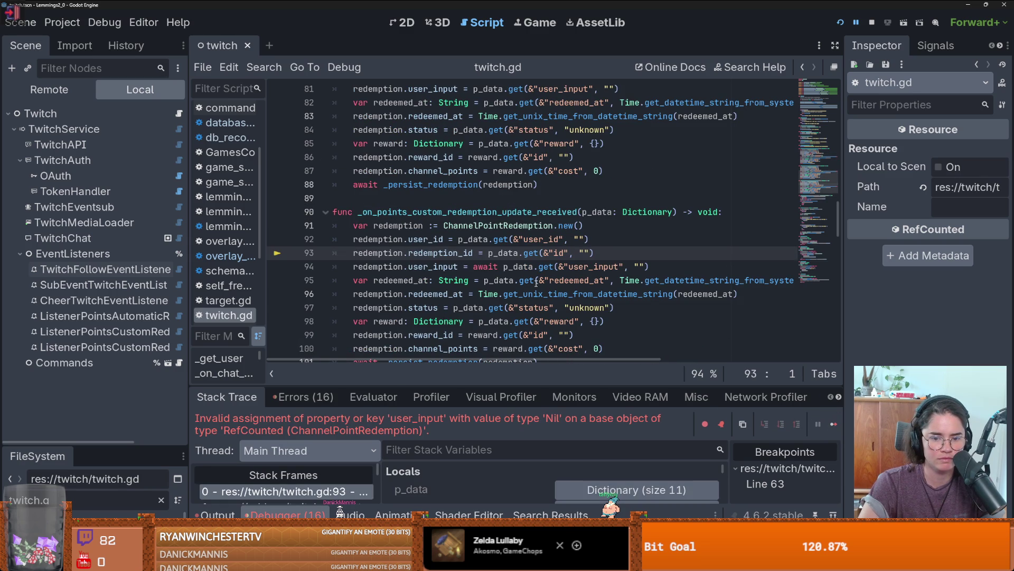
left_click(447, 266)
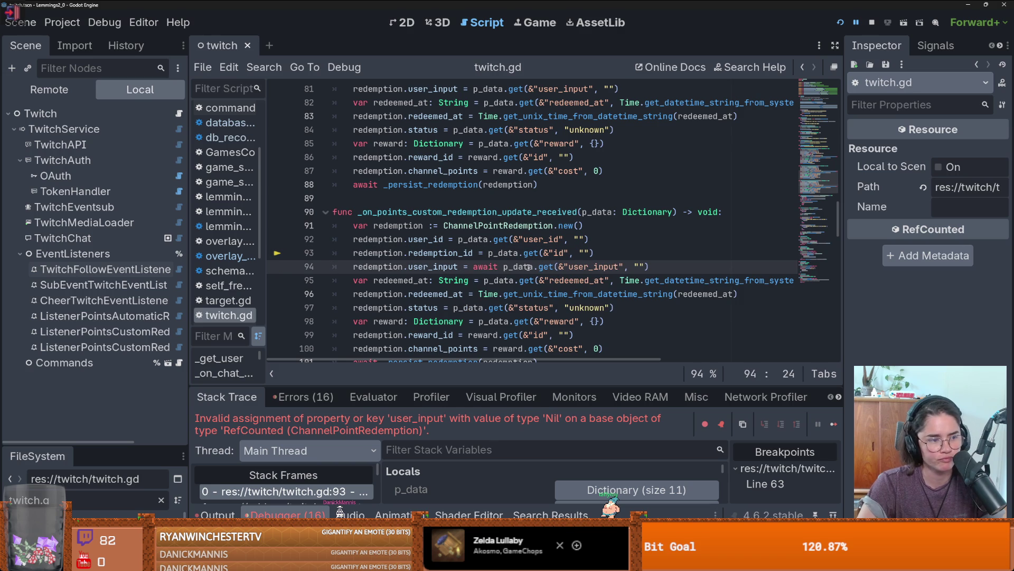
left_click(503, 266)
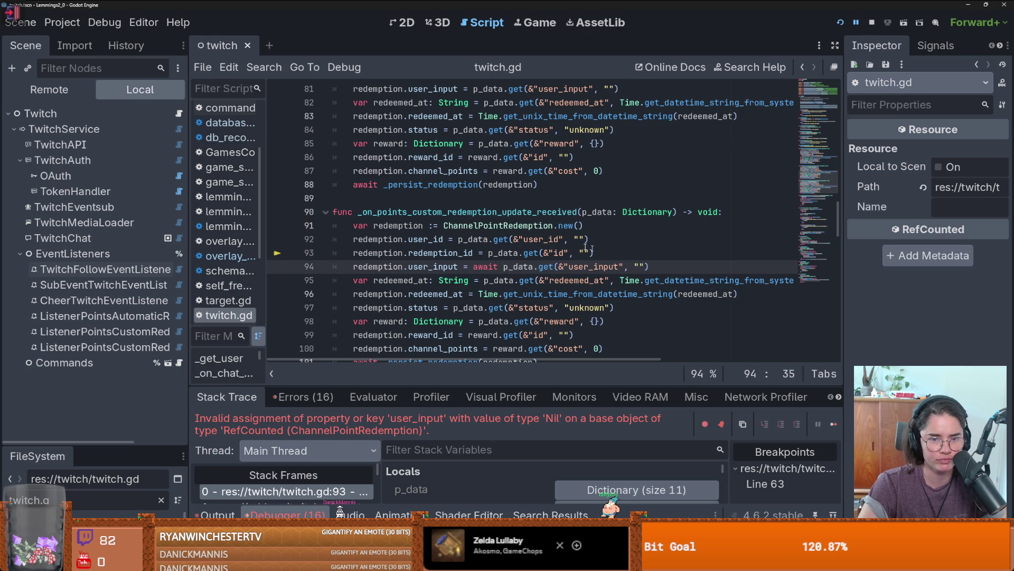
scroll(587, 248, "up", 5)
scroll(517, 275, "down", 1)
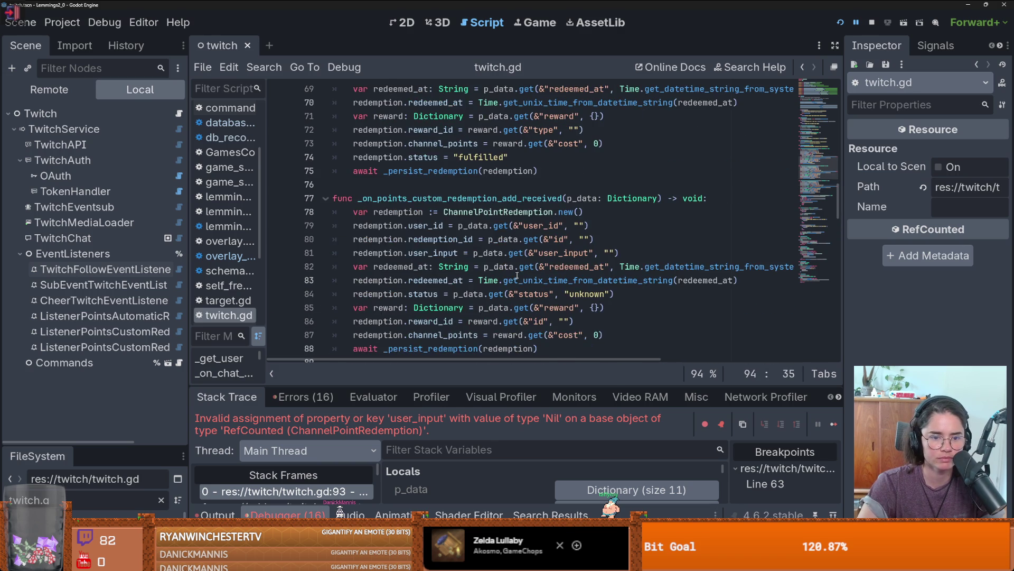
scroll(446, 270, "up", 4)
left_click(421, 241)
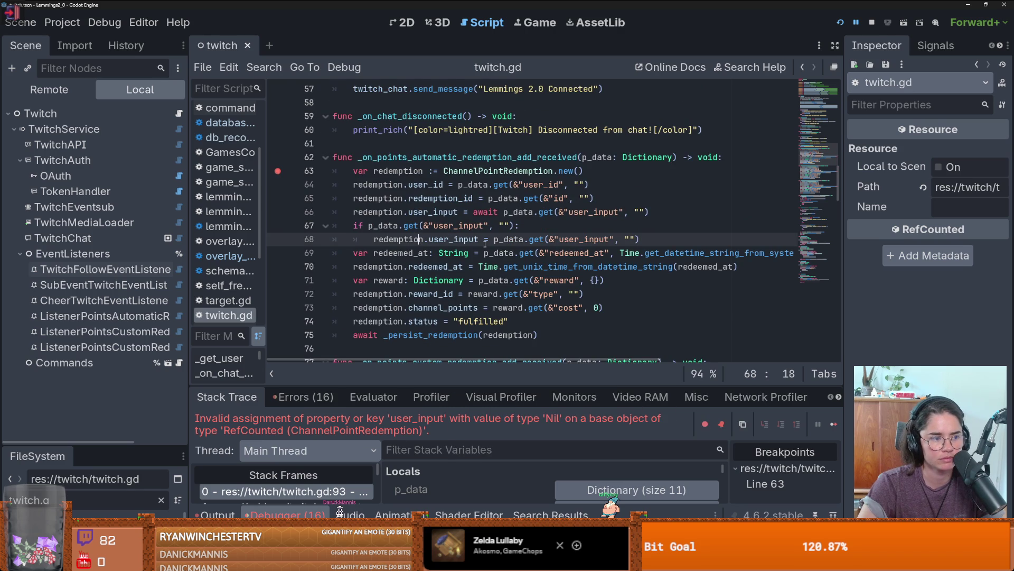
Delete the awaited user_input line 66 from the automatic redemption handler
mouse_move(520, 226)
left_mouse_down()
mouse_move(347, 222)
mouse_move(552, 239)
mouse_move(424, 226)
left_mouse_up()
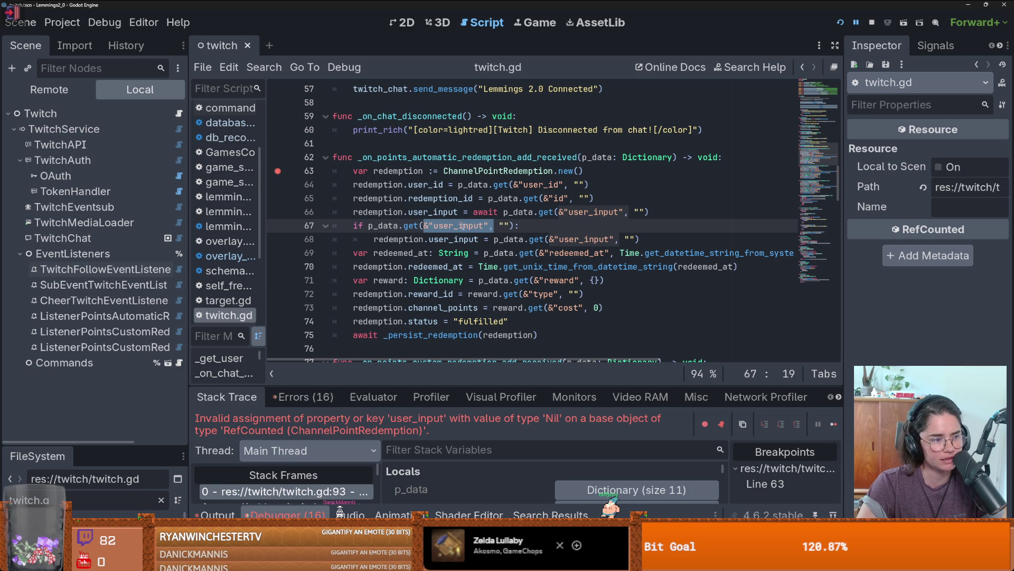
left_click(469, 226)
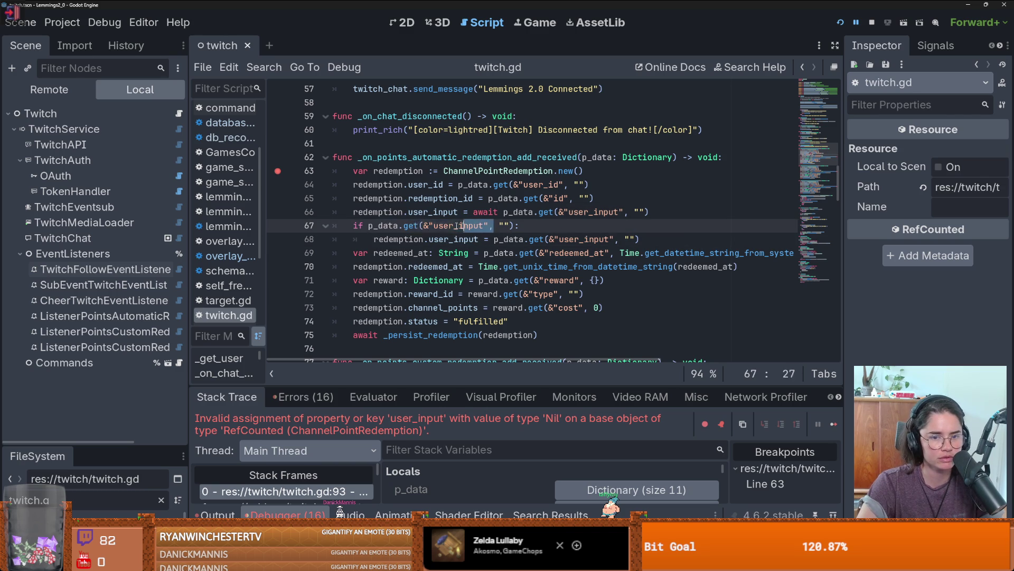
mouse_move(467, 214)
left_mouse_down()
mouse_move(655, 213)
mouse_move(328, 214)
left_mouse_up()
key("BackSpace")
key("BackSpace")
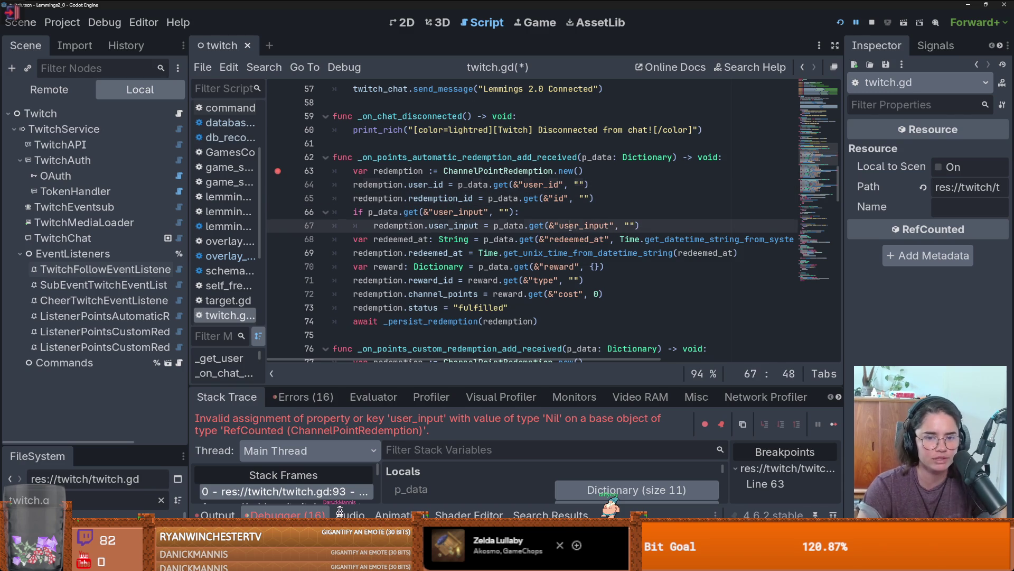
Compare with the custom add handler's user_input line, then return to the if check
double_click(584, 225)
scroll(433, 240, "down", 4)
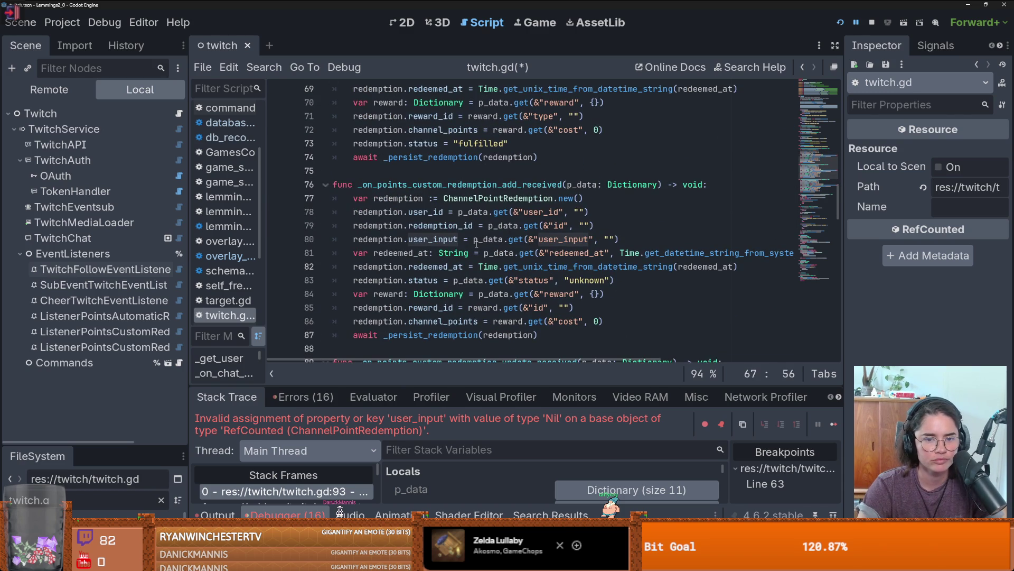
left_click(512, 240)
scroll(523, 248, "up", 4)
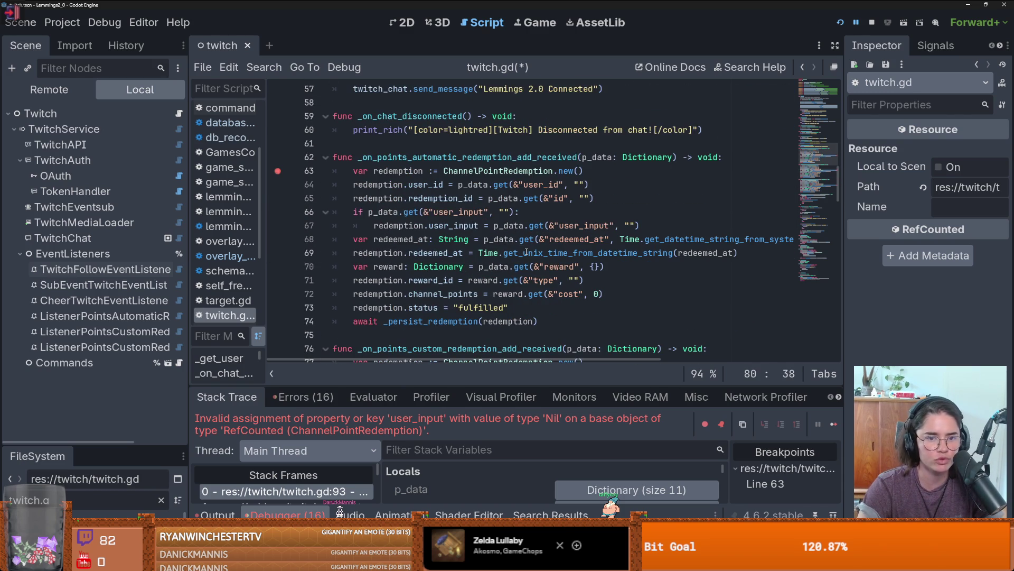
left_click(441, 220)
left_click(442, 212)
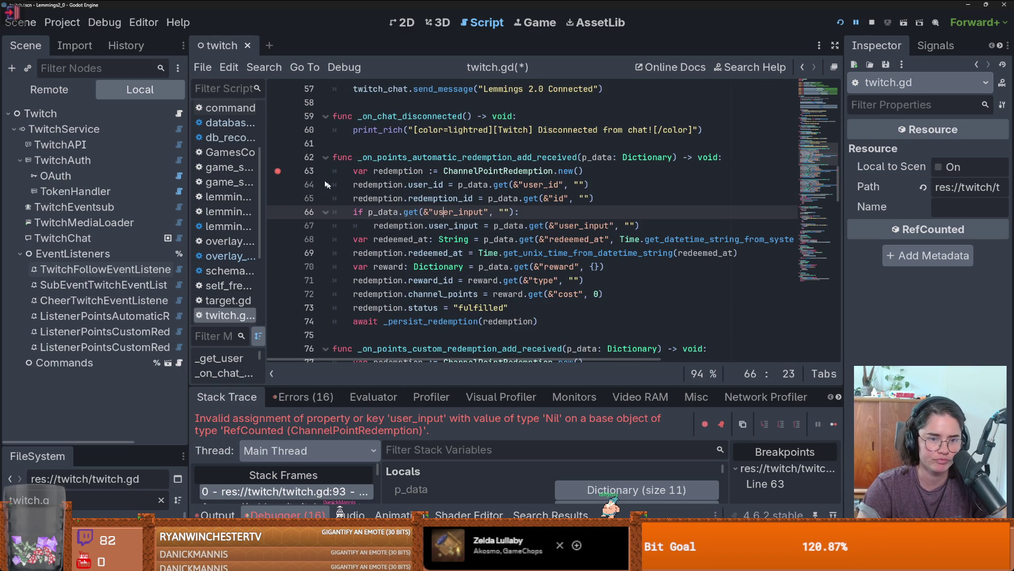
left_click(547, 226)
double_click(465, 212)
left_click(479, 214)
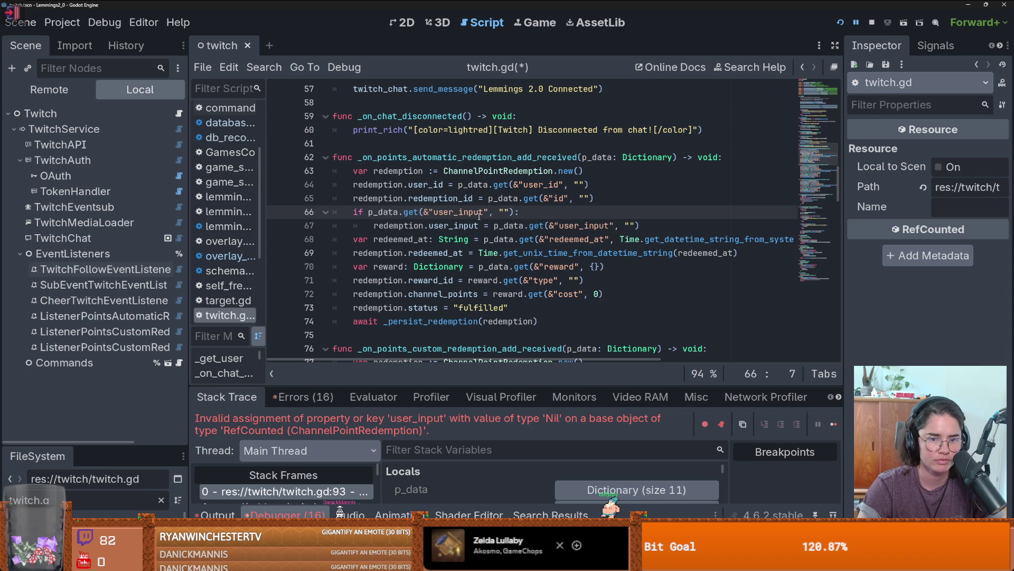
left_click(400, 212)
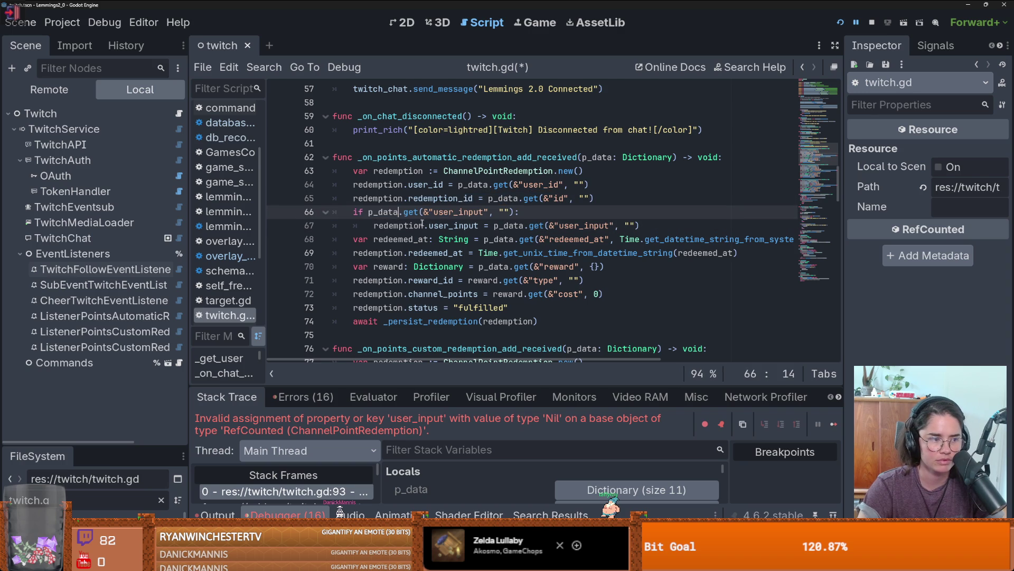
Unindent the user_input assignment and delete the if p_data.get("user_input") check
left_click(375, 225)
key("BackSpace")
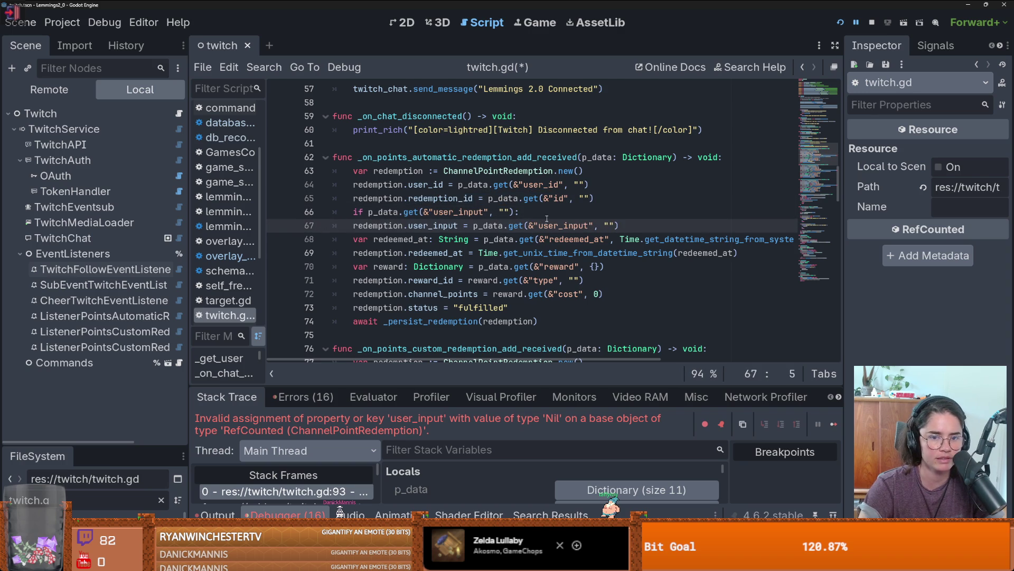
left_click_drag(546, 218, 259, 219)
key("BackSpace")
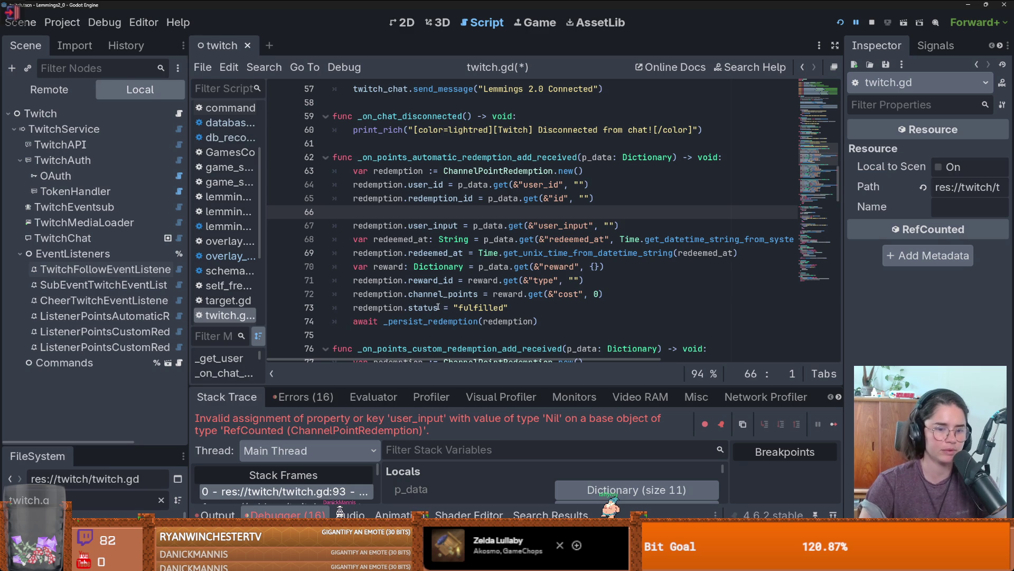
mouse_move(532, 236)
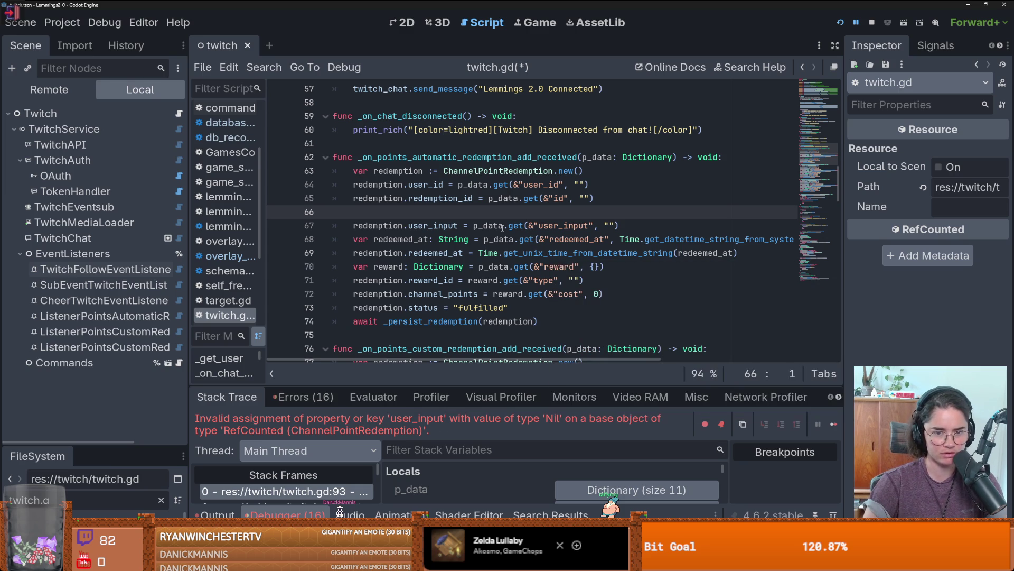
mouse_move(503, 226)
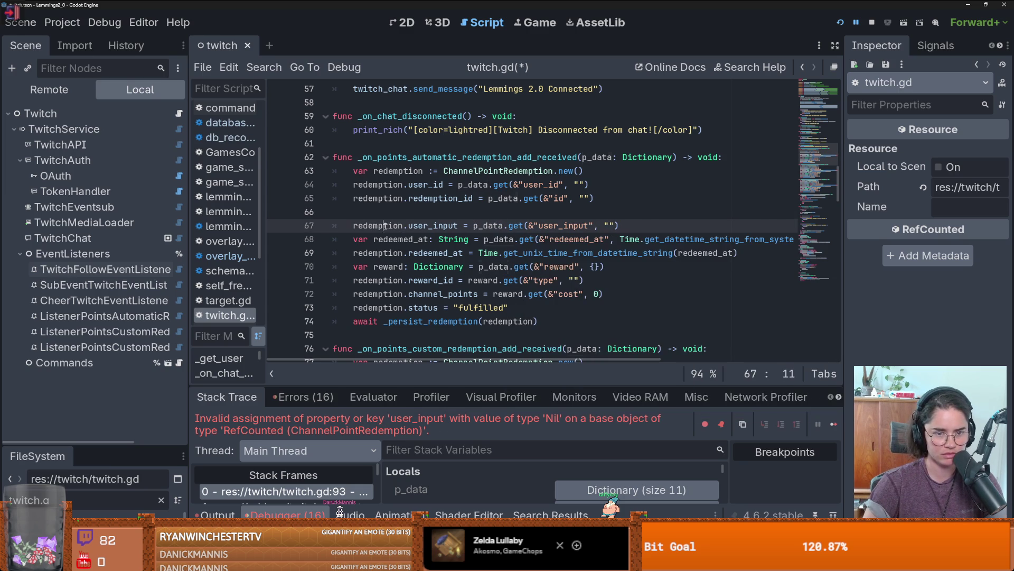
left_click(397, 211)
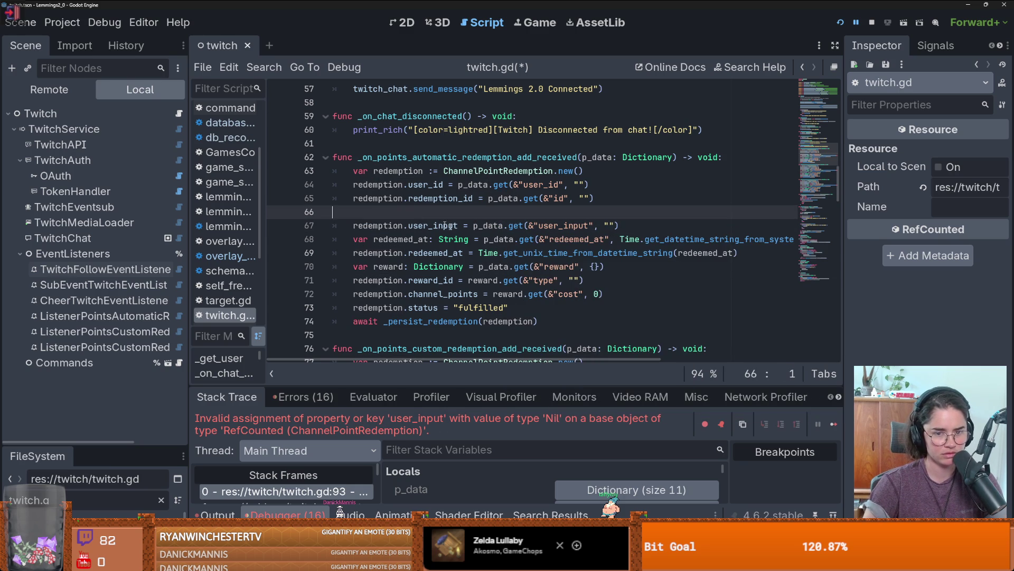
scroll(444, 226, "up", 7)
left_click(105, 315)
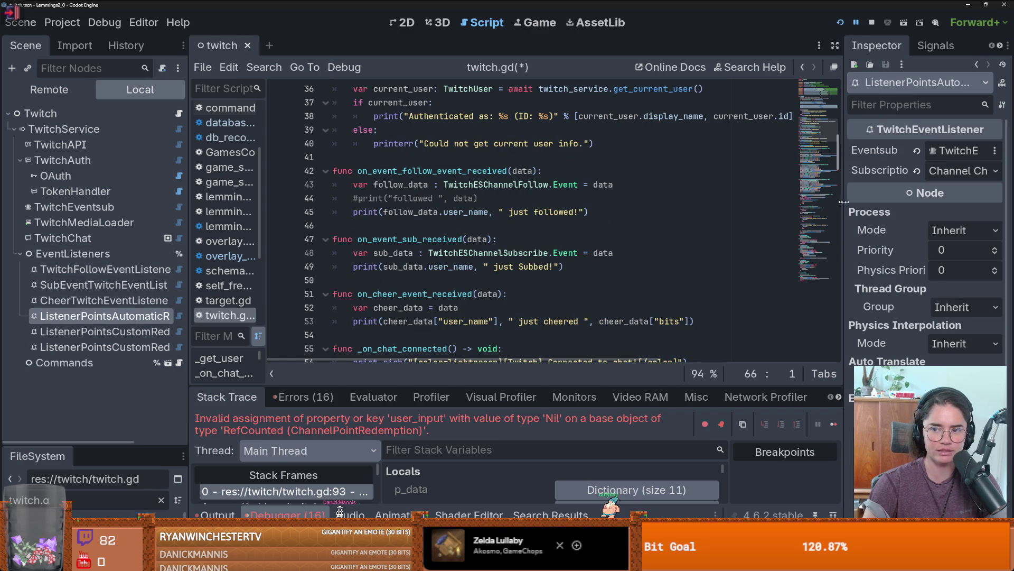
Widen the Inspector and set Subscription to Channel Channel Points Automatic Reward Redemption Add
left_click_drag(844, 202, 497, 201)
left_click(842, 171)
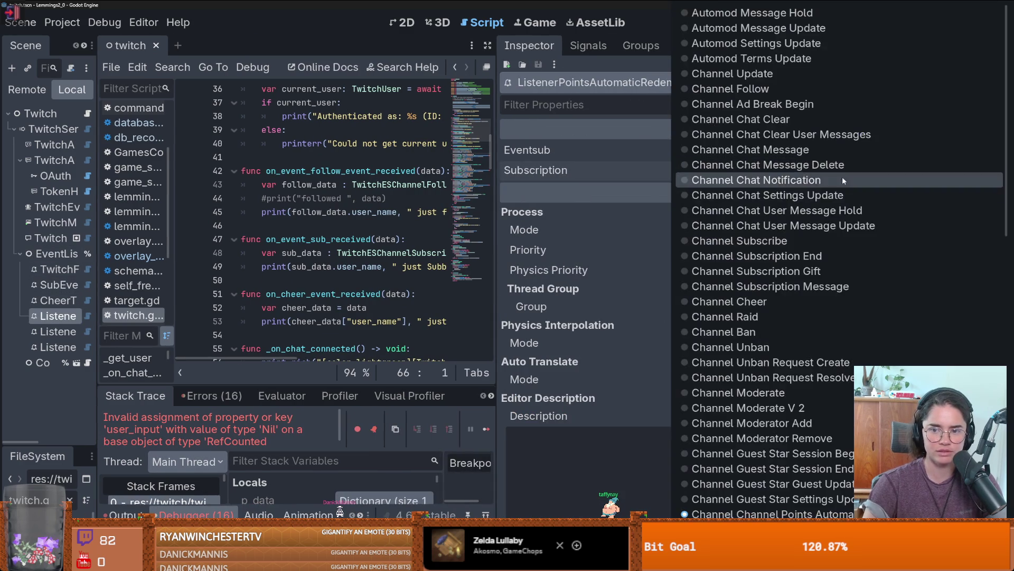
scroll(842, 180, "down", 5)
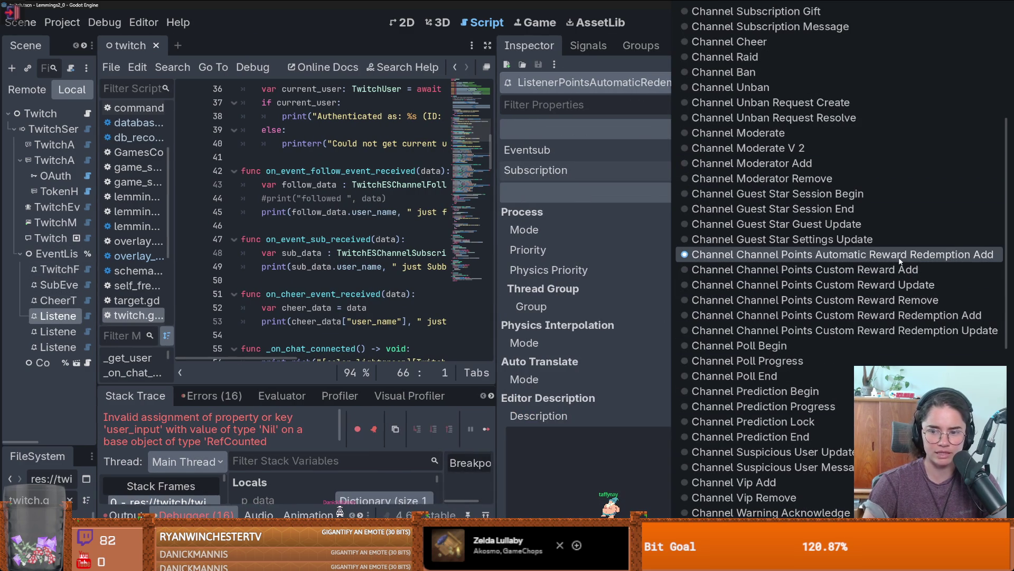
left_click(879, 258)
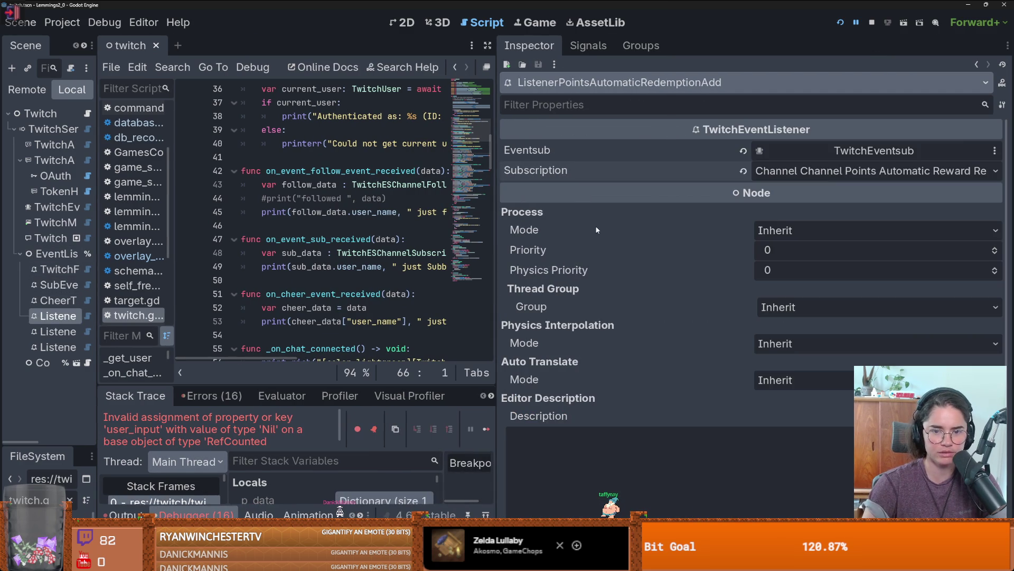
left_click(834, 166)
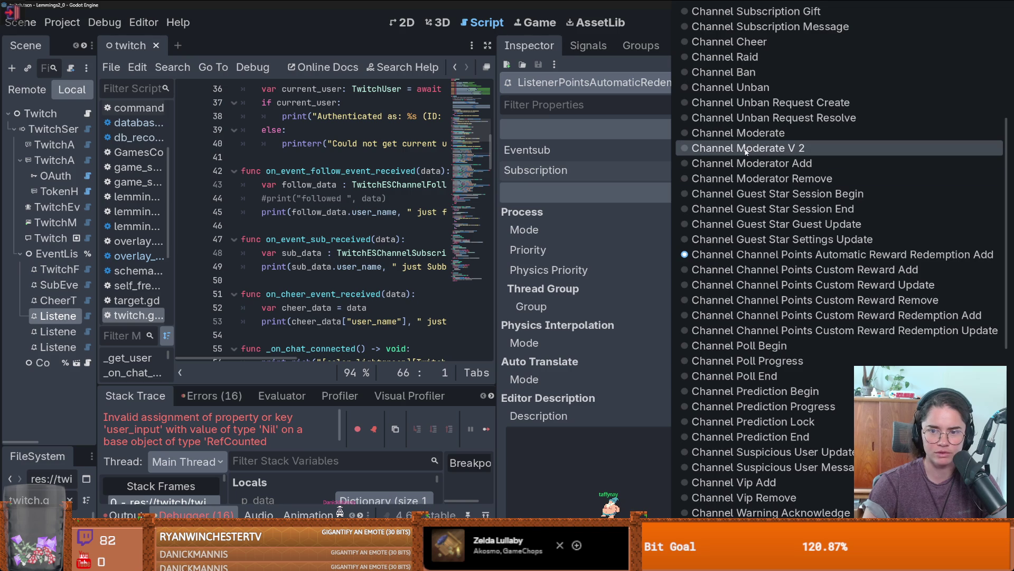
scroll(746, 289, "down", 8)
scroll(746, 289, "up", 10)
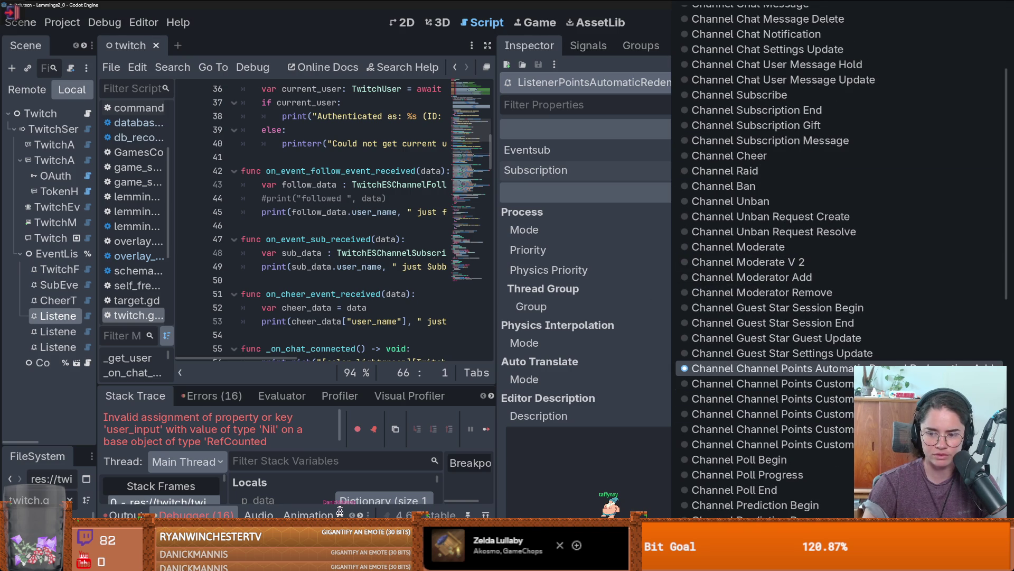
scroll(880, 286, "down", 5)
scroll(864, 178, "up", 1)
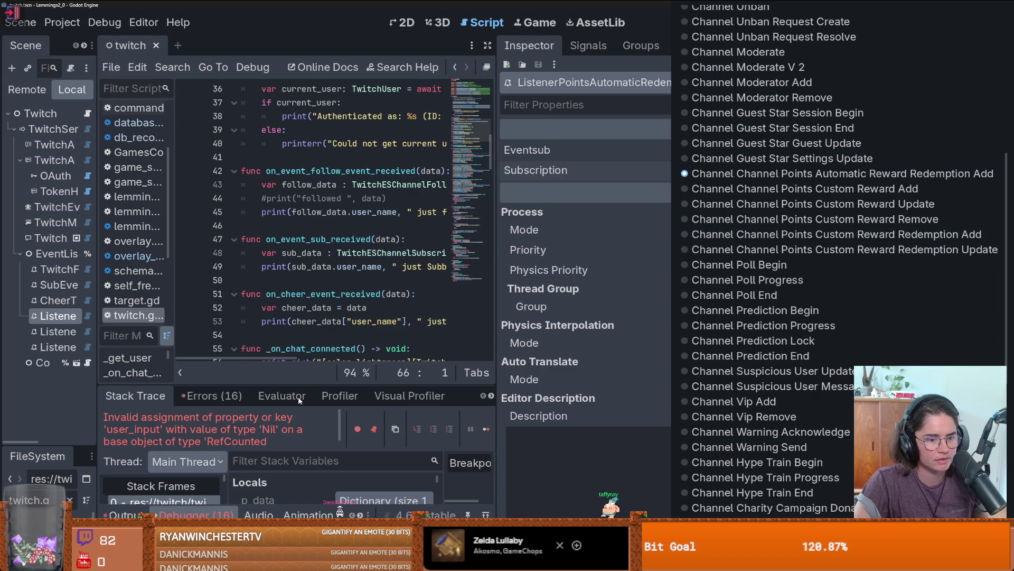
Close the event list and enlarge the debugger panel over the script
left_click(306, 383)
left_click_drag(307, 382, 306, 180)
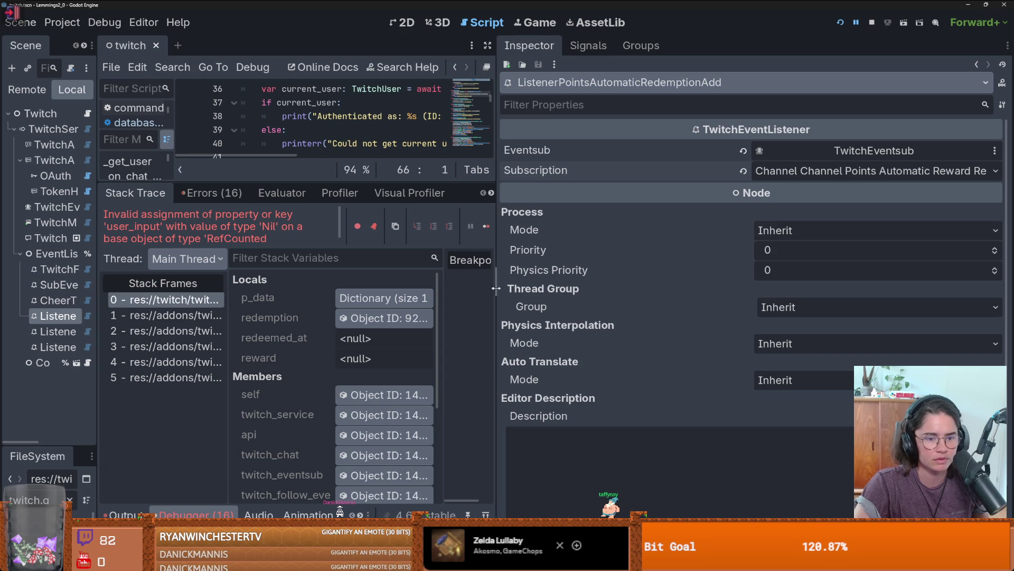
left_click_drag(498, 286, 690, 286)
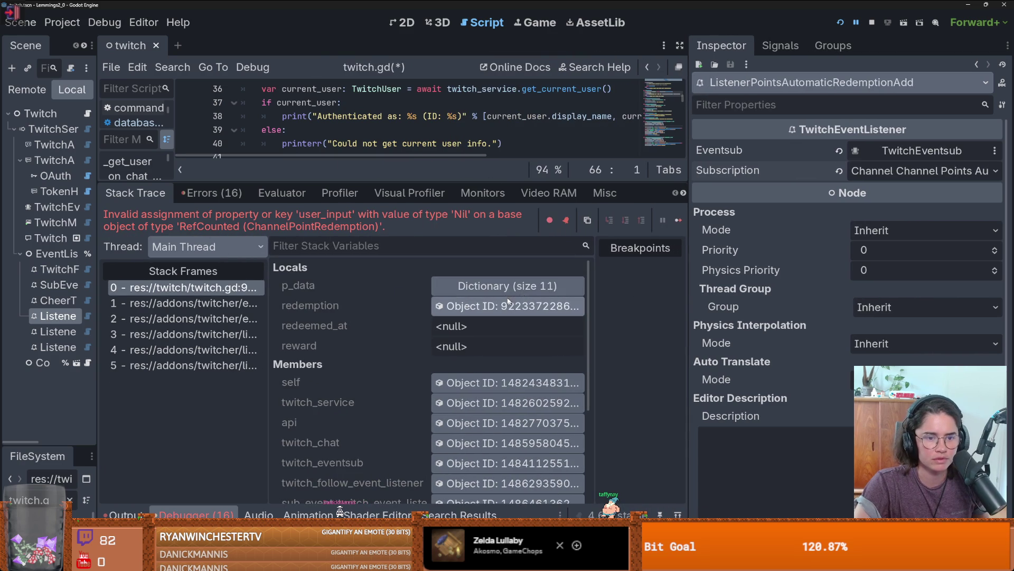
mouse_move(454, 181)
left_mouse_down()
mouse_move(459, 317)
mouse_move(490, 285)
mouse_move(490, 187)
left_mouse_up()
Expand p_data in Locals and inspect user_name, the reward (gigantify_an_emote, cost 0.0) and message
left_click(507, 291)
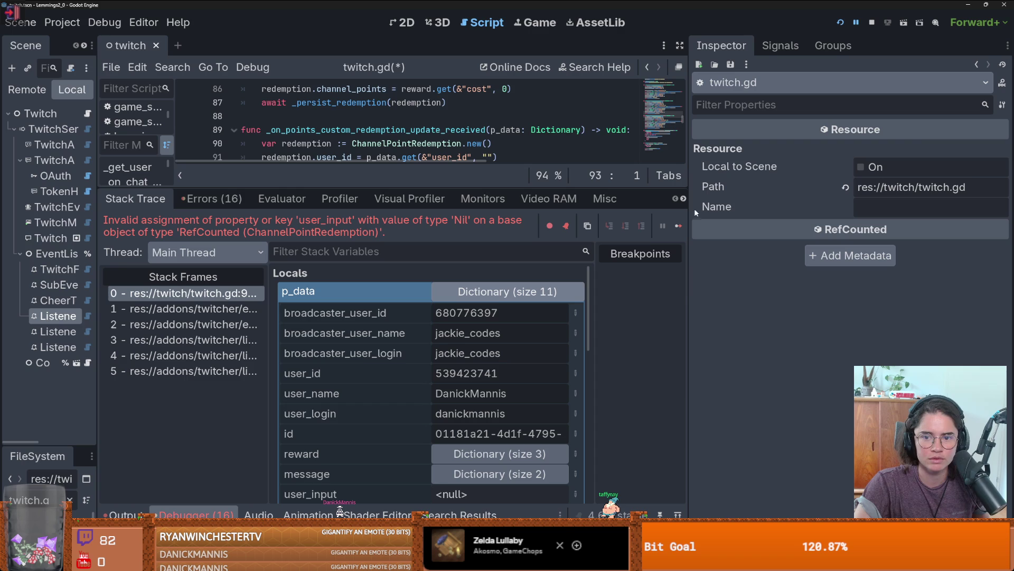
scroll(506, 368, "down", 3)
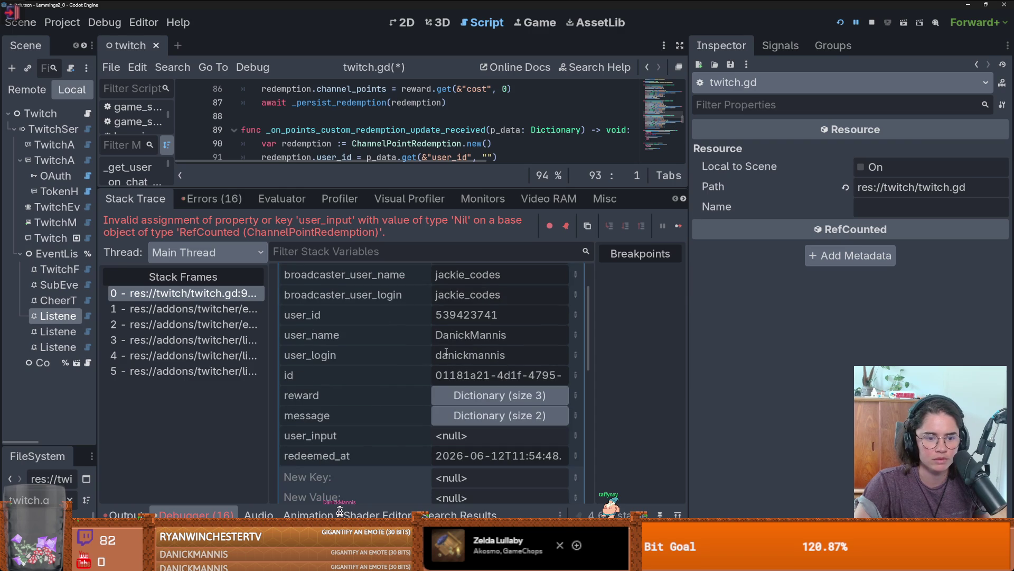
scroll(421, 440, "down", 3)
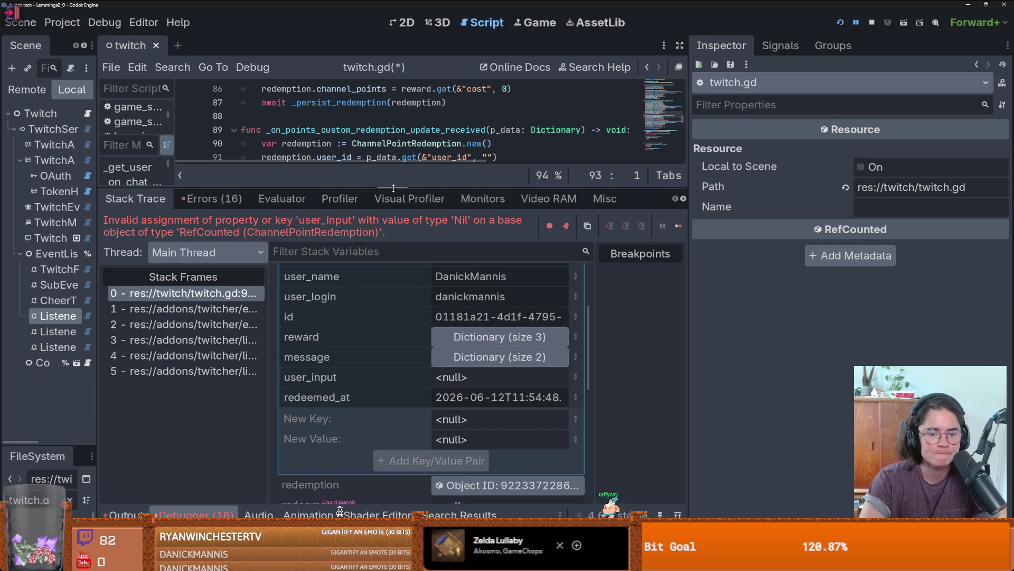
left_click_drag(393, 189, 393, 183)
double_click(516, 270)
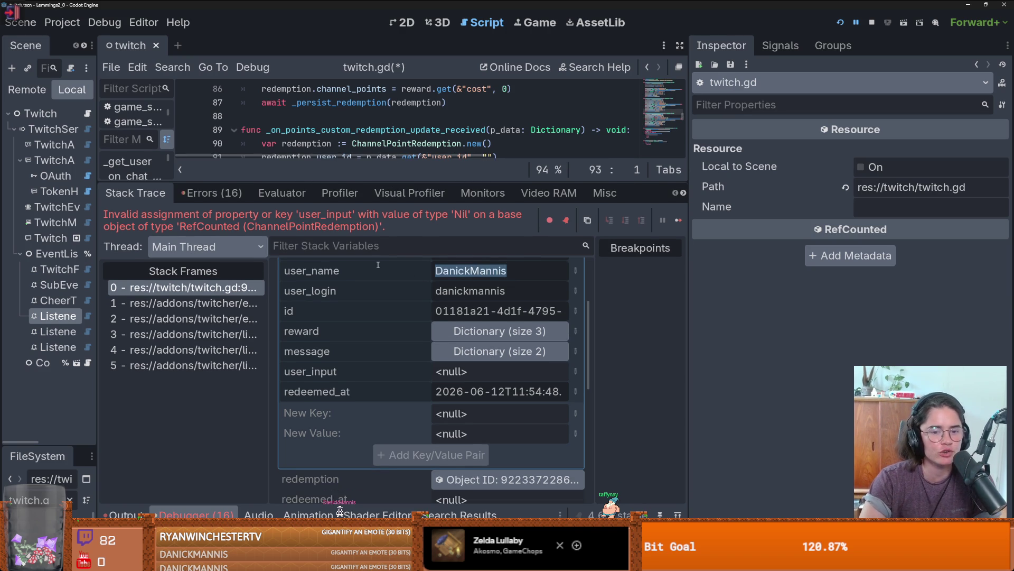
left_click(529, 332)
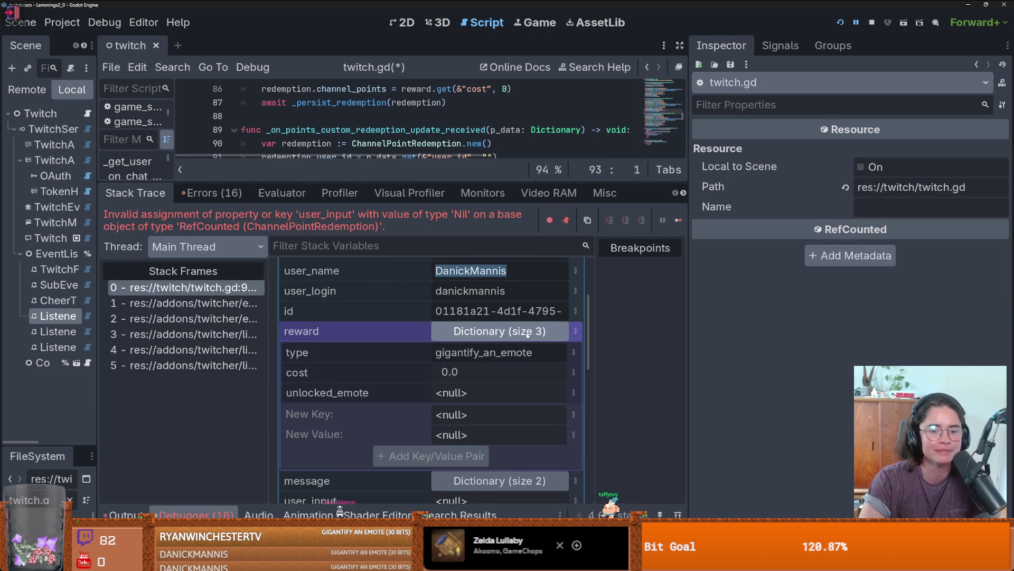
left_click(528, 333)
left_click(514, 349)
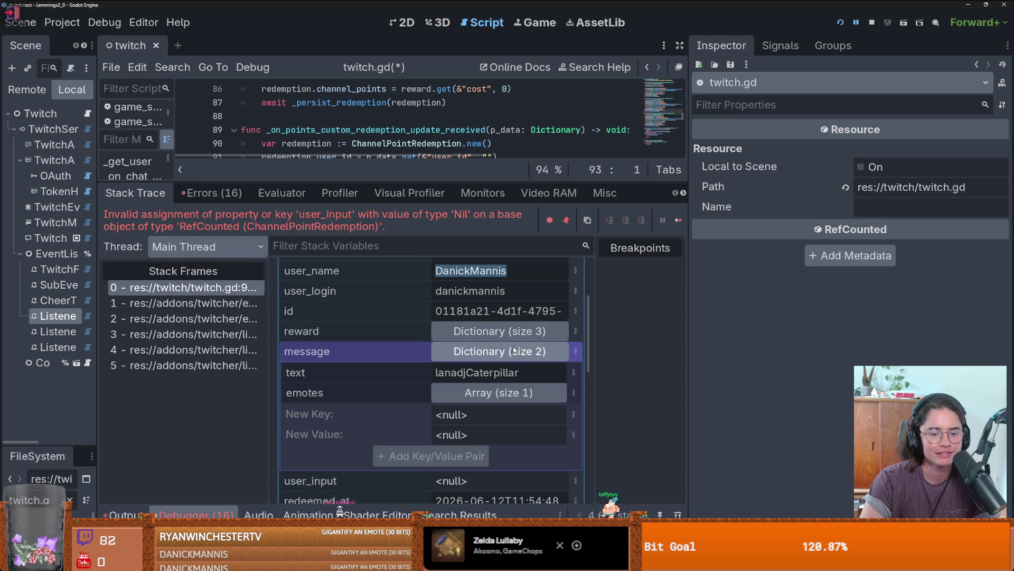
double_click(455, 373)
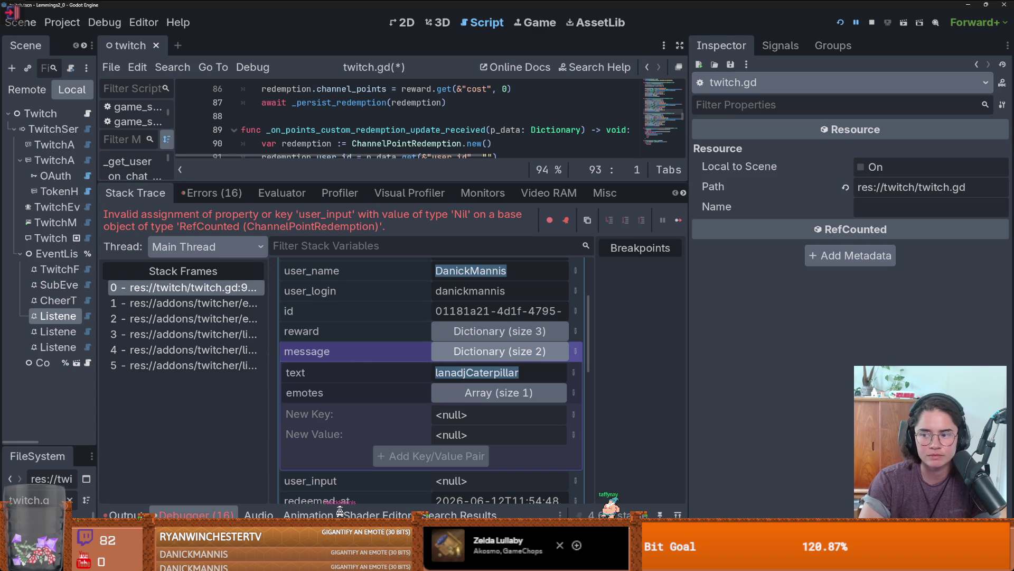
left_click(453, 351)
scroll(448, 369, "down", 1)
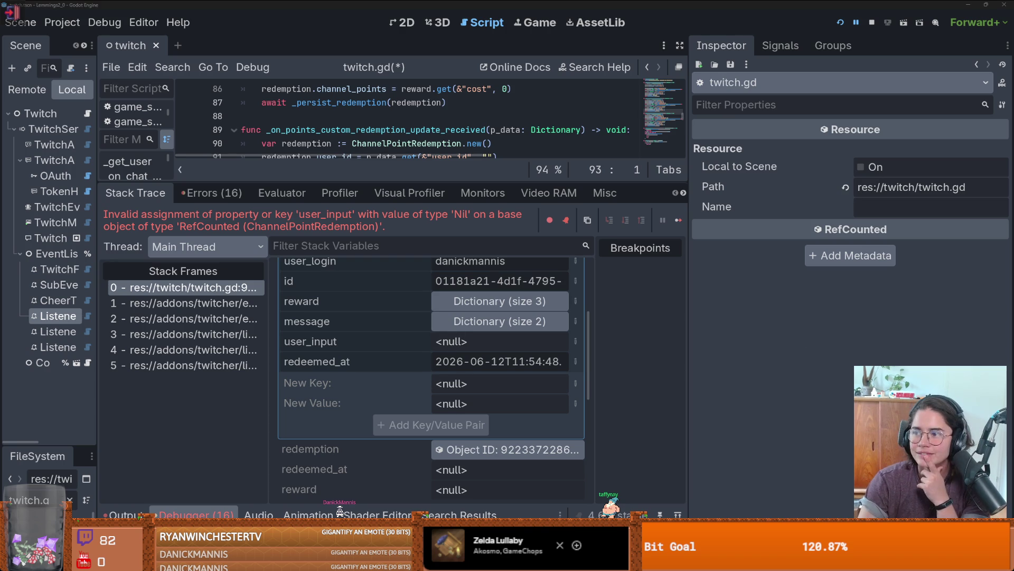
key("alt+Tab")
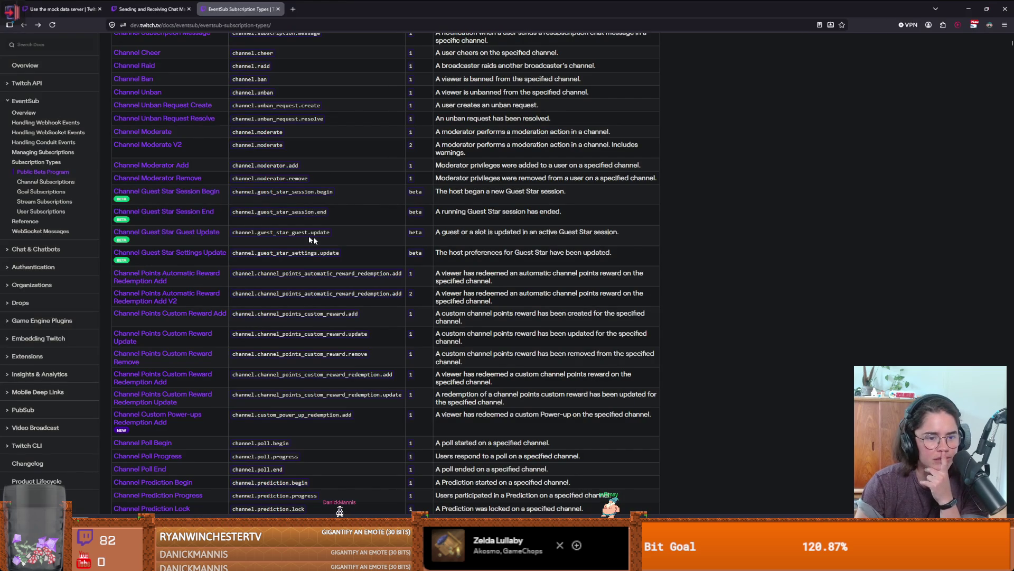
scroll(286, 281, "down", 1)
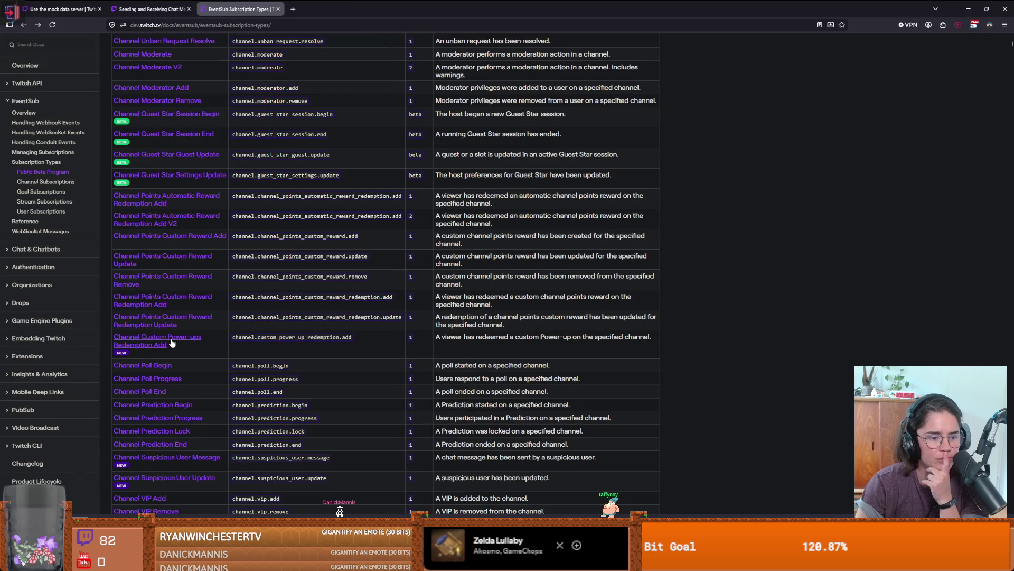
scroll(171, 344, "down", 2)
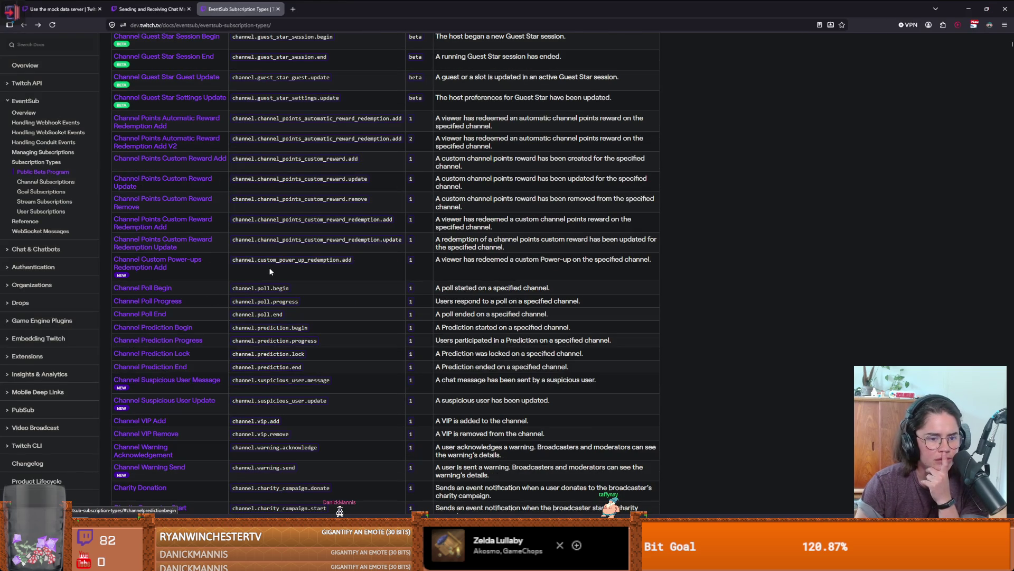
scroll(274, 277, "up", 1)
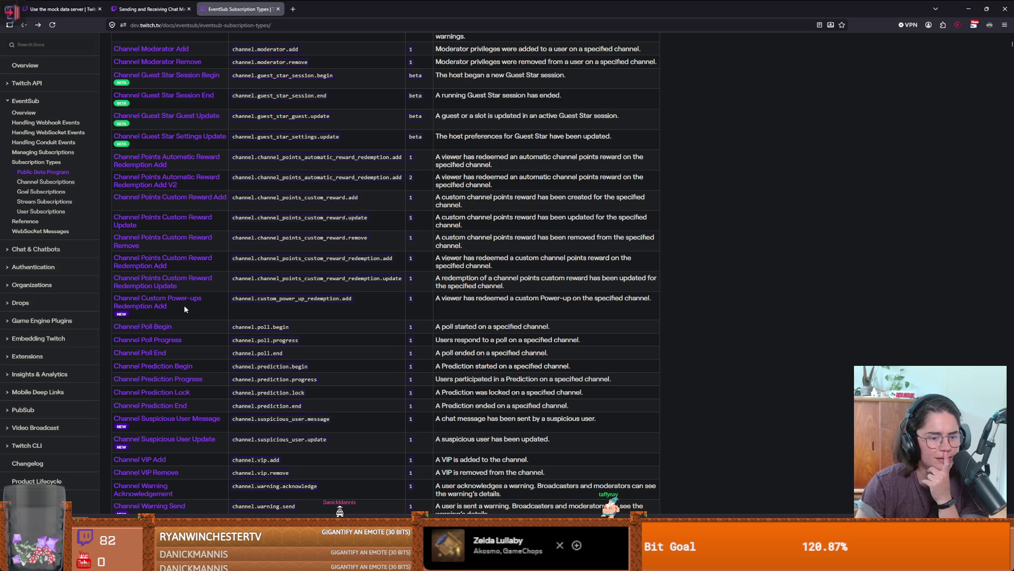
scroll(357, 331, "up", 1)
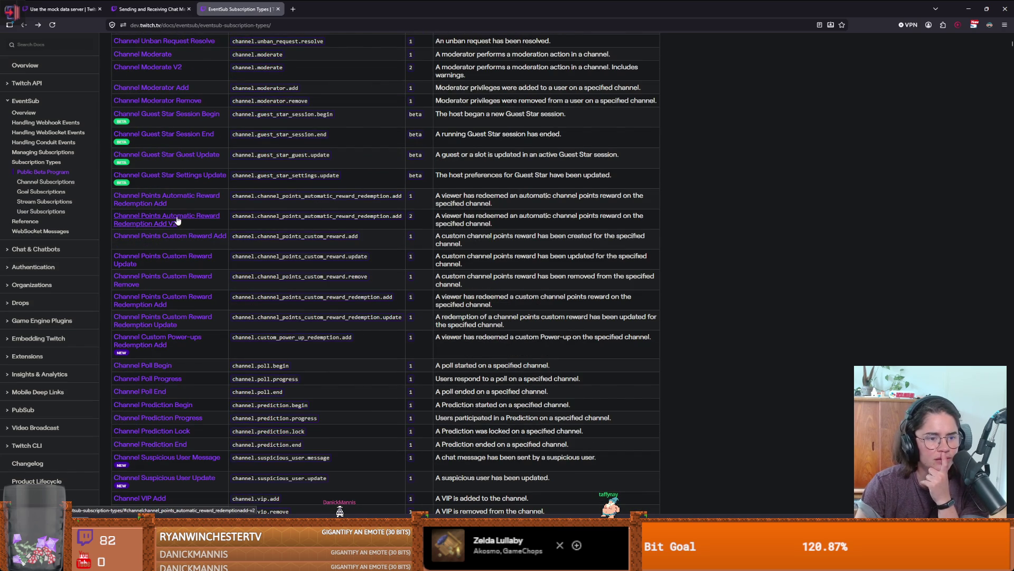
key("alt+Tab")
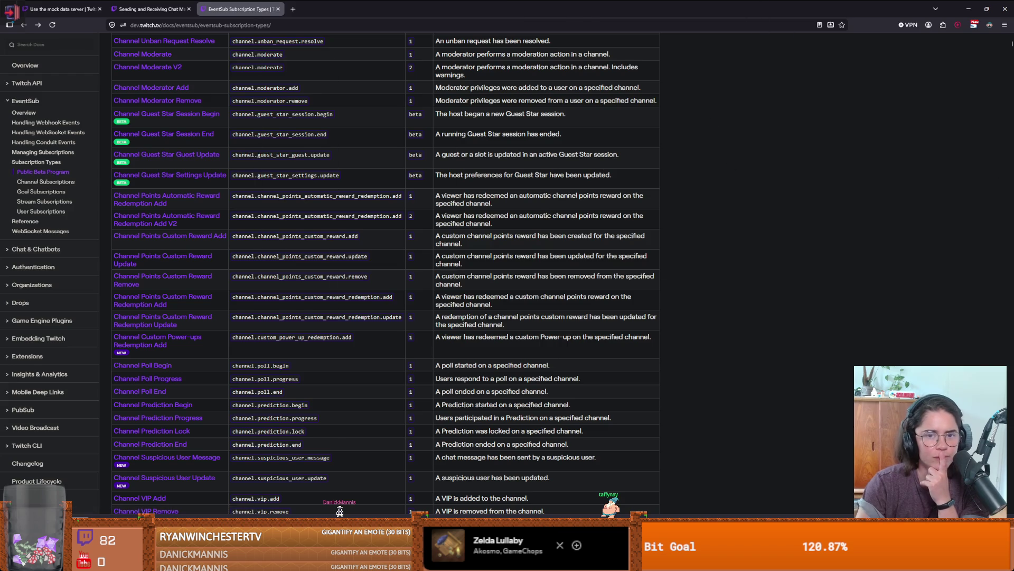
Reconfirm ListenerPointsAutomaticRedemptionAdd's Automatic Reward Redemption Add subscription, then go to the browser docs
left_click_drag(96, 280, 237, 280)
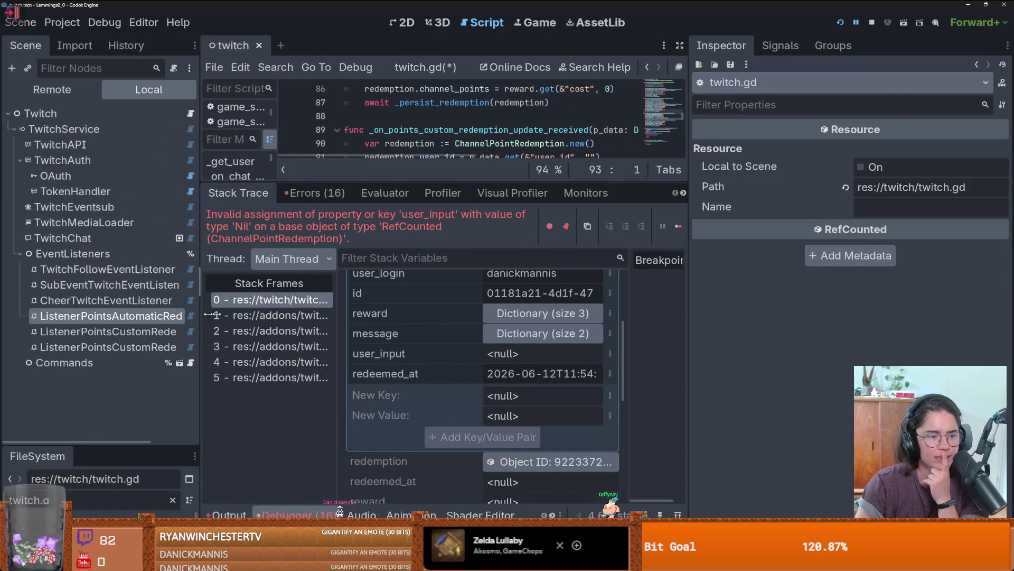
left_click(127, 315)
left_click(922, 172)
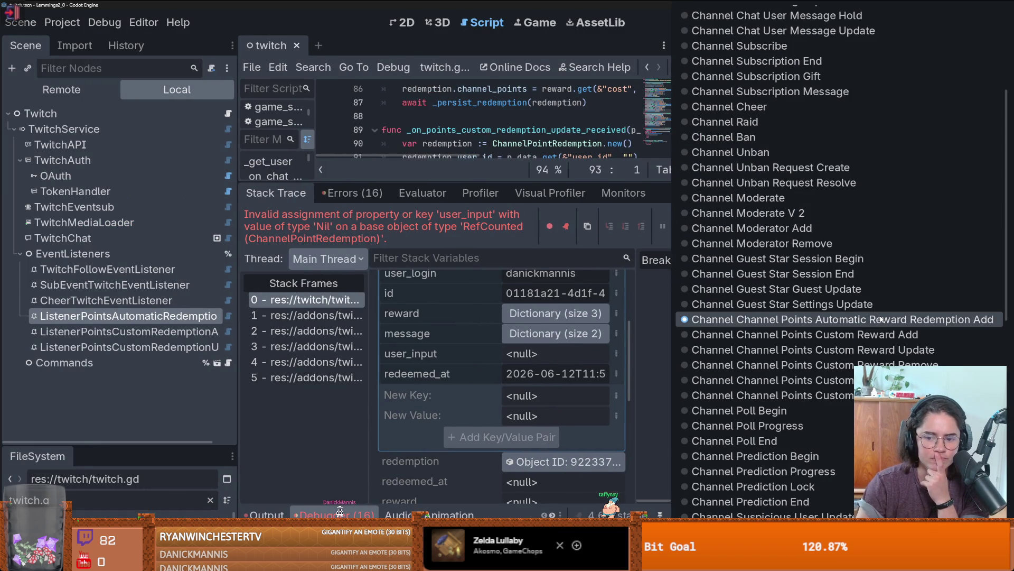
left_click(881, 319)
key("alt+Tab")
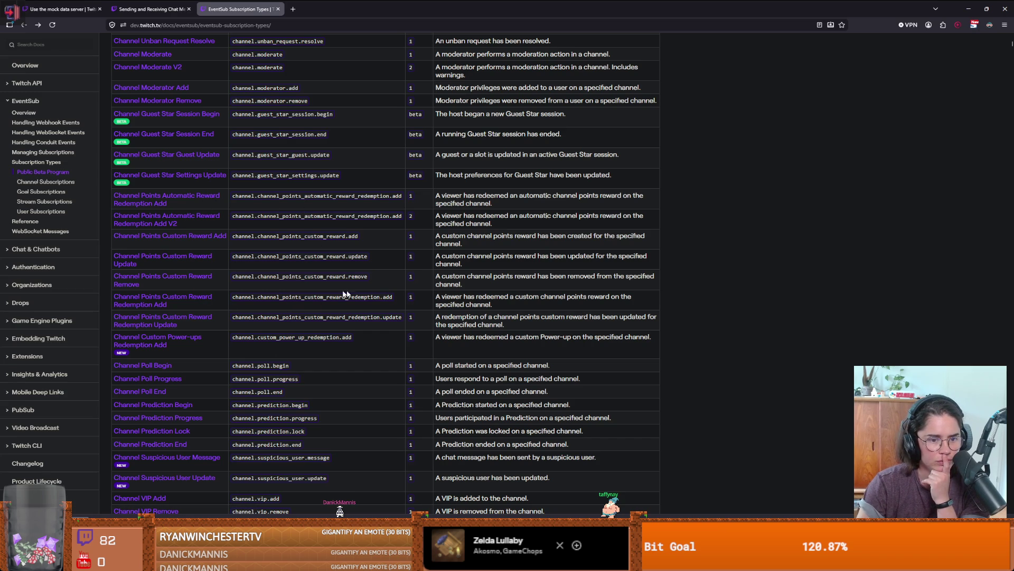
Jump to the Automatic Reward Redemption Add V2 section and read its webhook example and payload
left_click(151, 215)
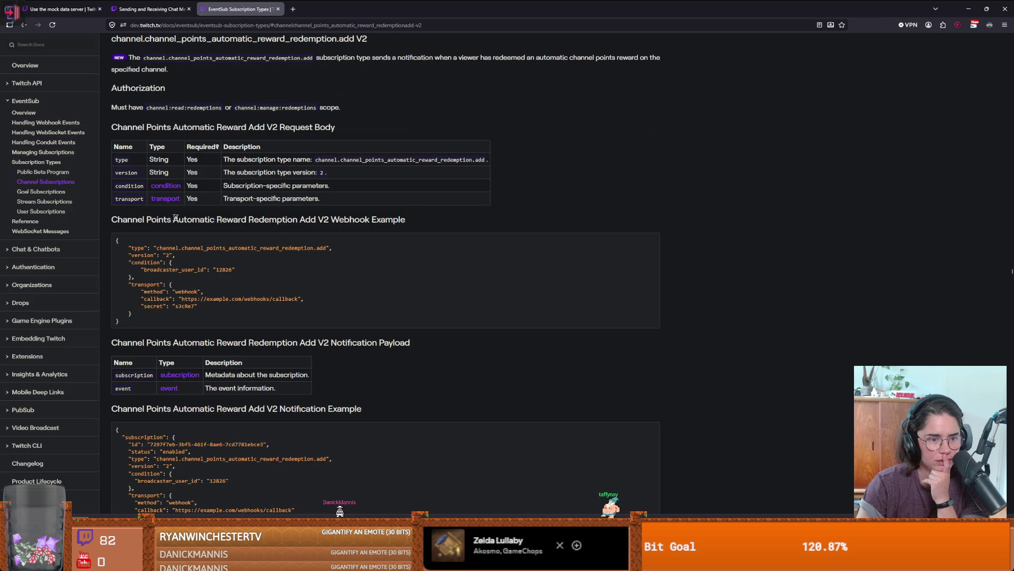
left_click_drag(233, 303, 117, 241)
left_click(221, 271)
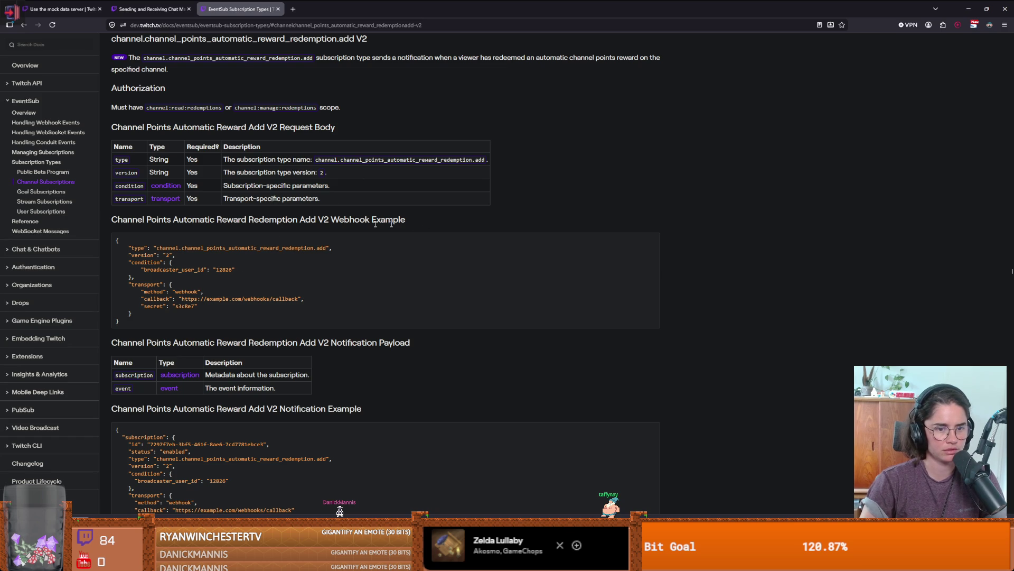
left_click_drag(409, 218, 107, 217)
scroll(229, 221, "up", 3)
scroll(229, 221, "down", 1)
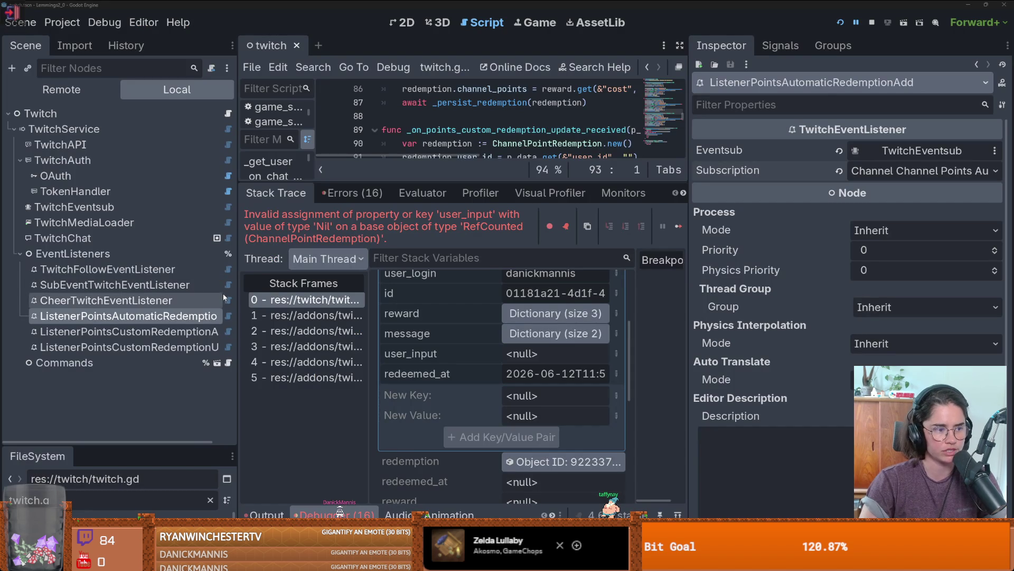
key("alt+Tab")
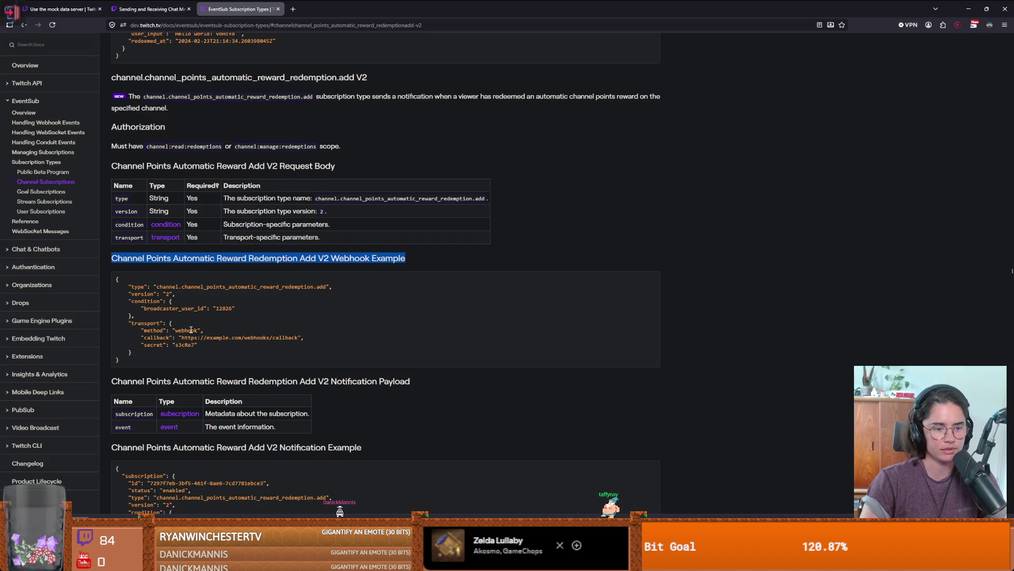
scroll(184, 338, "down", 2)
left_click(256, 375)
scroll(281, 358, "down", 1)
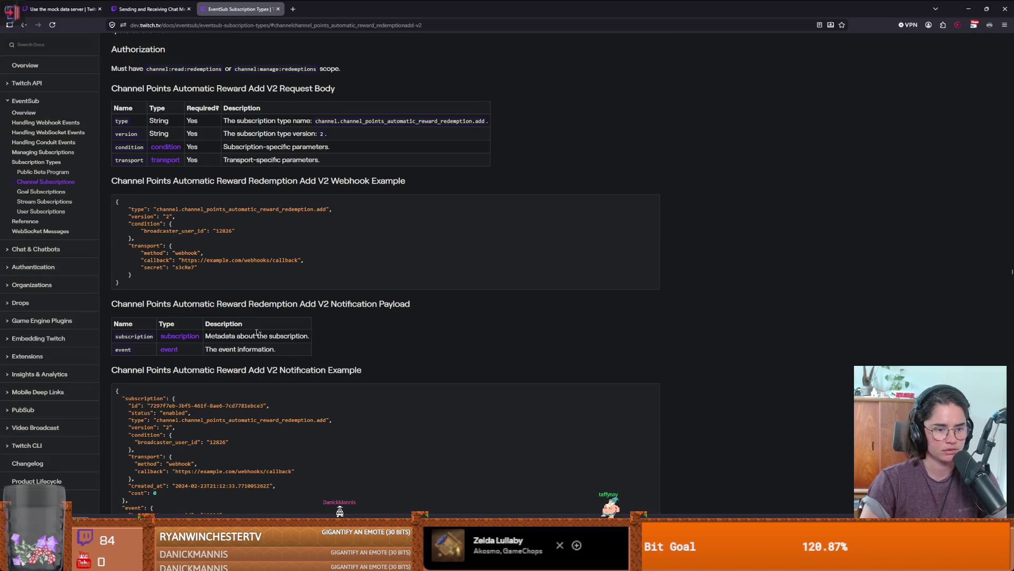
Scroll the EventSub reference to the Automatic Reward Redemption Add V2 Event fields table
left_click(172, 350)
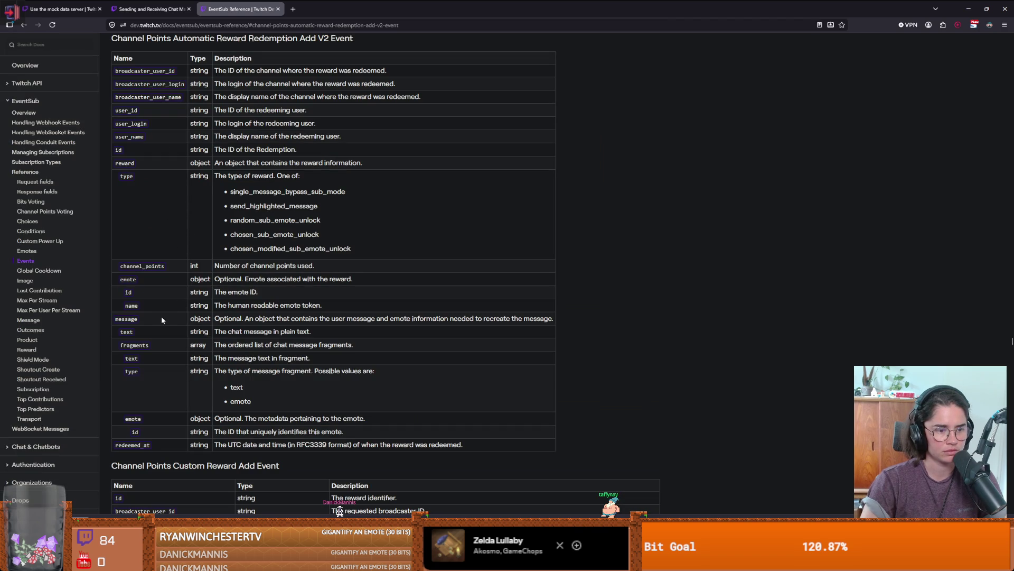
scroll(160, 320, "down", 1)
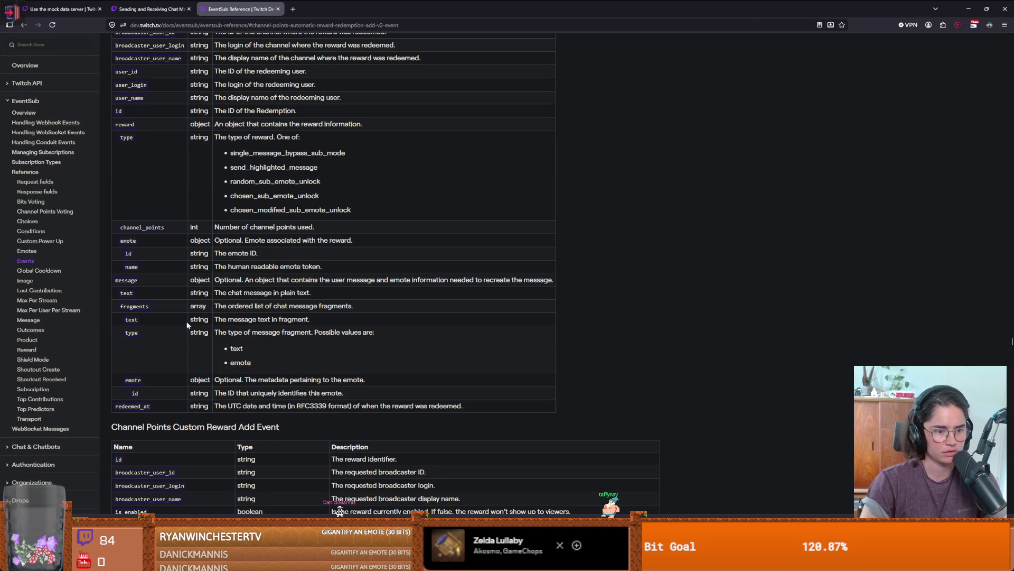
scroll(191, 265, "up", 3)
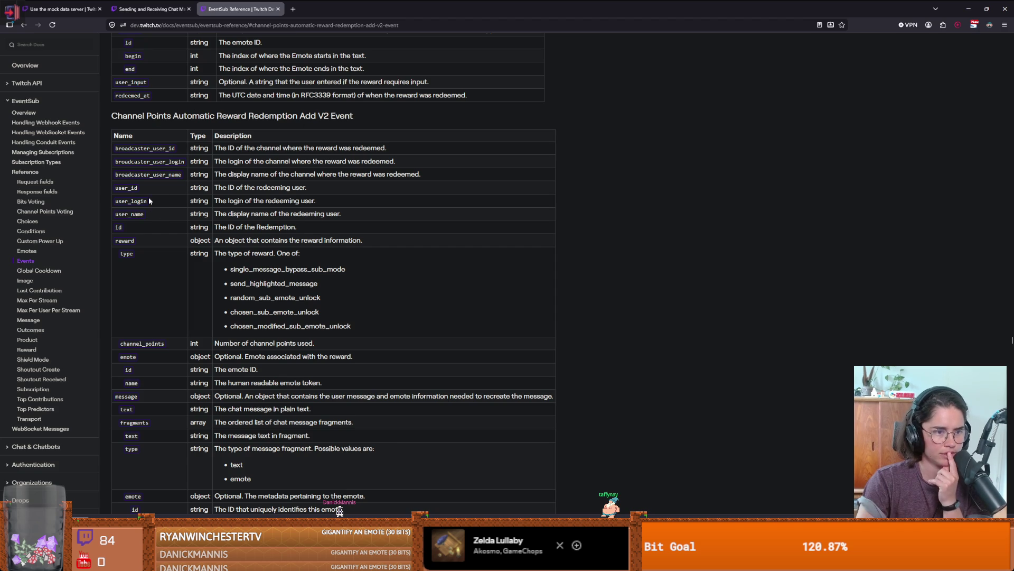
scroll(168, 287, "down", 1)
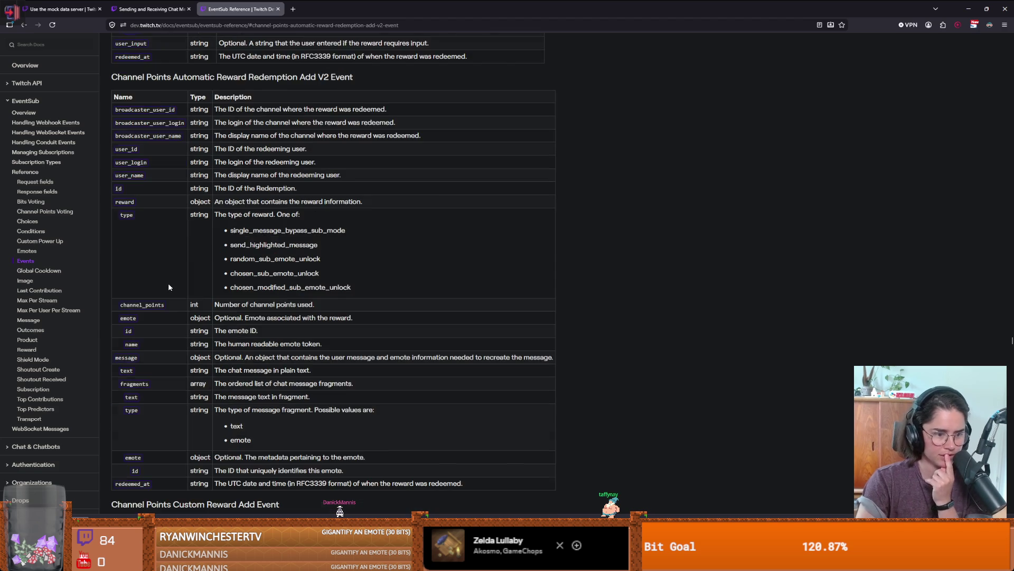
scroll(169, 287, "down", 1)
scroll(169, 287, "up", 2)
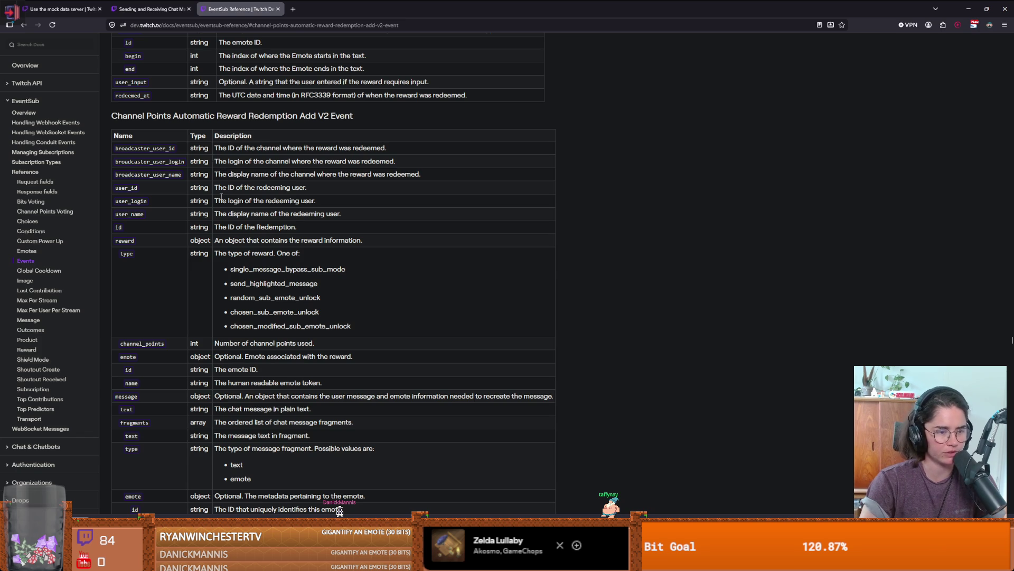
key("alt+Tab")
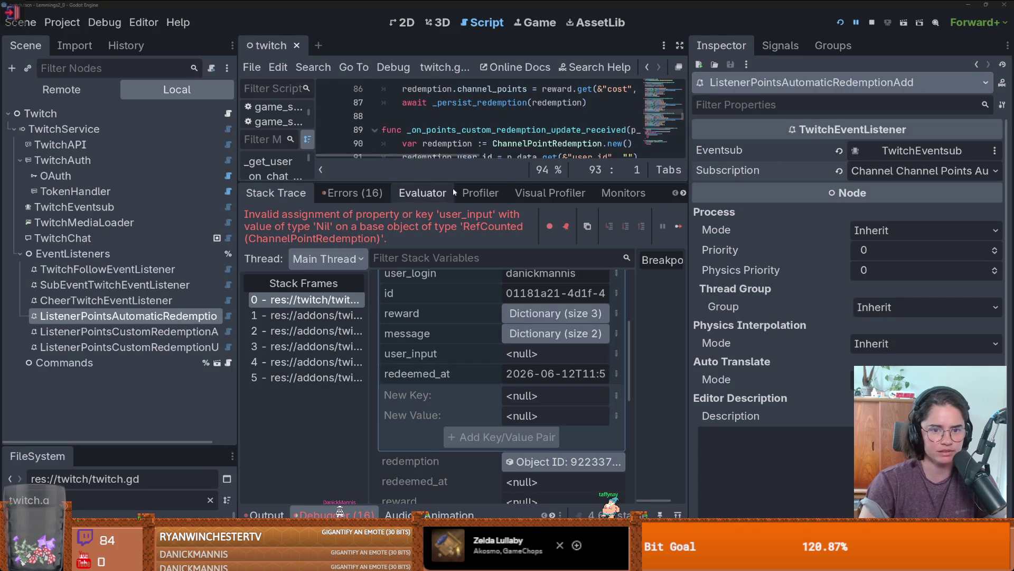
Enlarge the code area and review the line 80 user_input assignment, undoing an accidental deletion
left_click_drag(459, 182, 459, 385)
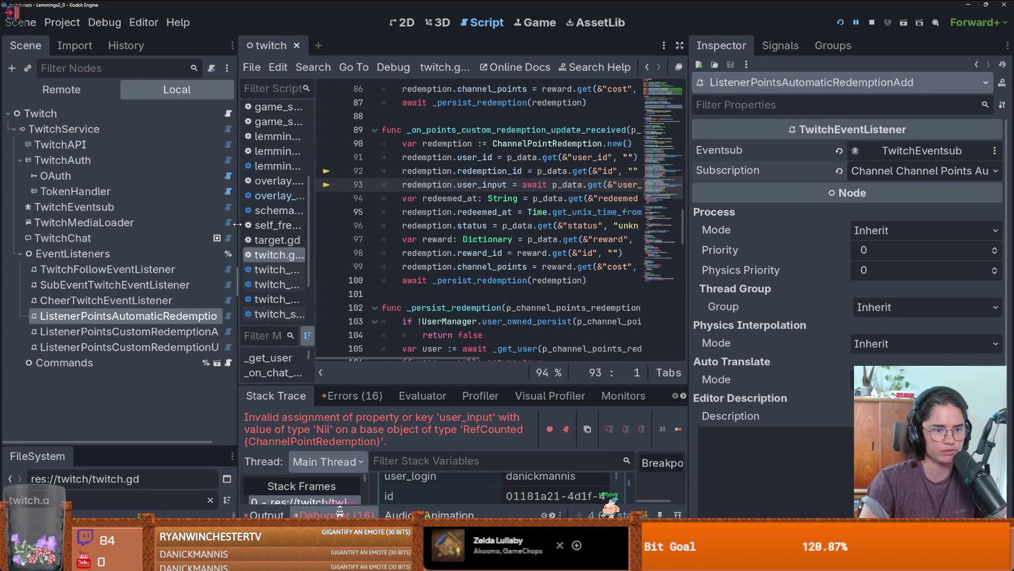
left_click_drag(238, 281, 136, 224)
scroll(425, 185, "down", 1)
scroll(424, 185, "up", 1)
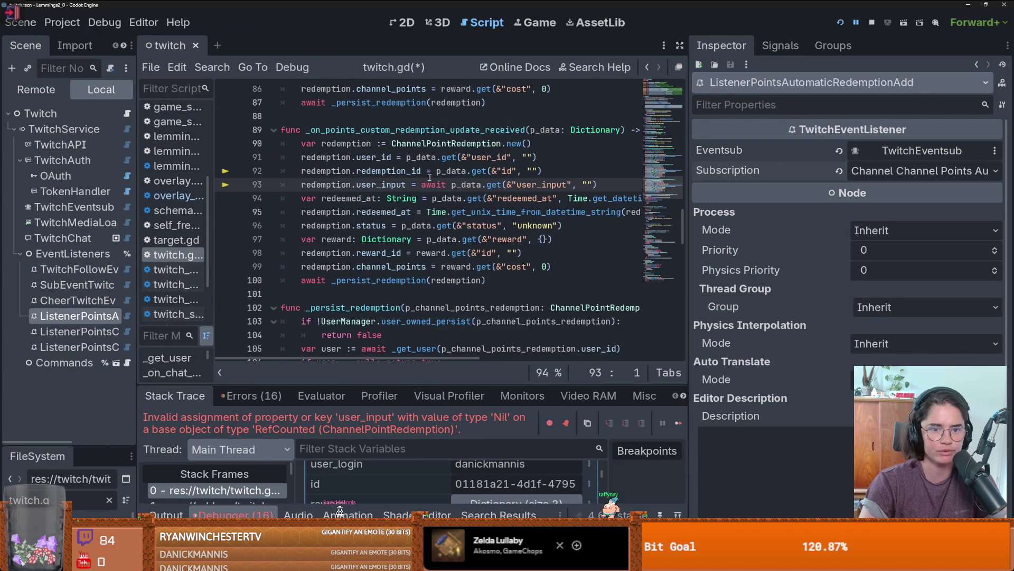
double_click(428, 184)
scroll(476, 198, "up", 1)
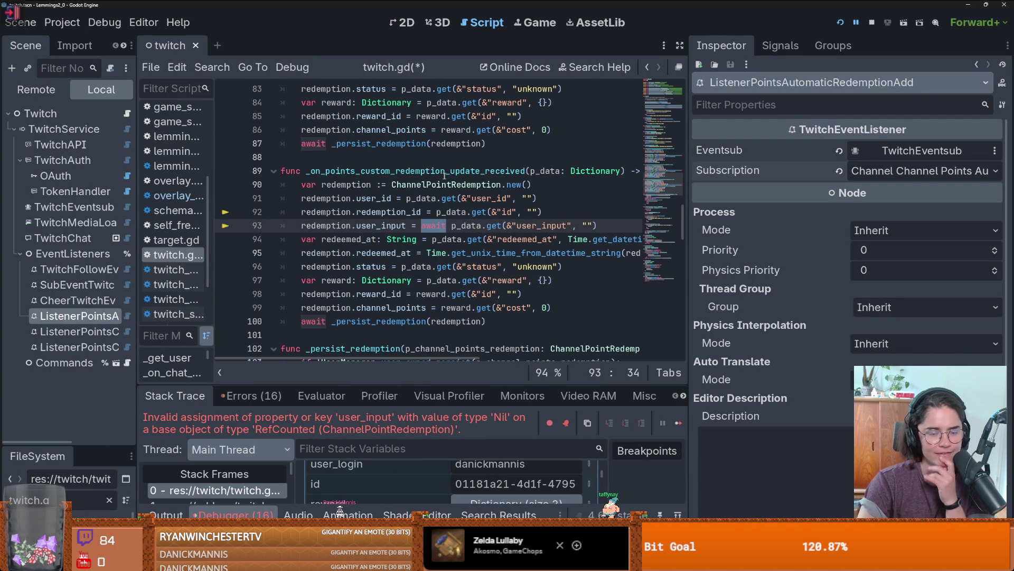
scroll(439, 211, "up", 4)
left_click_drag(567, 212, 212, 206)
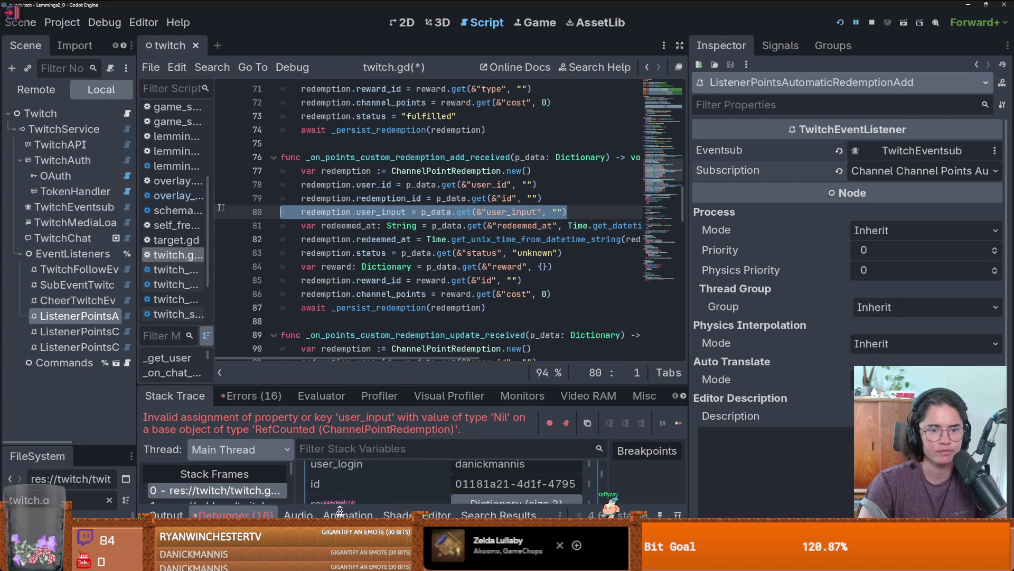
key("BackSpace")
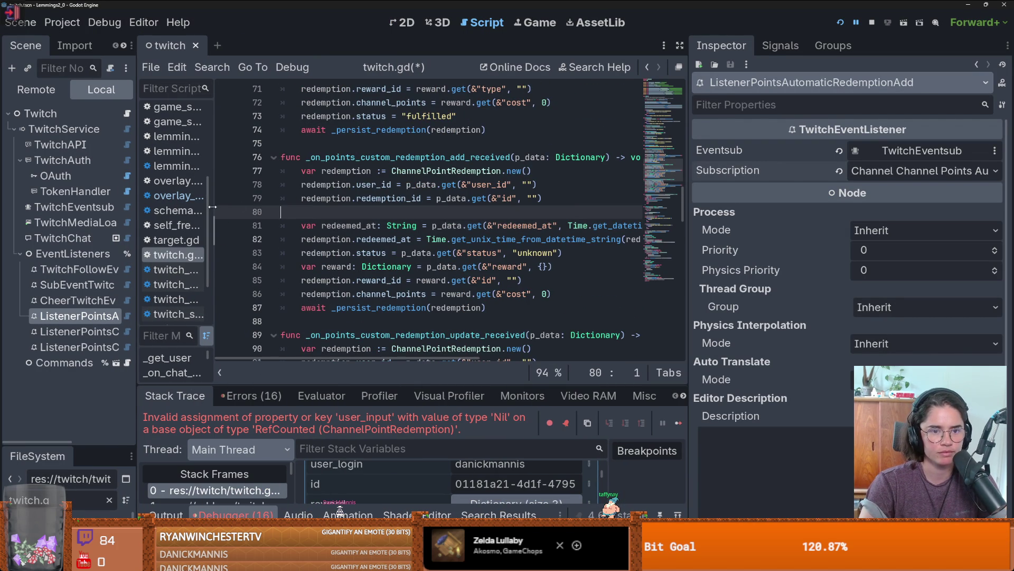
key("ctrl+z")
left_click_drag(417, 212, 586, 212)
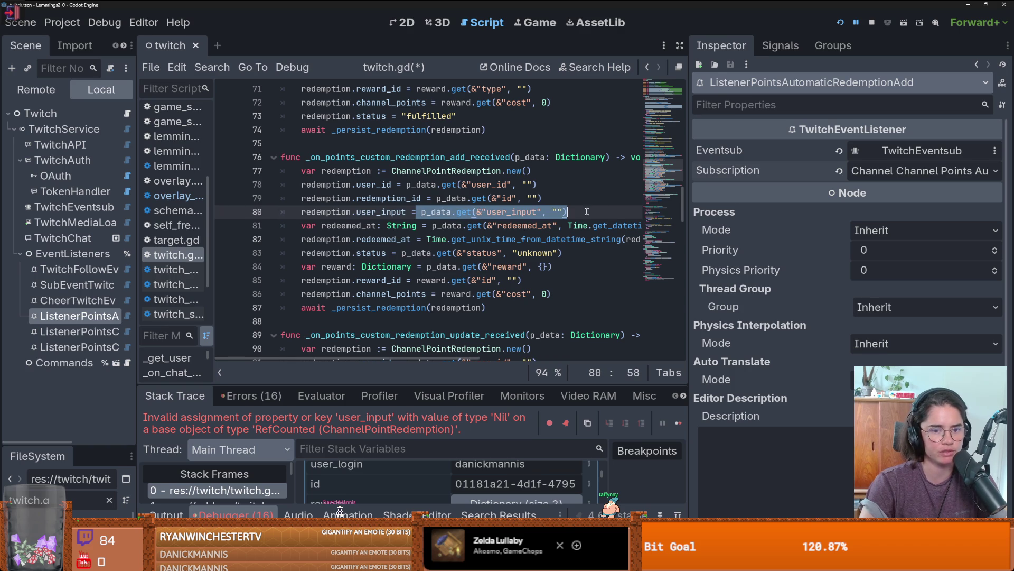
Inspect the ChannelPointRedemption class definition, then return to the custom add handler in twitch.gd
left_click(448, 172, "ctrl")
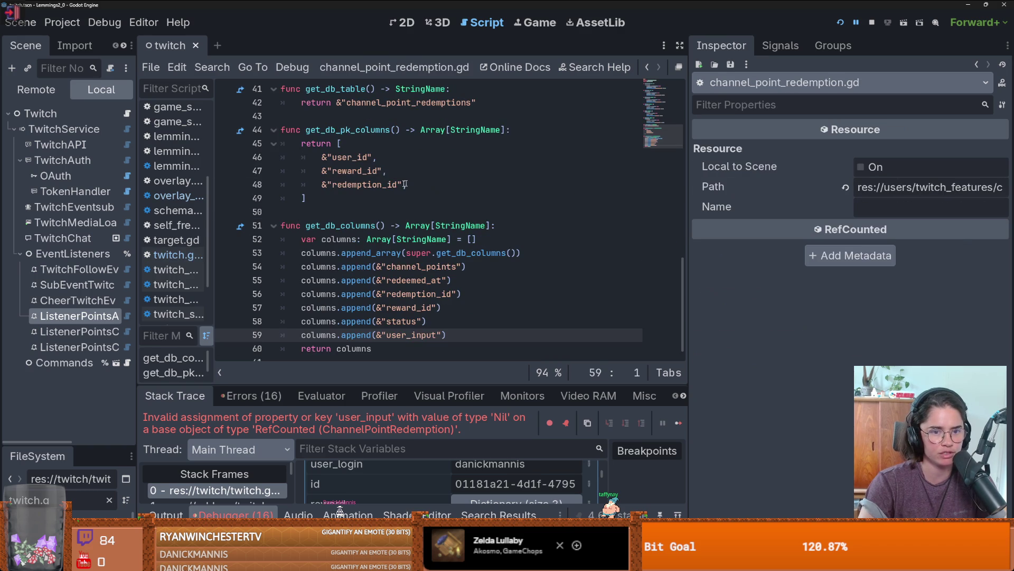
scroll(448, 252, "down", 1)
left_click_drag(447, 324, 281, 311)
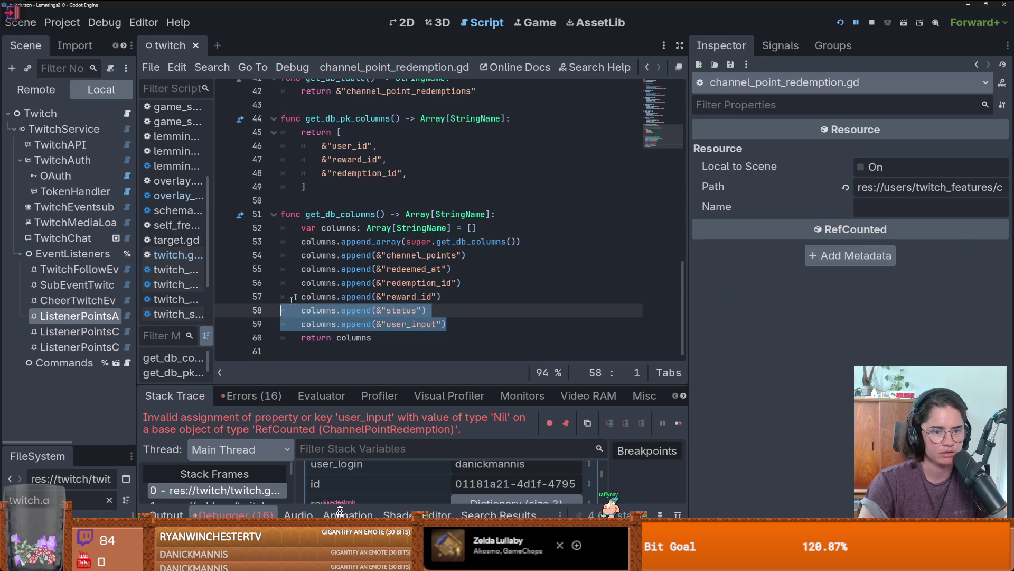
left_click(649, 65)
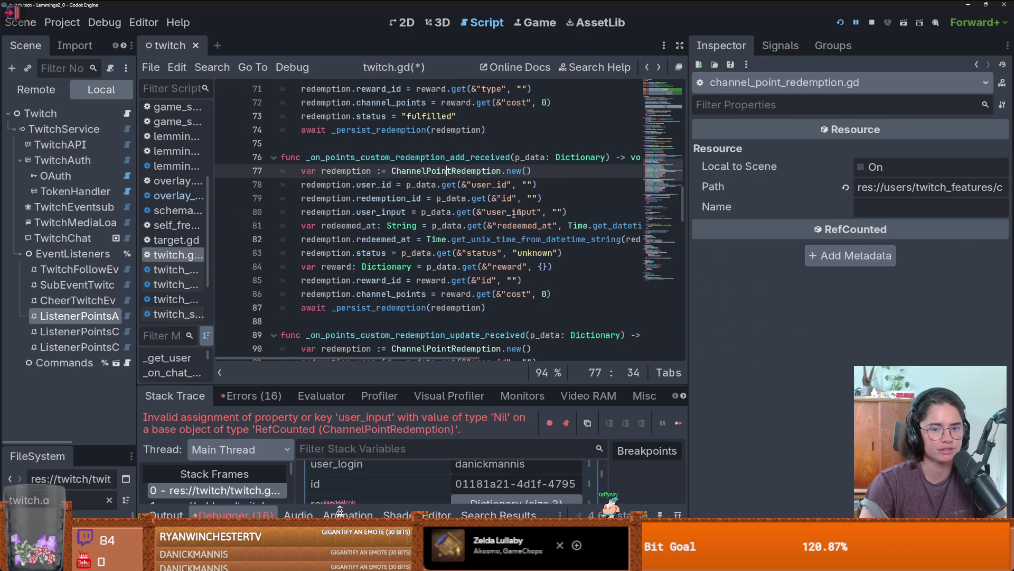
key("End")
key("shift+Home")
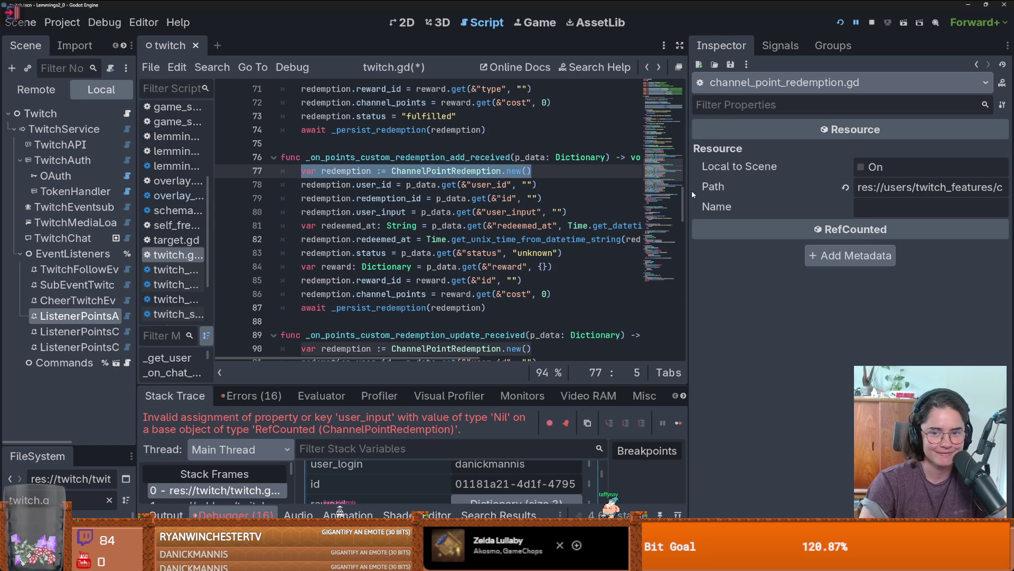
left_click_drag(688, 192, 903, 191)
key("ctrl")
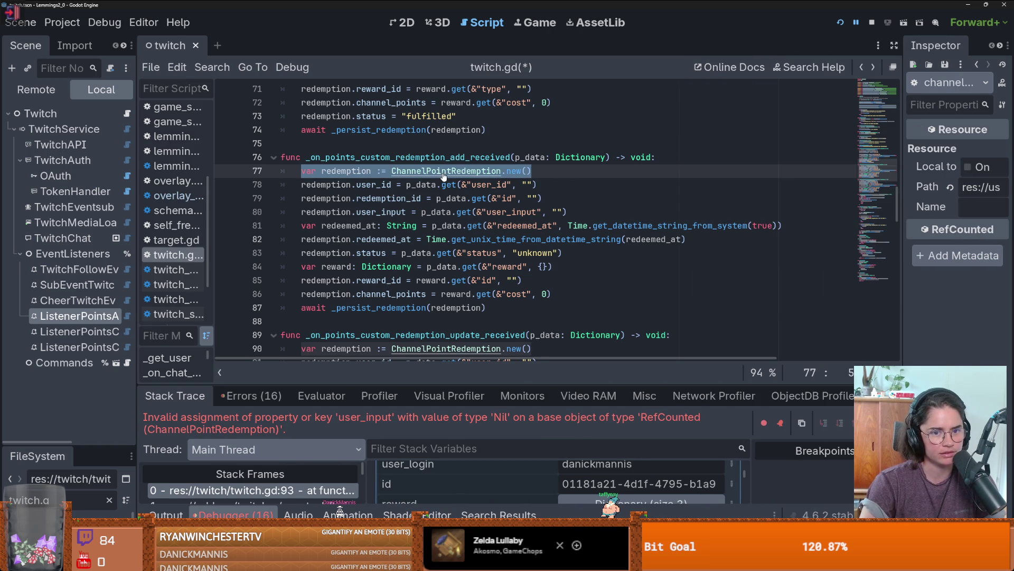
left_click(474, 172, "ctrl")
scroll(469, 200, "down", 1)
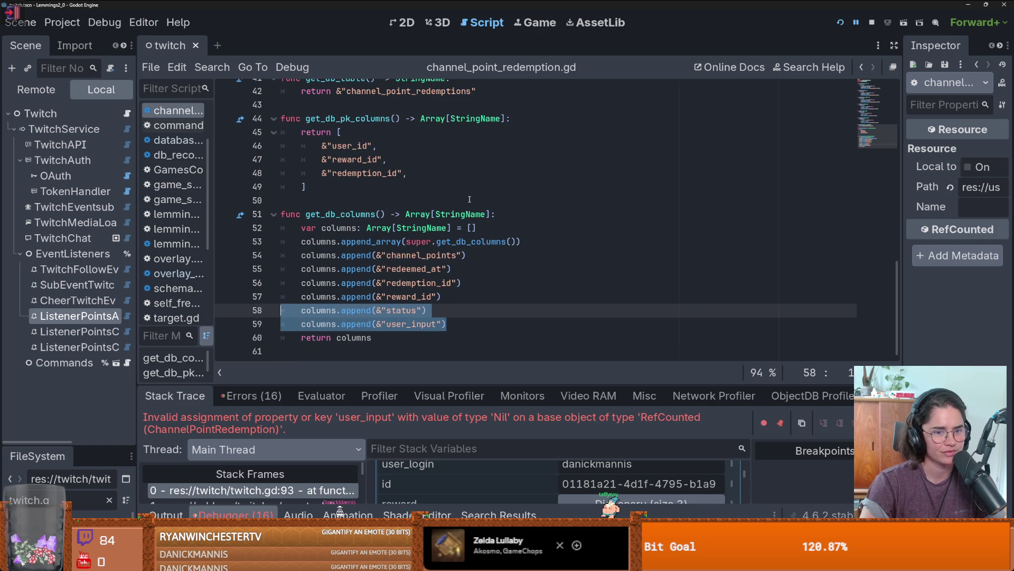
key("alt+Left")
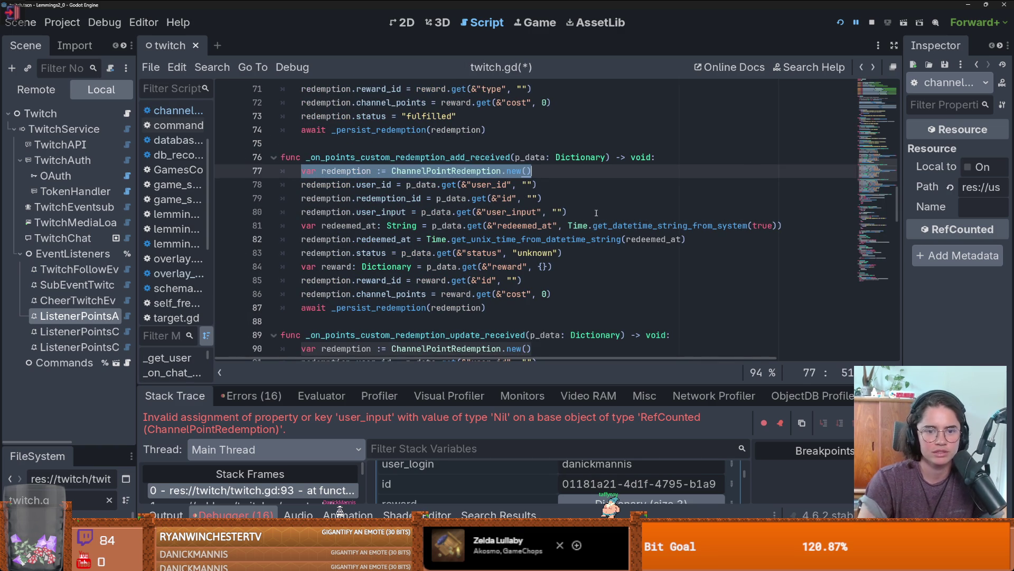
Insert a blank line 77 above the redemption creation line
left_click(688, 158)
key("Return")
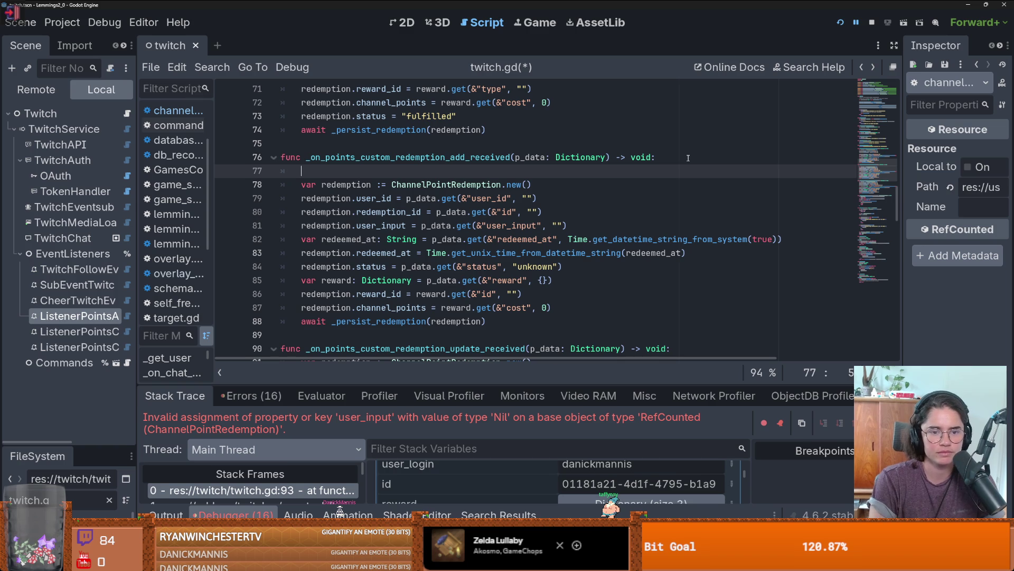
left_click(79, 346)
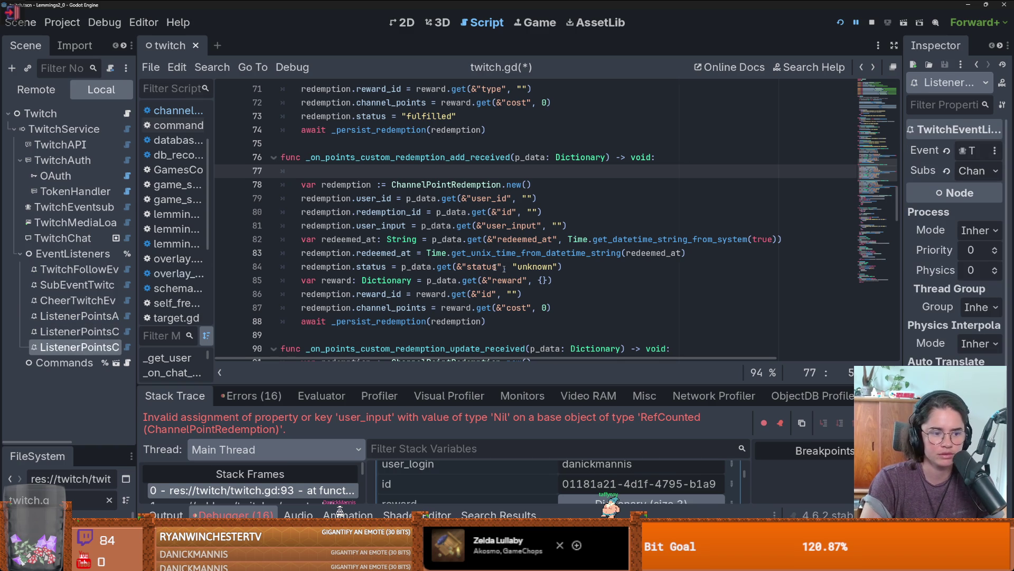
key("Up")
key("Up")
left_click_drag(903, 218, 754, 193)
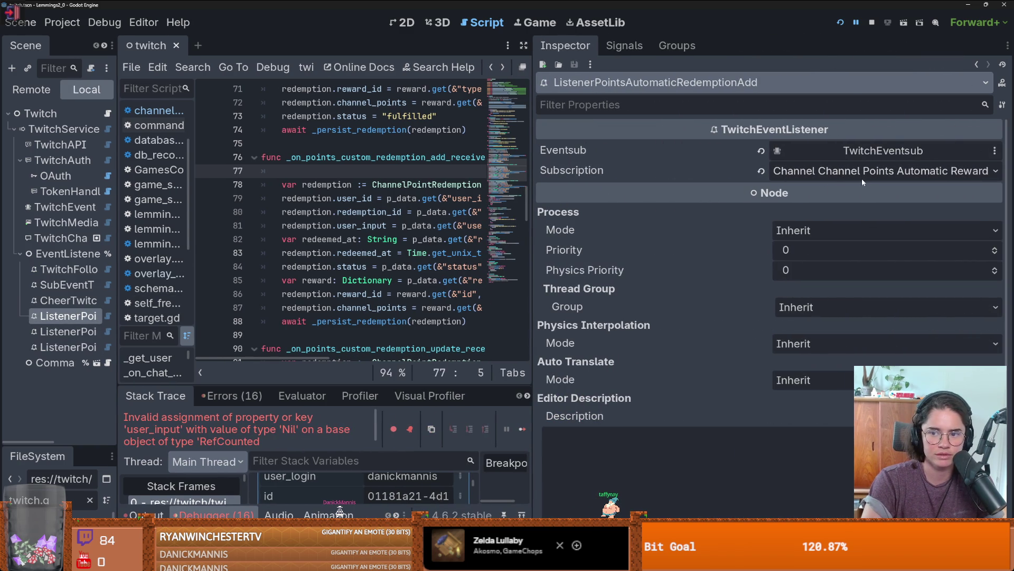
left_click(882, 170)
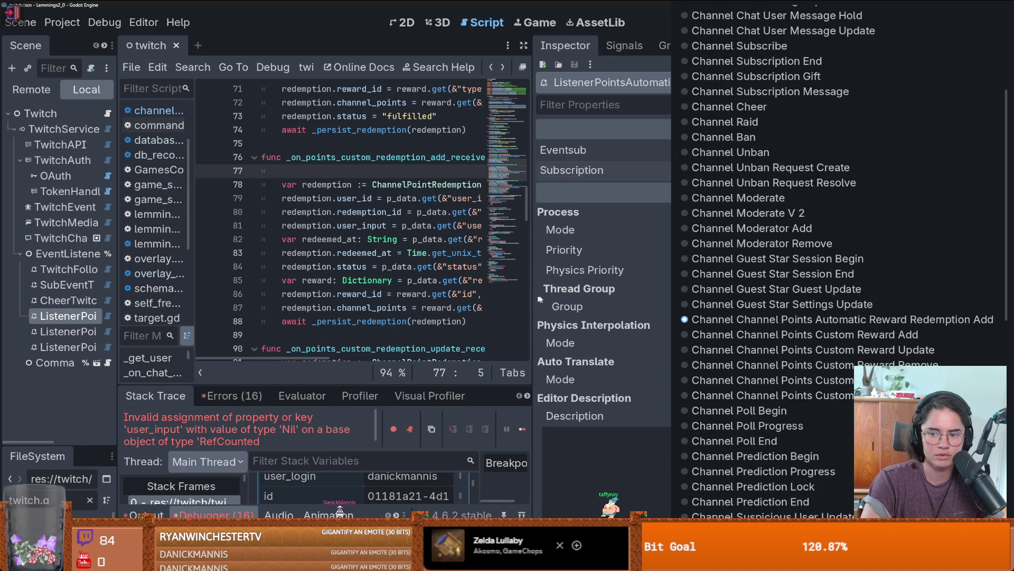
left_click(564, 298)
left_click_drag(533, 291, 901, 291)
Autocomplete ChannelPoint into TwitchESChannelPointsAutomaticRewardRedemptionAdd on line 77 and start a new line
type("C")
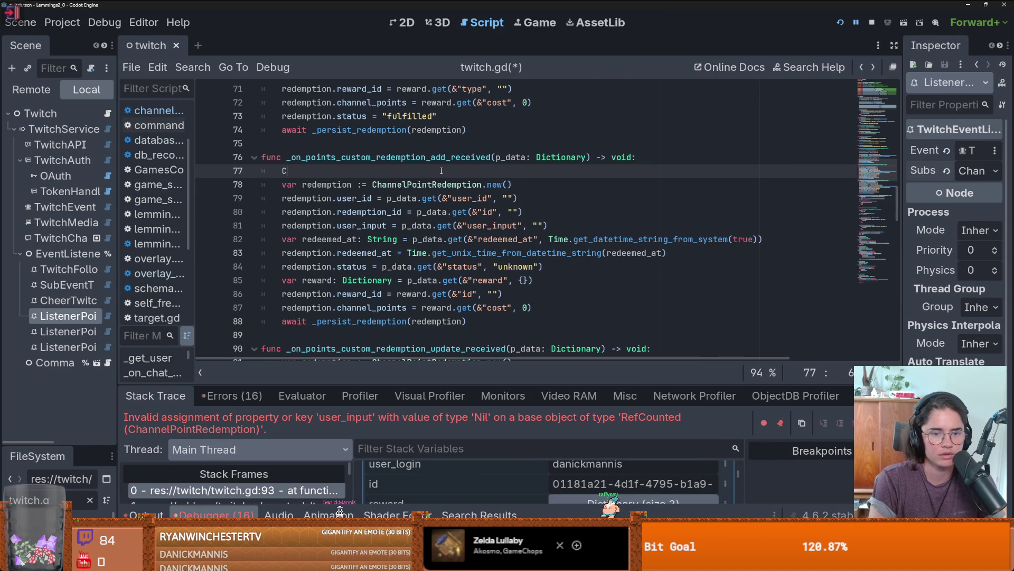
type("hannelPoint")
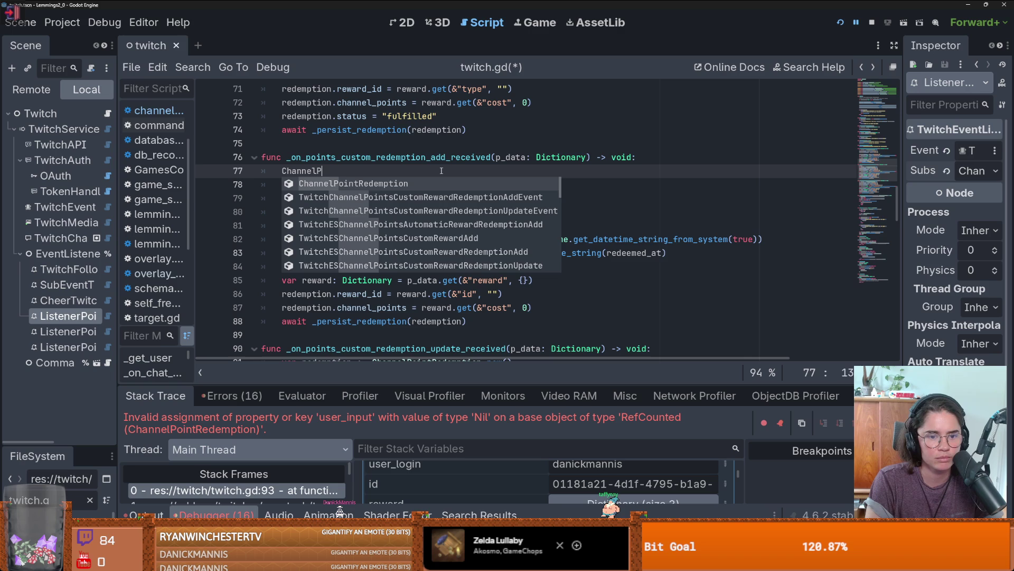
key("Down")
key("Down")
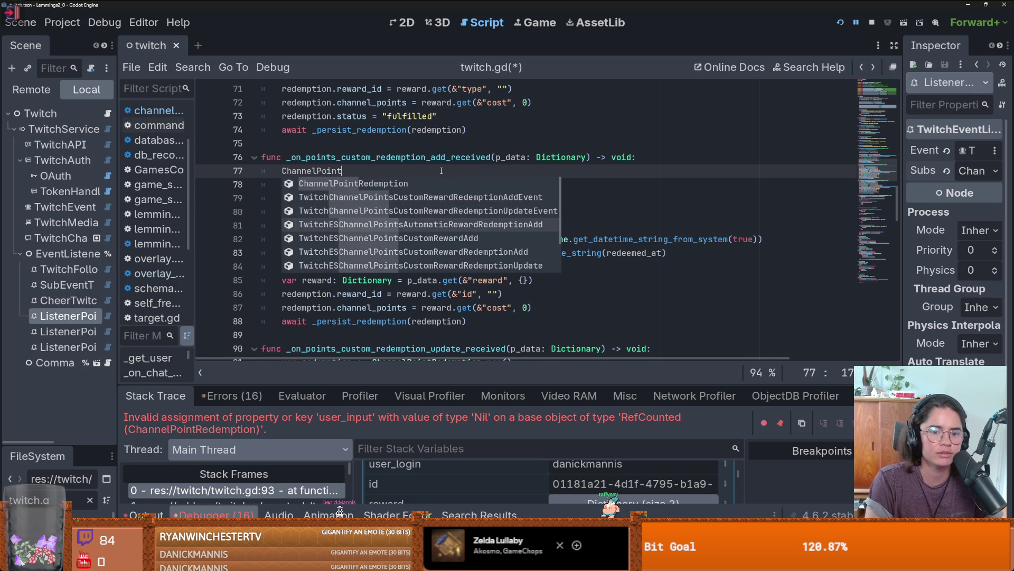
key("Return")
double_click(469, 172)
left_click(481, 183)
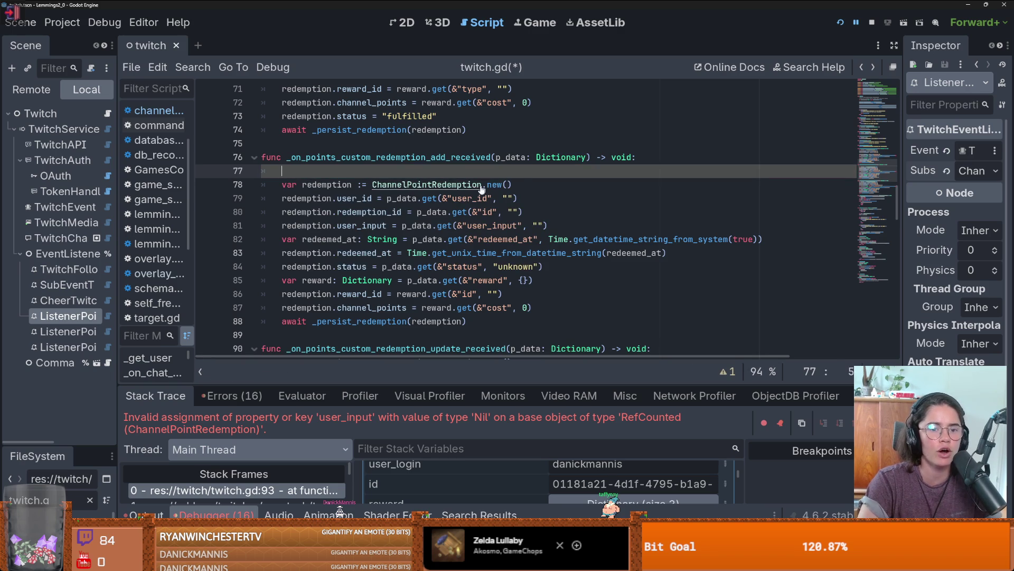
double_click(492, 176)
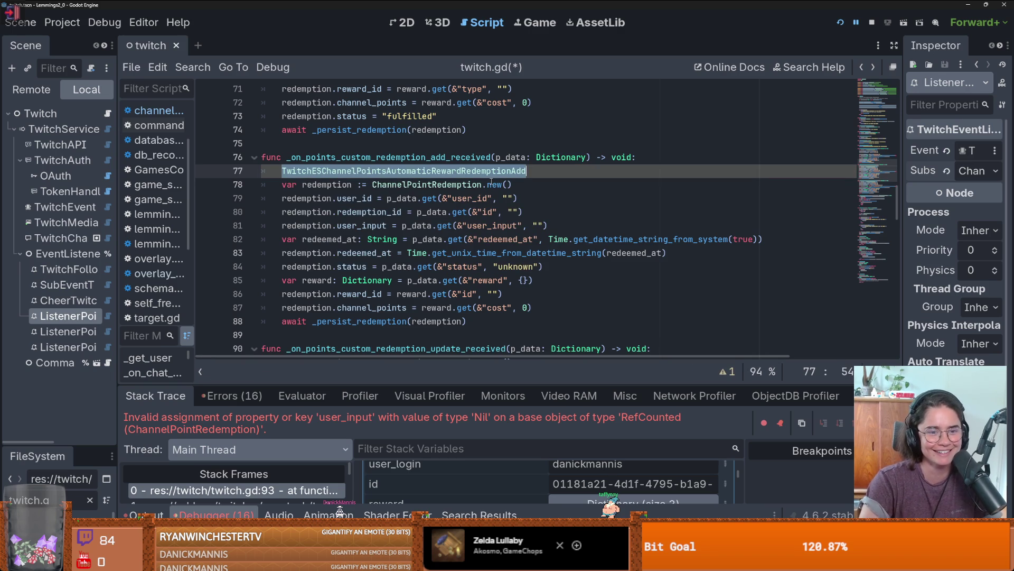
left_click(580, 172)
key("Return")
Type ChannelPoint again, browse suggestions, remove it, and open the generated class script
type("ChannelP")
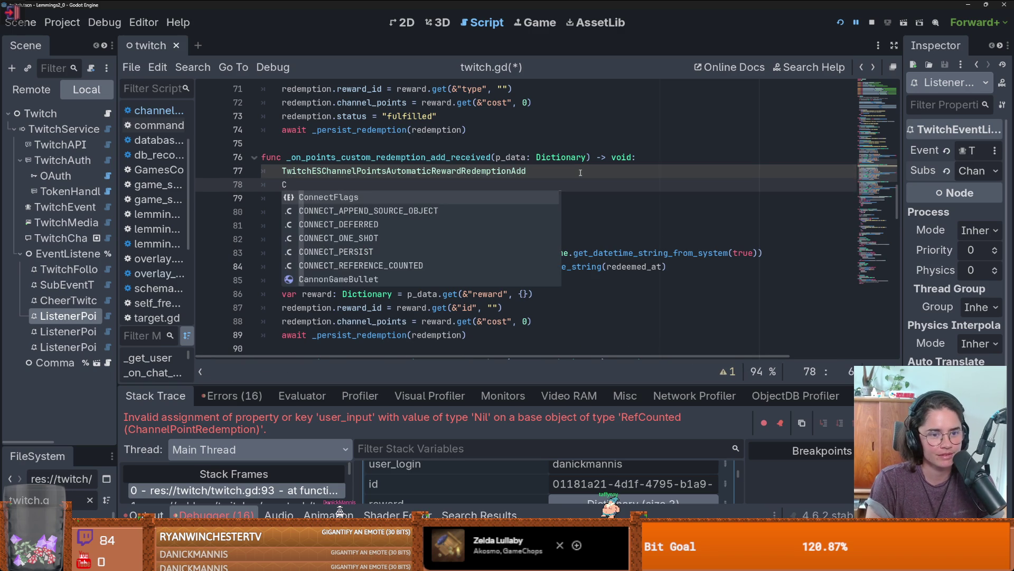
type("oint")
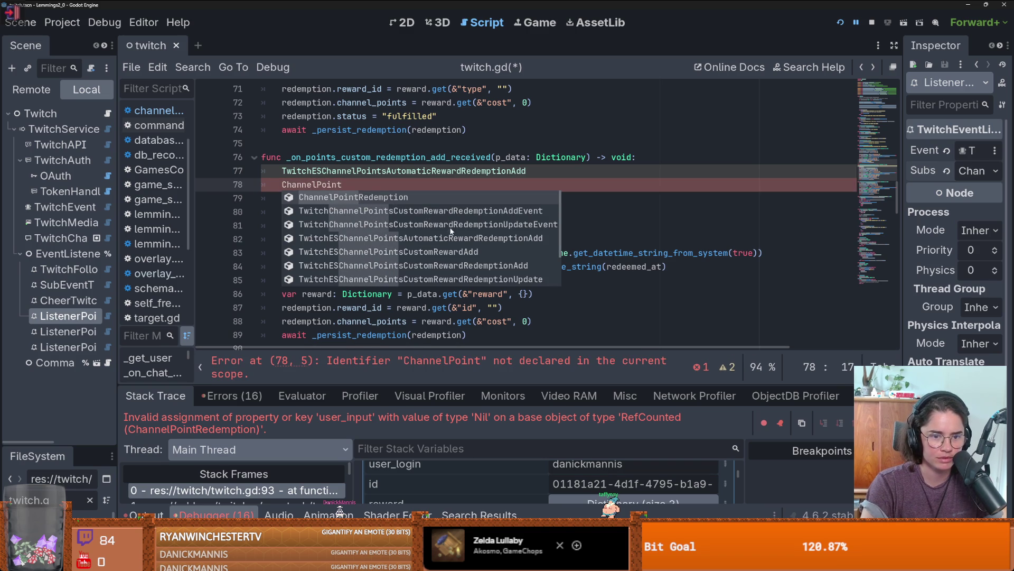
key("Down")
key("Down")
key("Down")
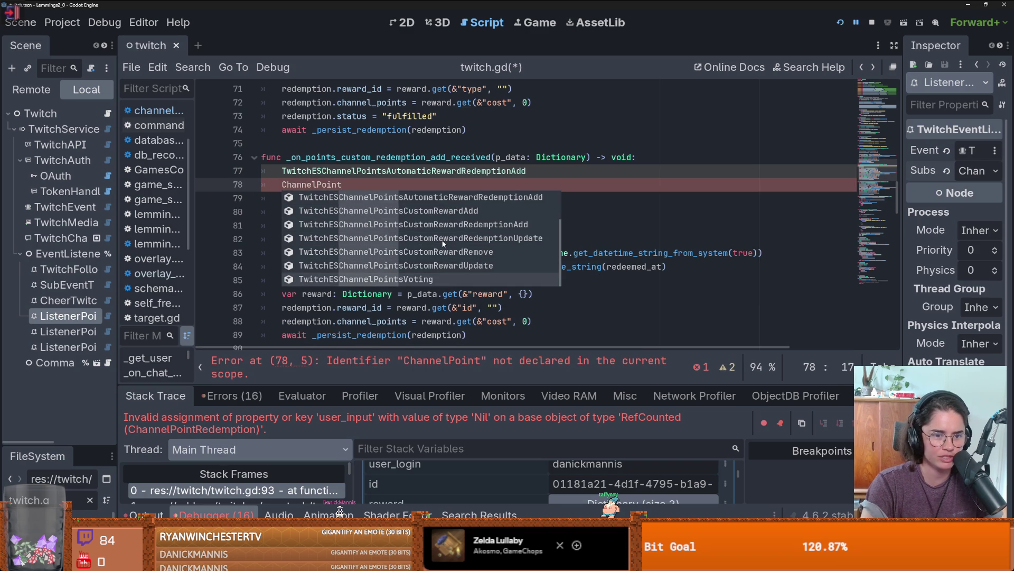
key("Up")
key("Up")
key("Up")
key("Up")
key("Up")
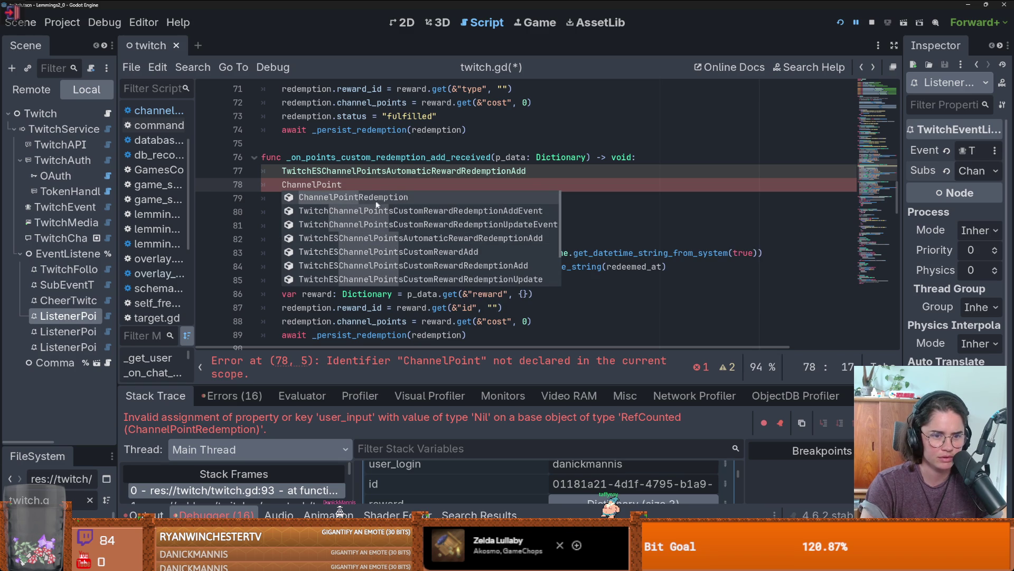
left_click(382, 240)
key("Escape")
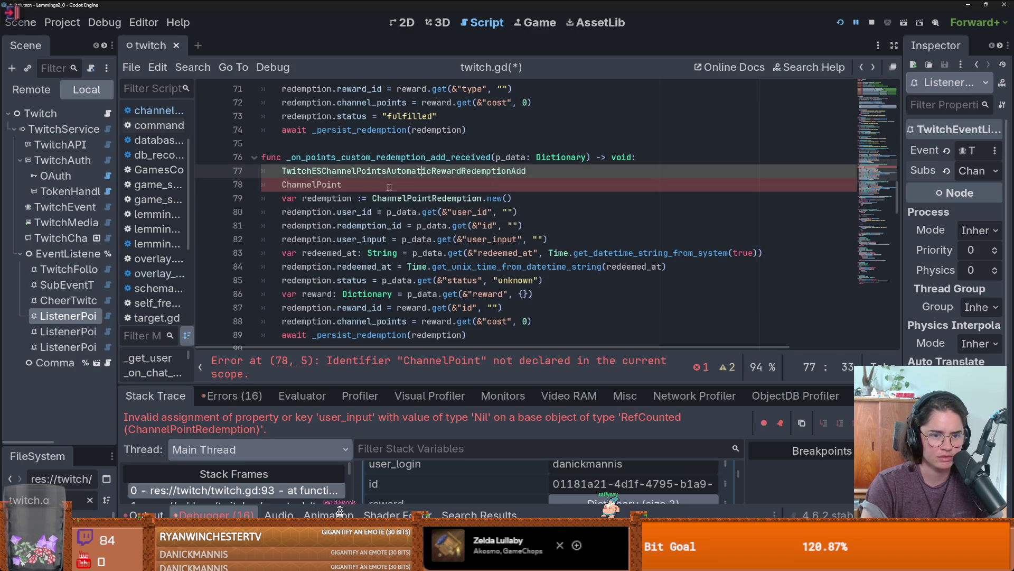
key("ctrl+BackSpace")
left_click(324, 172, "ctrl")
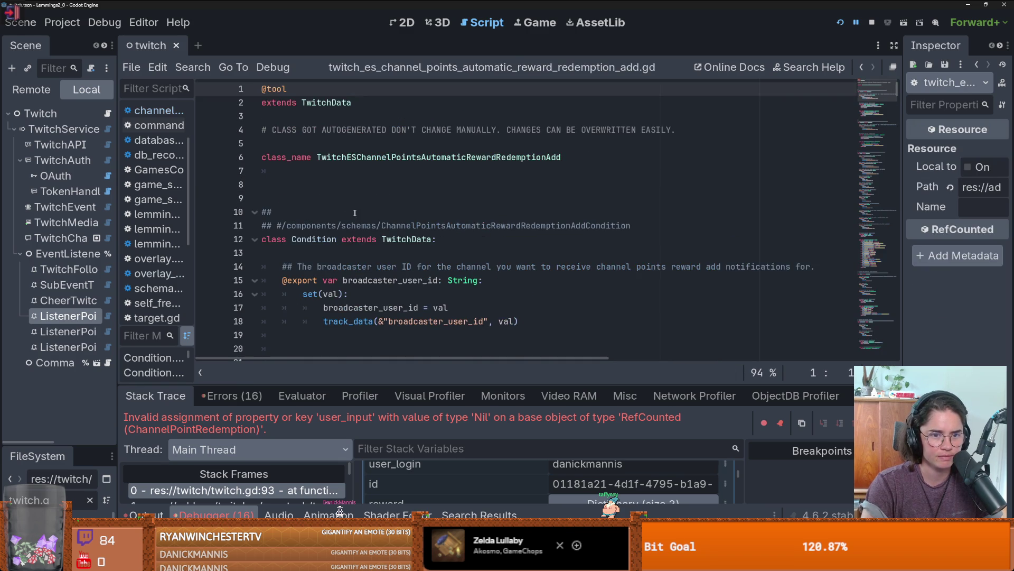
Scroll through the autogenerated redemption class past its do-not-edit warning
left_click_drag(291, 130, 510, 138)
left_click_drag(601, 139, 664, 130)
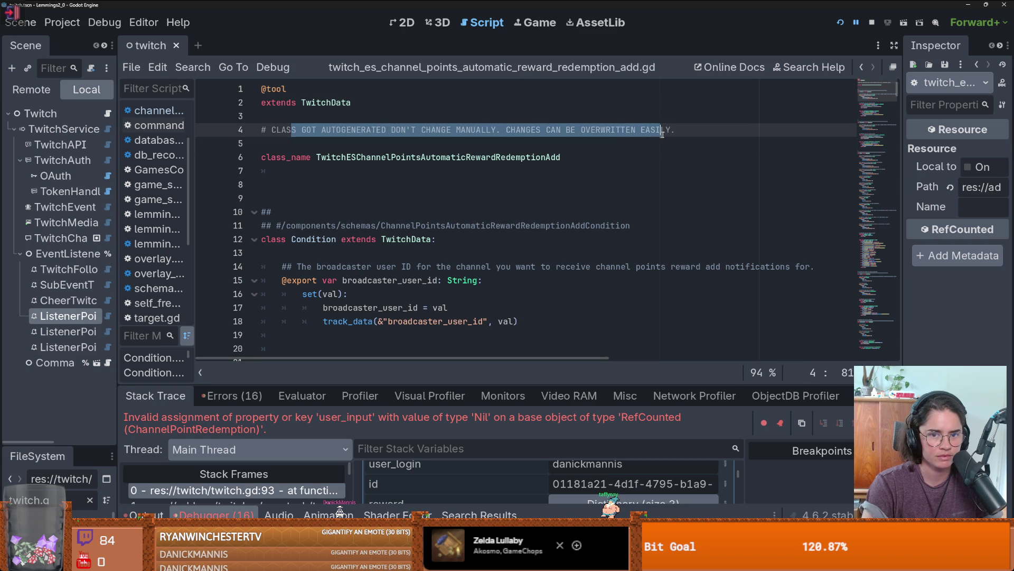
scroll(480, 239, "down", 5)
scroll(480, 239, "down", 7)
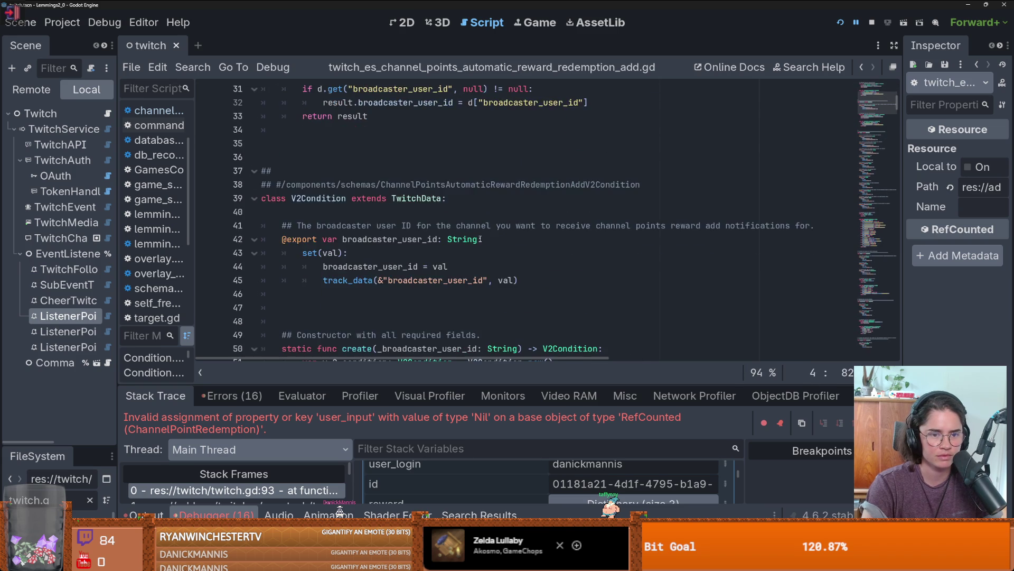
scroll(343, 163, "down", 14)
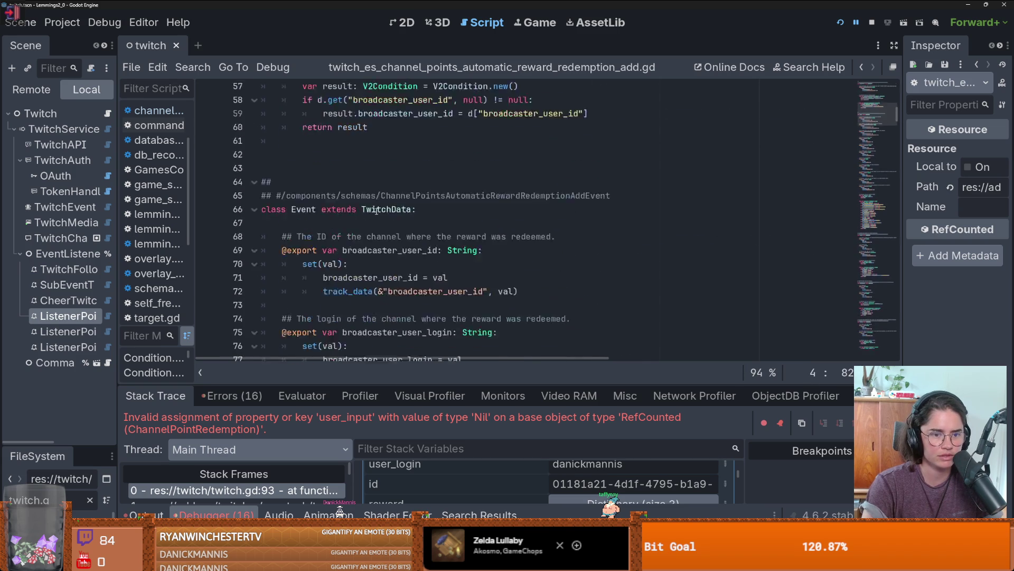
scroll(382, 201, "down", 8)
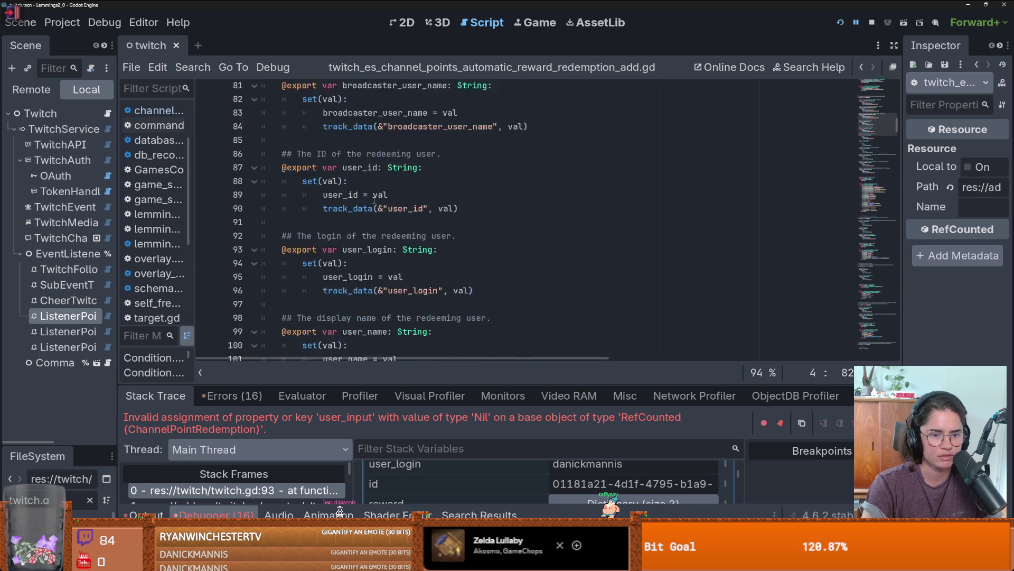
scroll(374, 202, "down", 5)
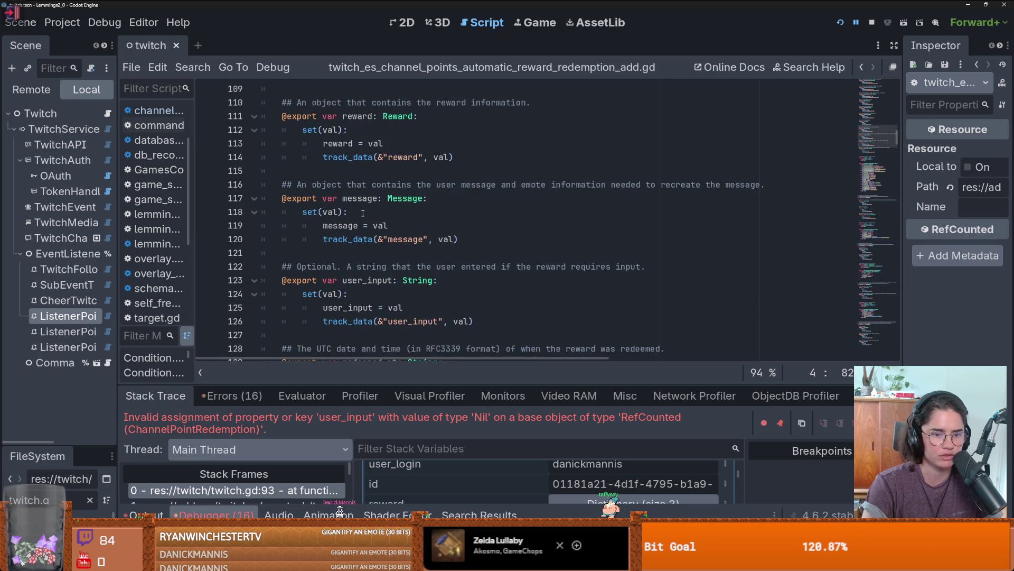
Confirm user_input is marked Optional, then return to twitch.gd
double_click(367, 157)
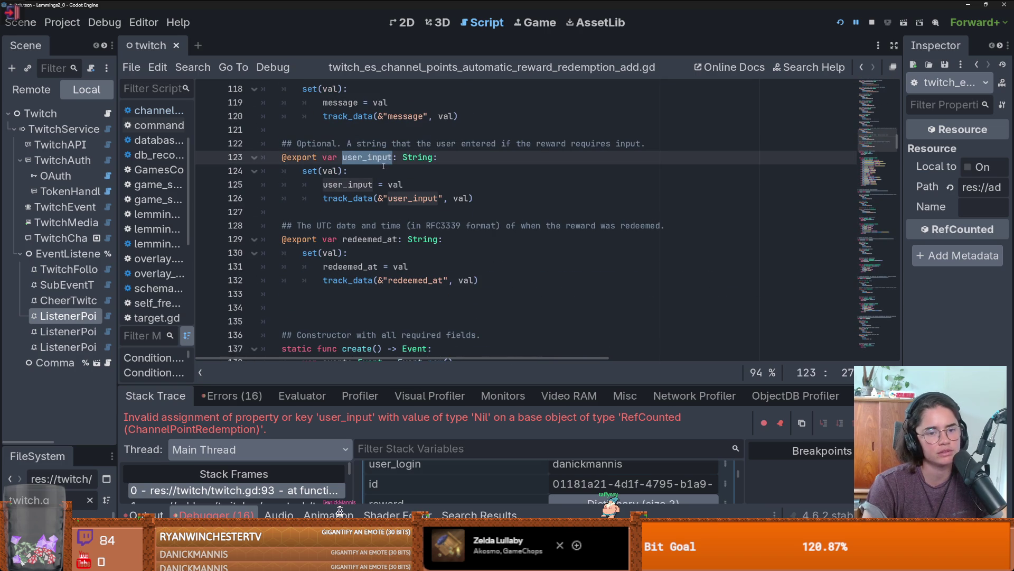
left_click(340, 143)
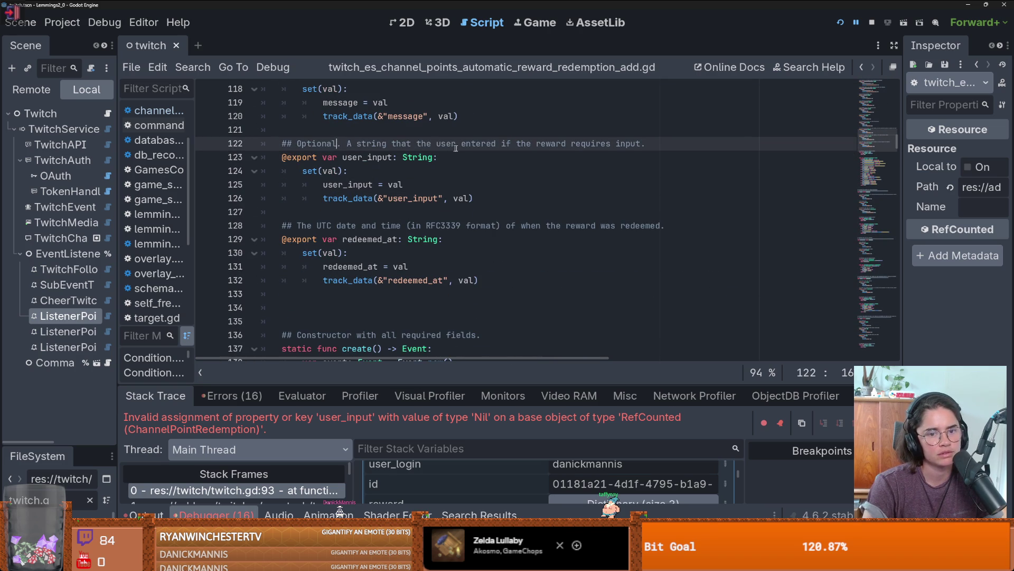
left_click(608, 145)
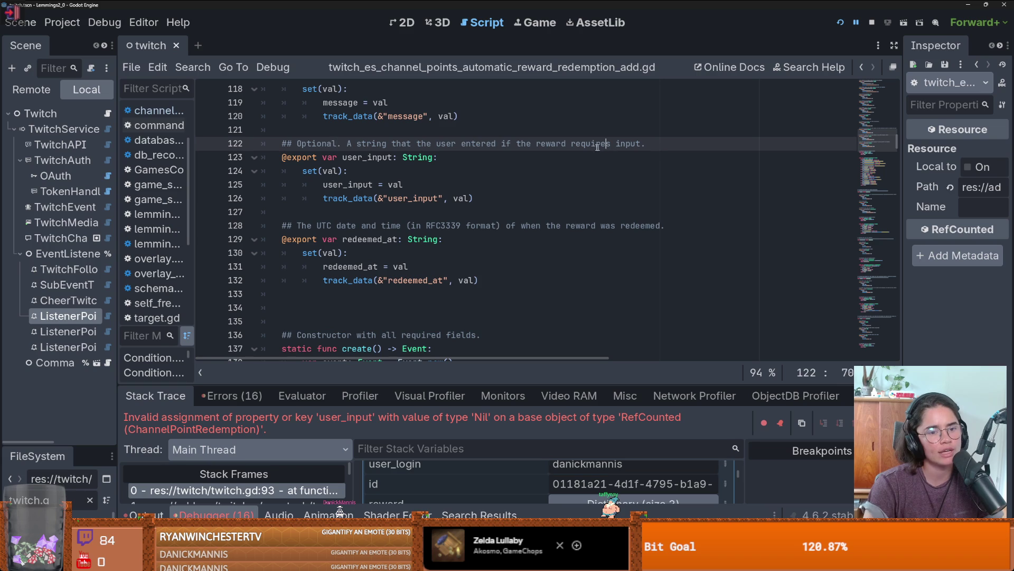
left_click_drag(340, 143, 259, 144)
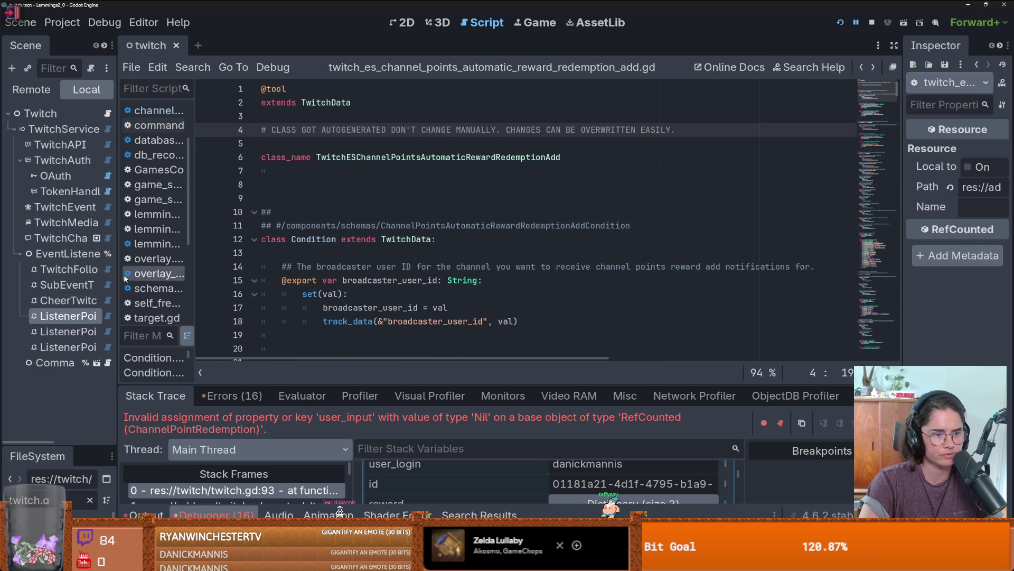
left_click_drag(117, 296, 187, 126)
left_click(178, 114)
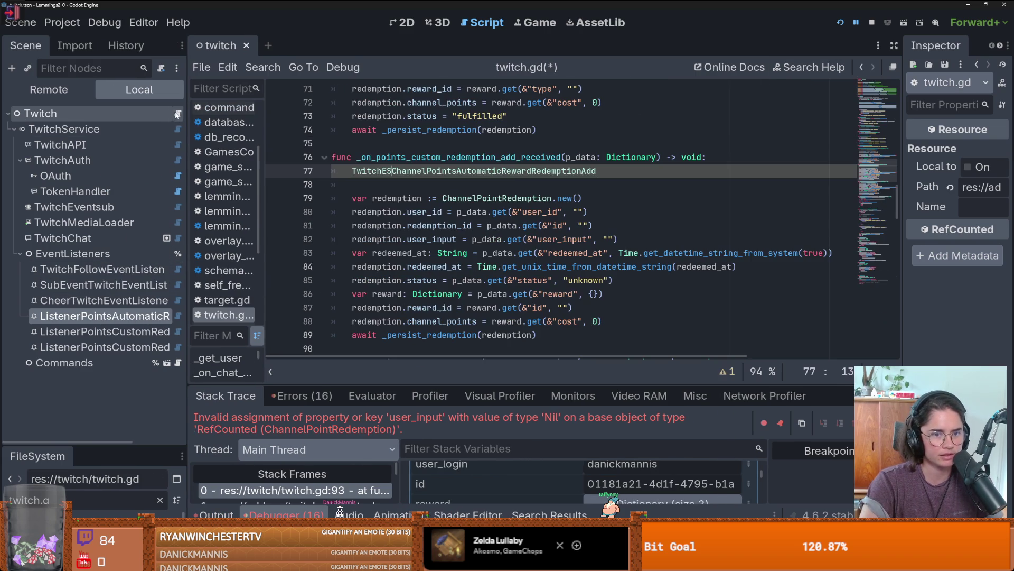
Delete the stray class name on line 77 and the empty line in the custom handler
double_click(509, 173)
key("ctrl+c")
key("BackSpace")
scroll(518, 202, "up", 5)
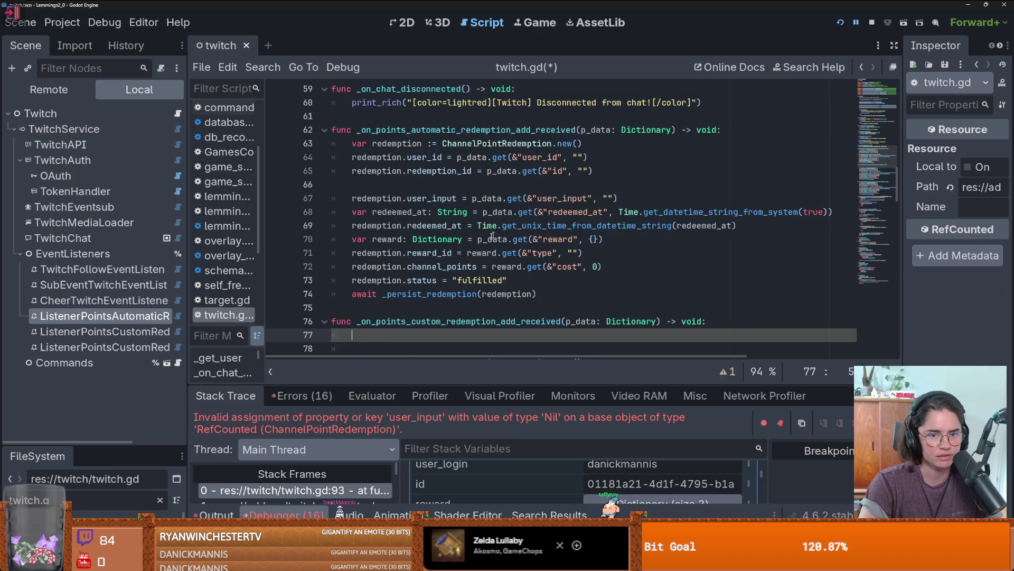
scroll(423, 222, "down", 3)
key("Delete")
scroll(426, 229, "up", 5)
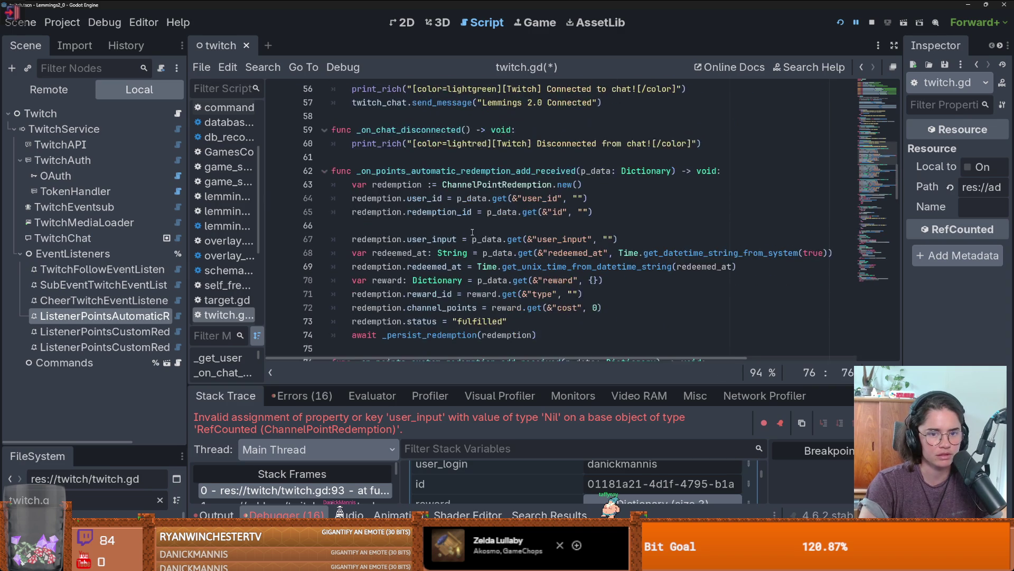
Replace ChannelPointRedemption on line 63 with TwitchESChannelPointsAutomaticRewardRedemptionAdd and delete the user_input line
double_click(511, 226)
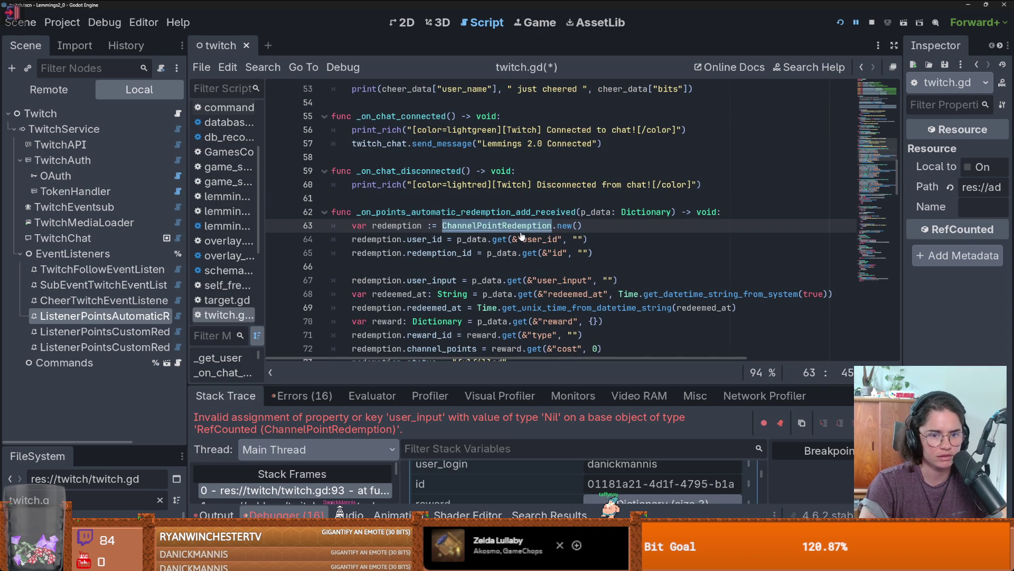
key("ctrl+v")
scroll(569, 235, "down", 2)
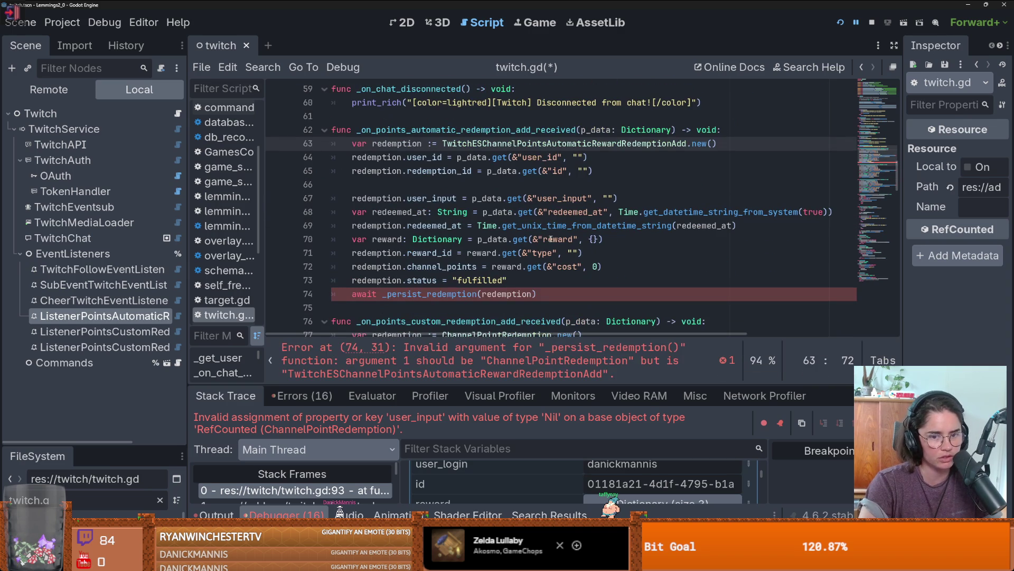
left_click_drag(622, 198, 313, 212)
key("shift+Up")
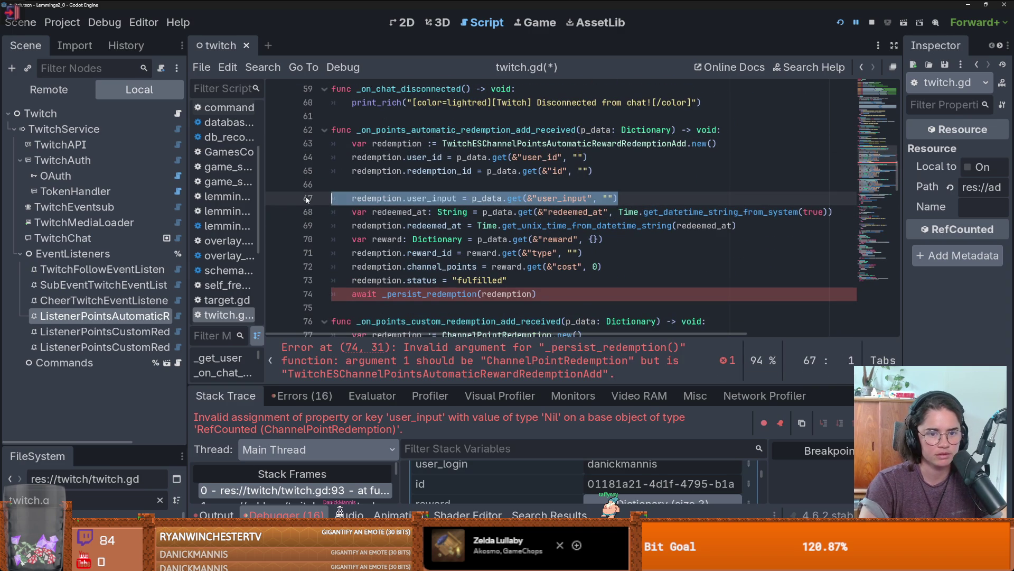
key("BackSpace")
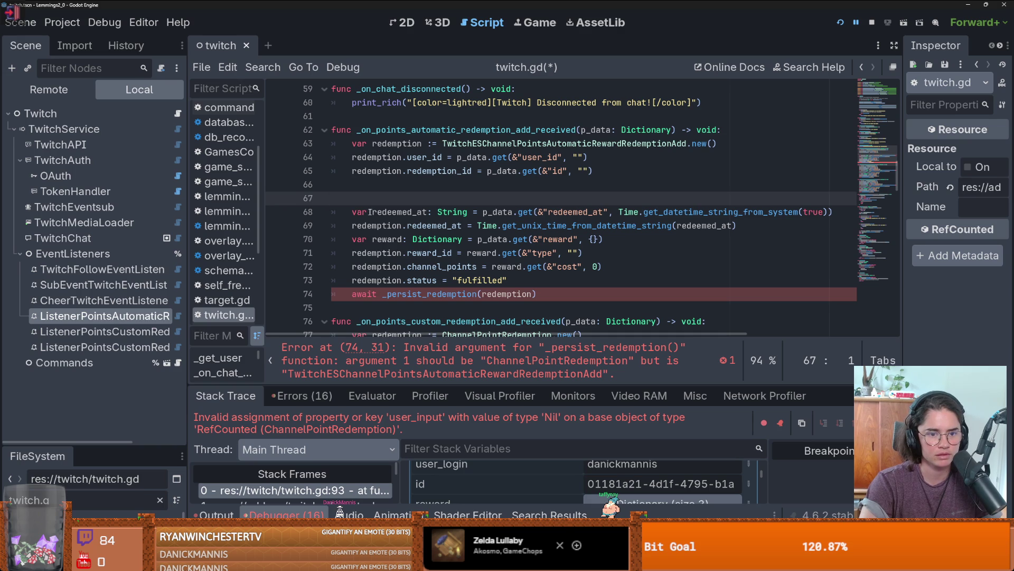
key("BackSpace")
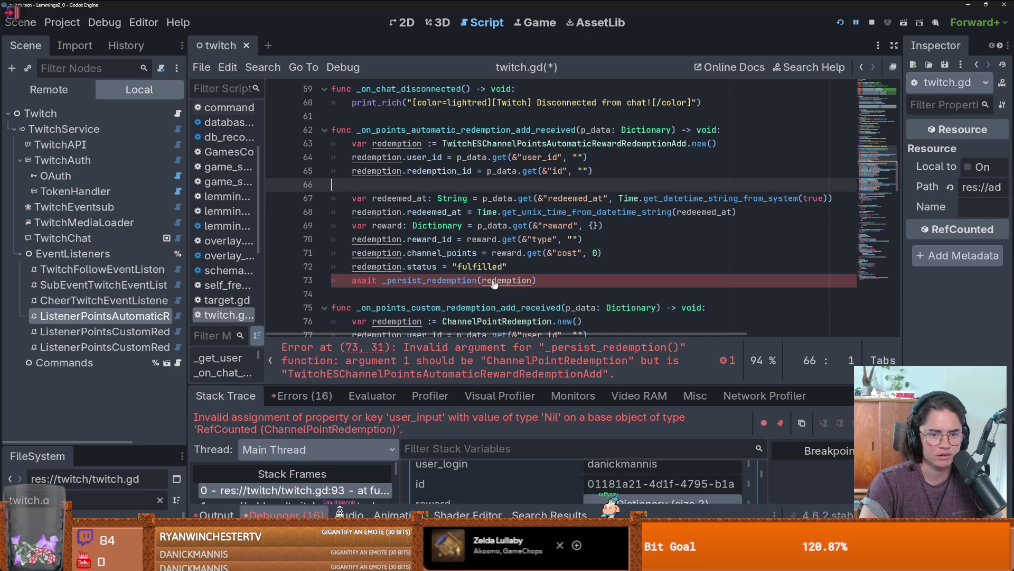
Check _persist_redemption's ChannelPointRedemption parameter, then open the TwitchESChannelPointsAutomaticRewardRedemptionAdd script
left_click(464, 283, "ctrl")
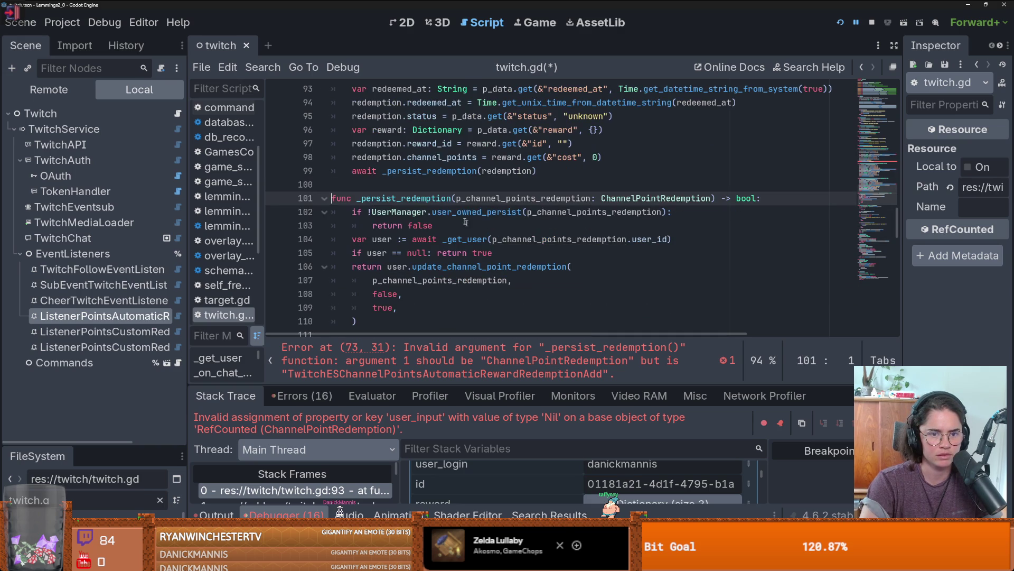
double_click(613, 199)
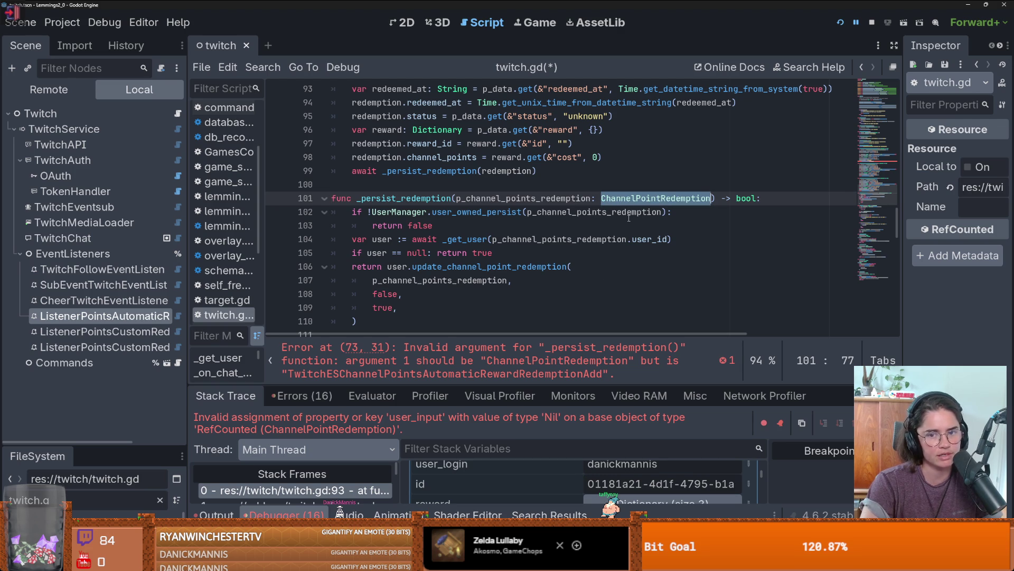
key("alt+Left")
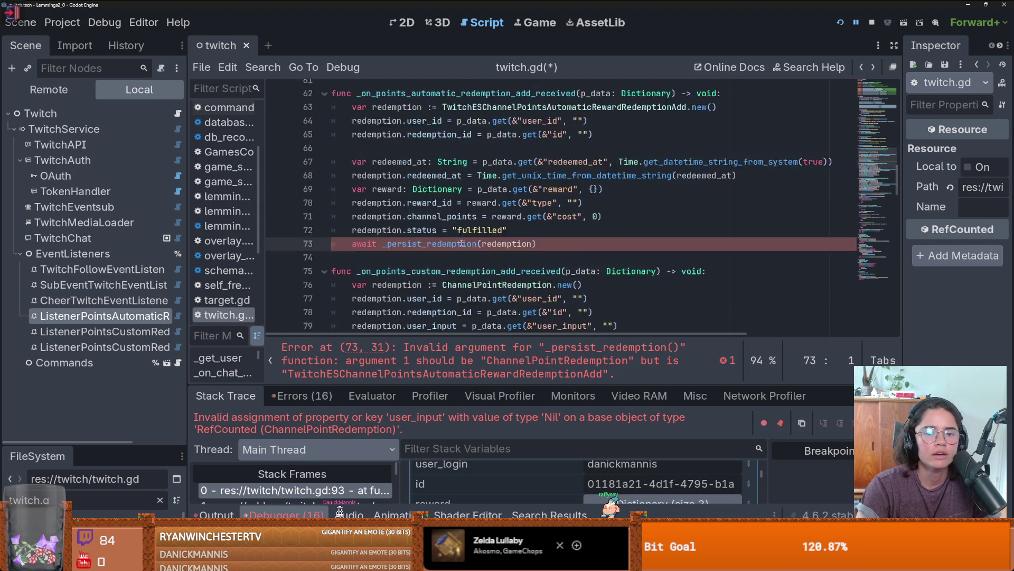
scroll(462, 244, "up", 3)
left_click(466, 226, "ctrl")
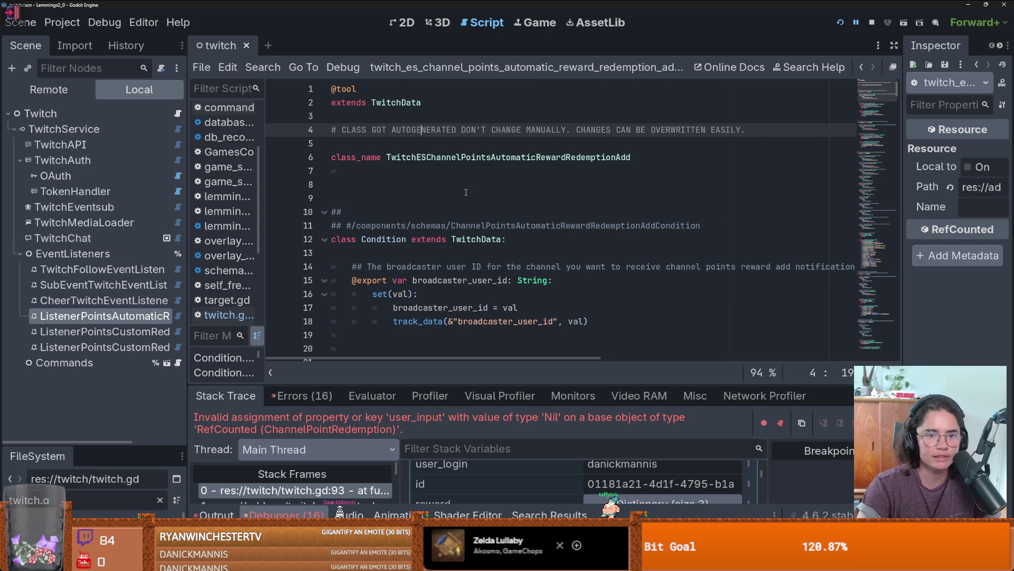
Compare the new class's TwitchData base with _persist_redemption's expected ChannelPointRedemption parameter
double_click(396, 102)
double_click(410, 157)
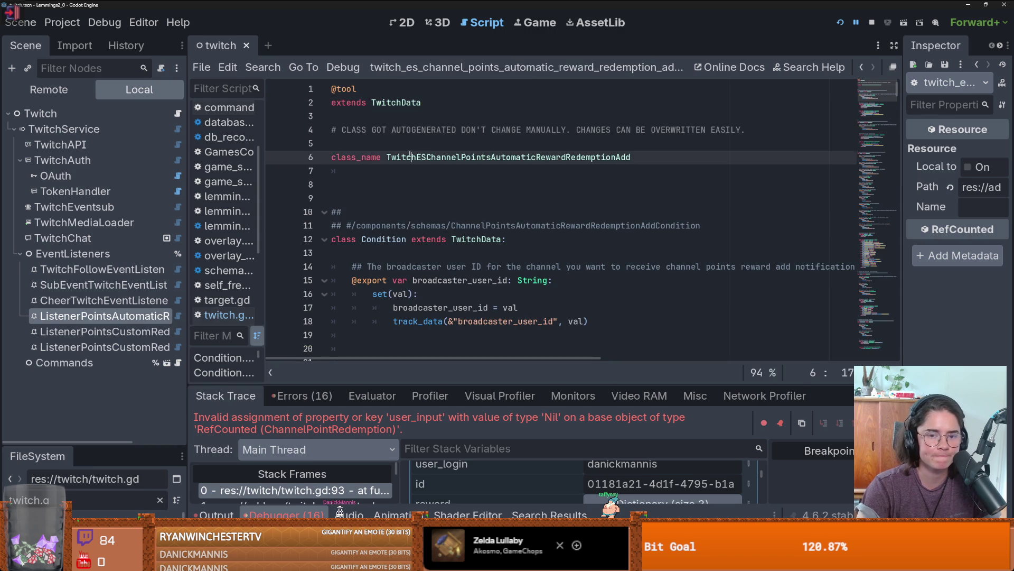
left_click(861, 67)
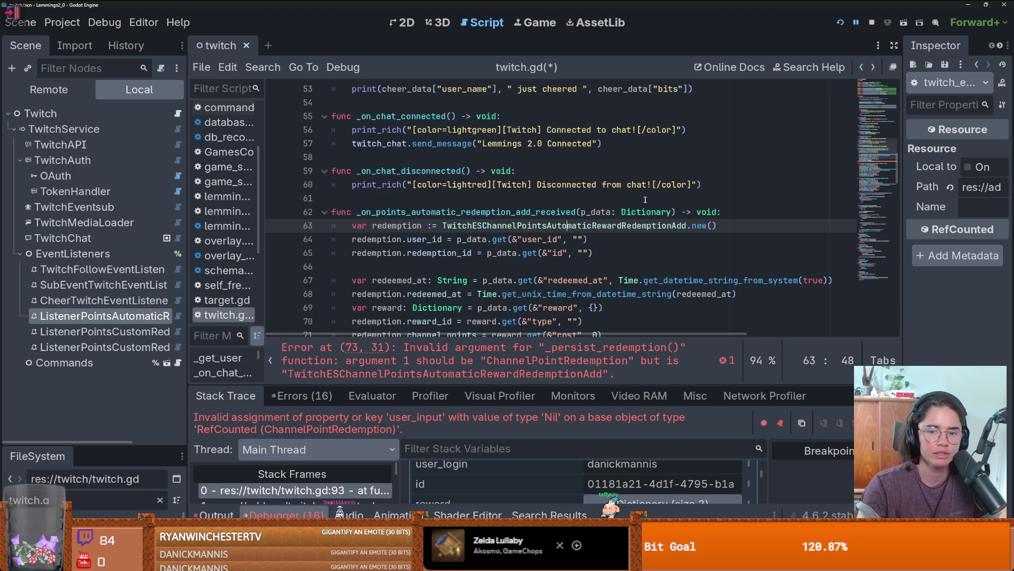
double_click(619, 225)
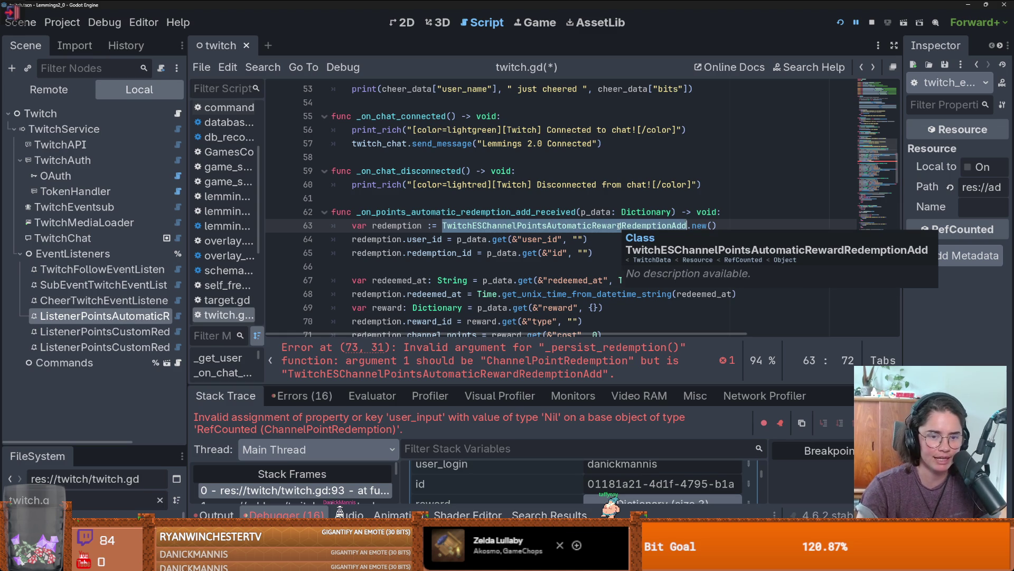
scroll(618, 225, "down", 1)
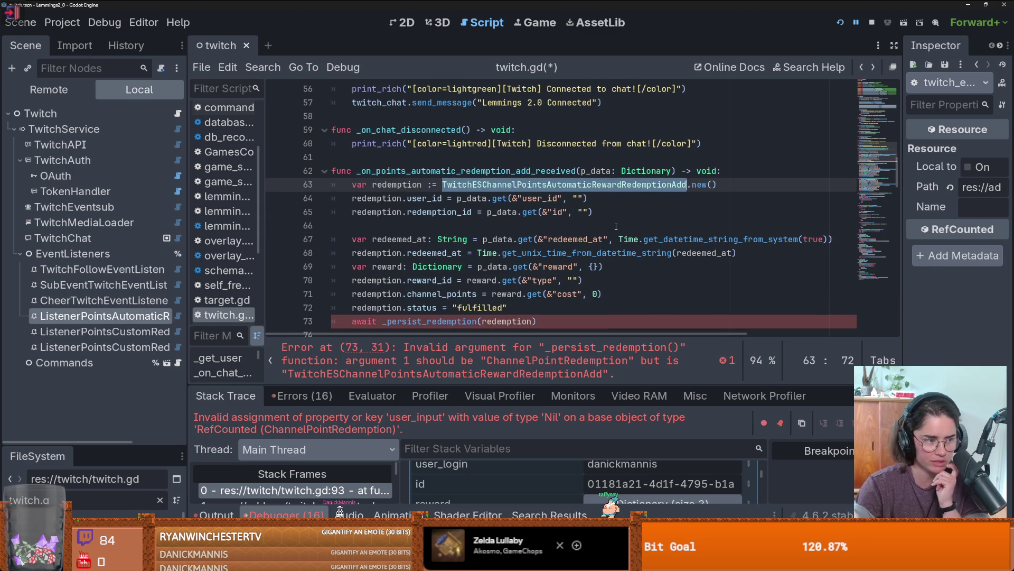
scroll(475, 264, "down", 1)
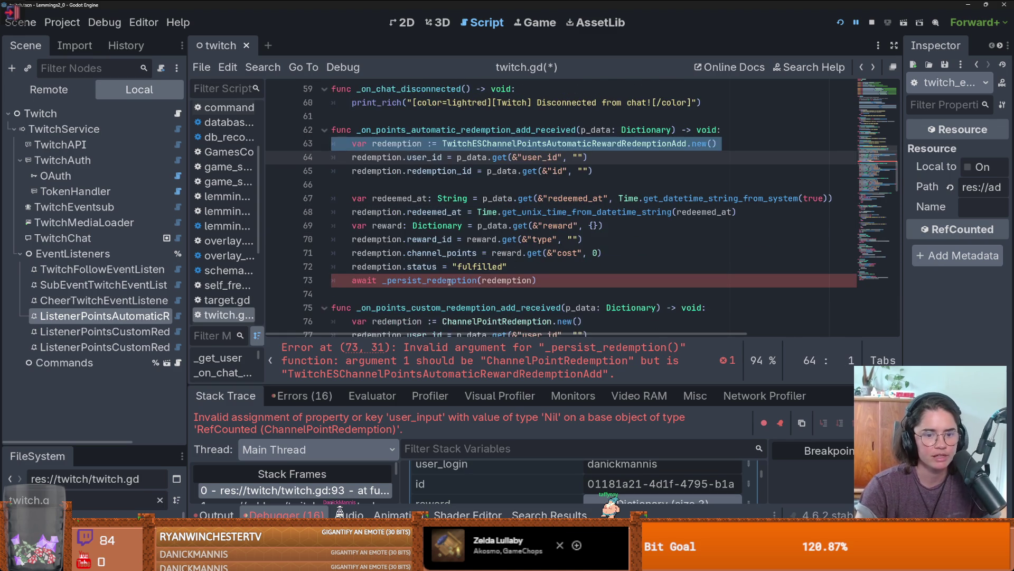
left_click(449, 286, "ctrl")
double_click(632, 197)
key("ctrl+c")
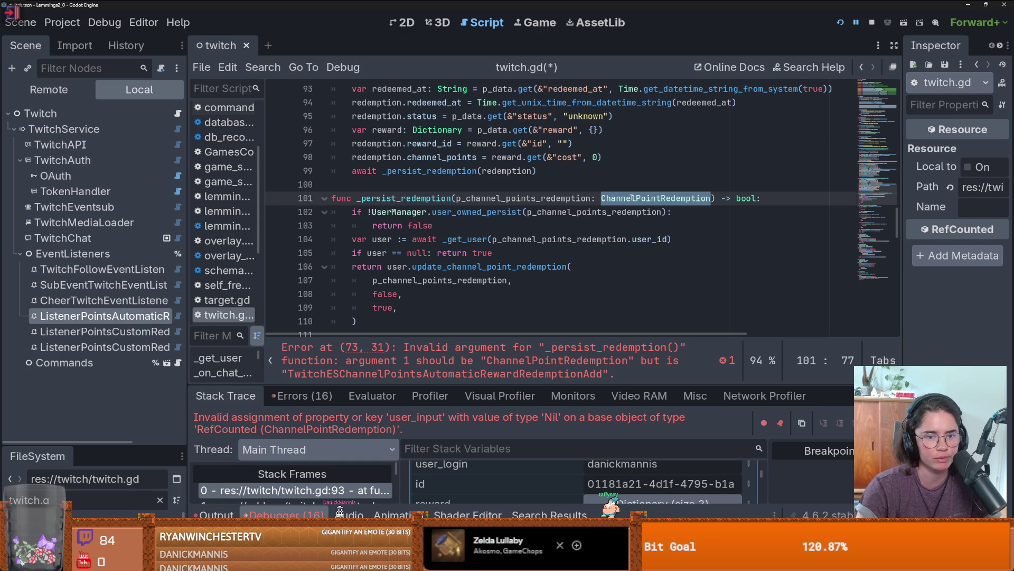
Restore the user_input line and ChannelPointRedemption on line 63, then comment out the user_input assignment
left_click(862, 67)
scroll(584, 164, "up", 2)
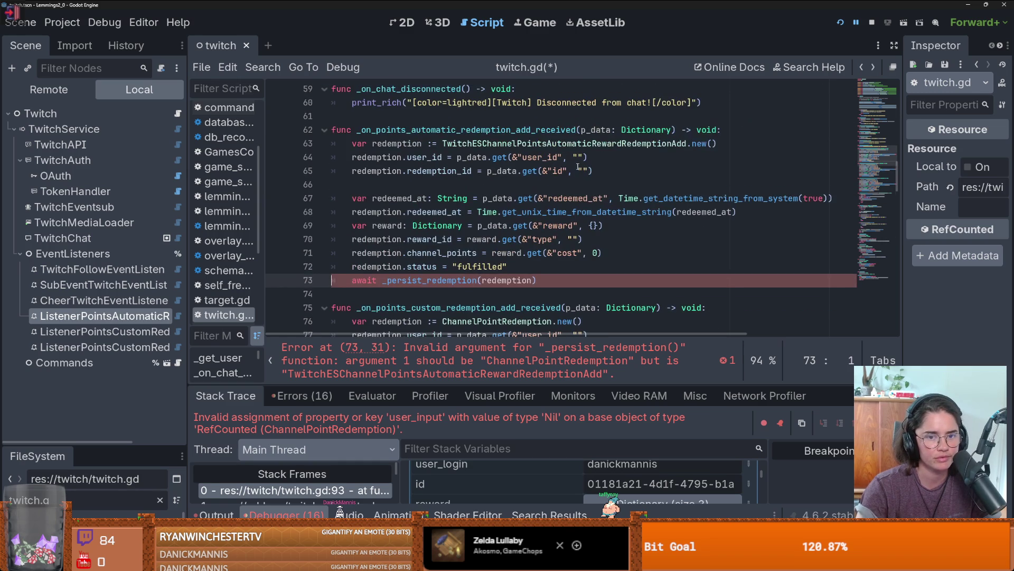
key("ctrl+z")
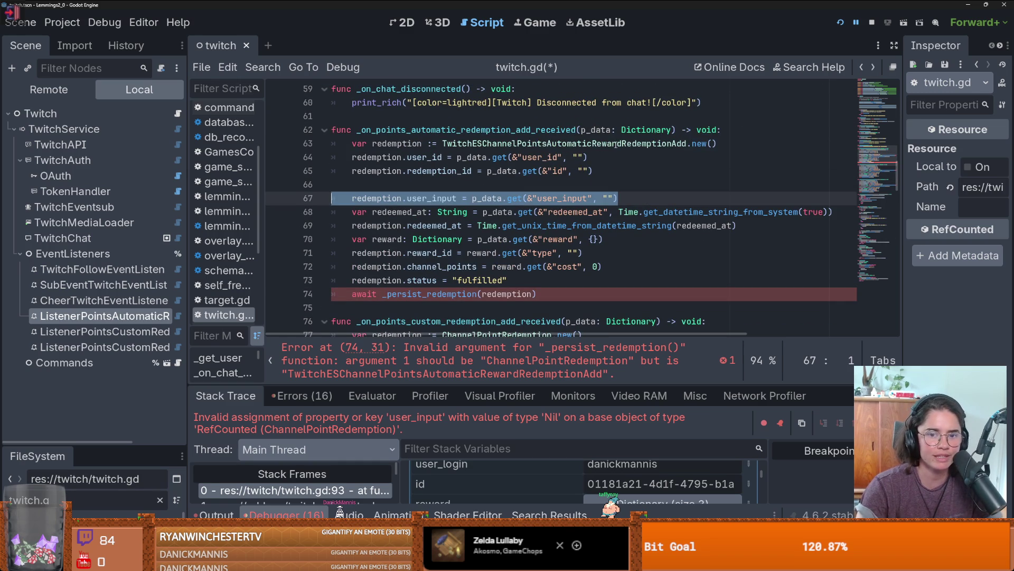
double_click(615, 144)
key("ctrl+v")
left_click(519, 160)
left_click(629, 198)
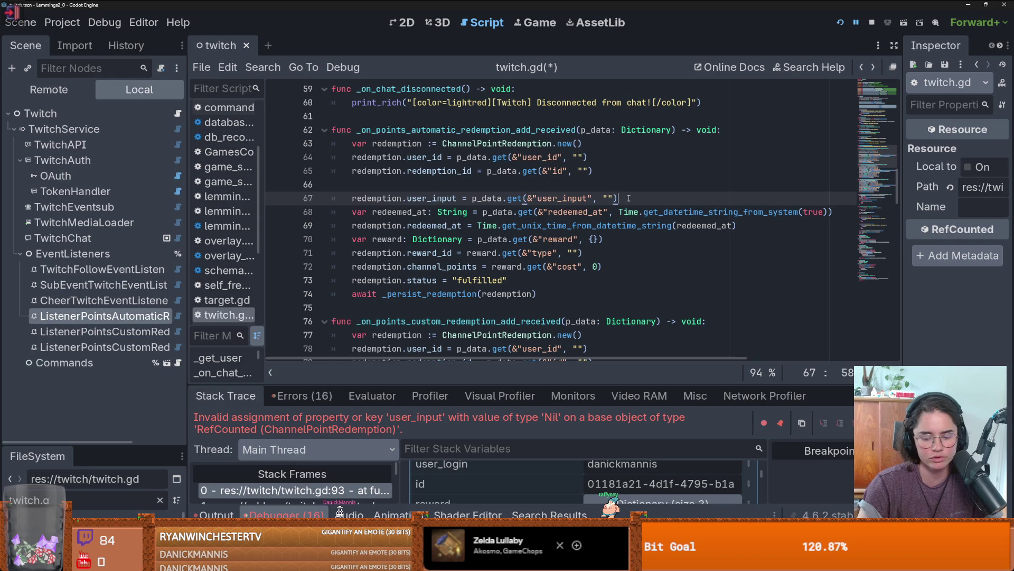
key("ctrl+k")
left_click(613, 185)
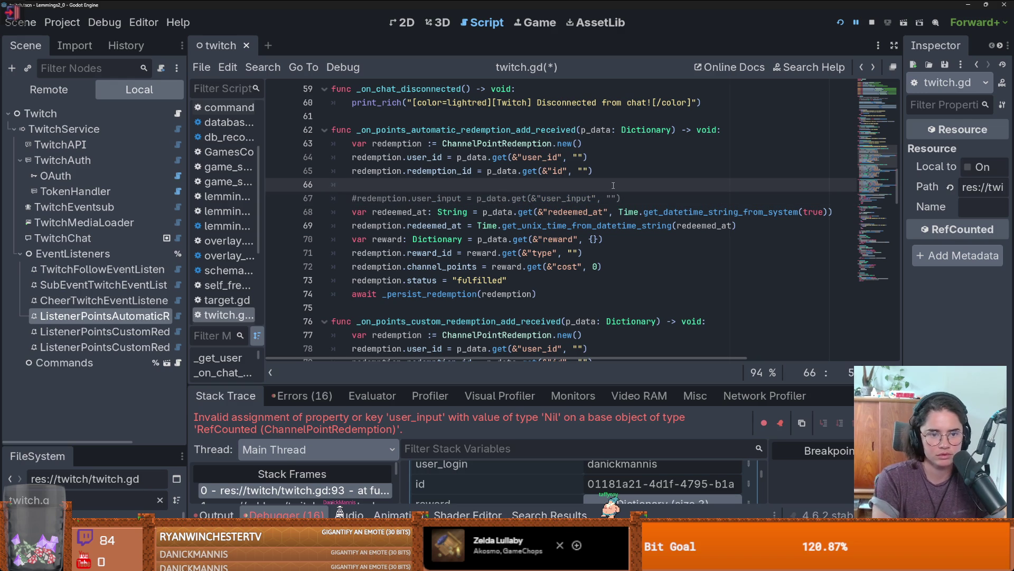
type("#this is option")
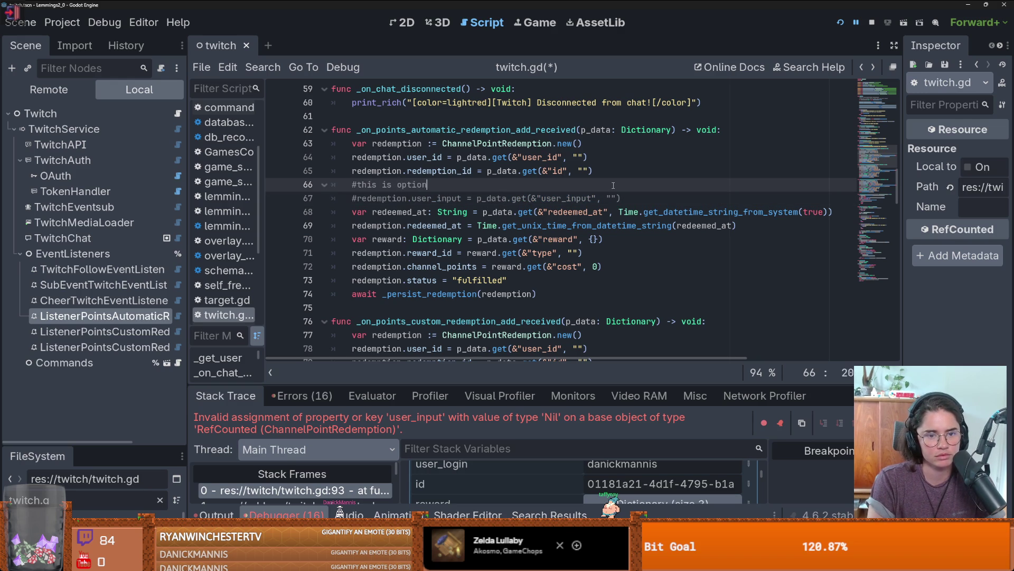
Wrap the uncommented user_input assignment in 'if p_data.get(&"user_input", ""):' on line 66 and save twitch.gd
key("ctrl+BackSpace")
key("ctrl+BackSpace")
key("ctrl+BackSpace")
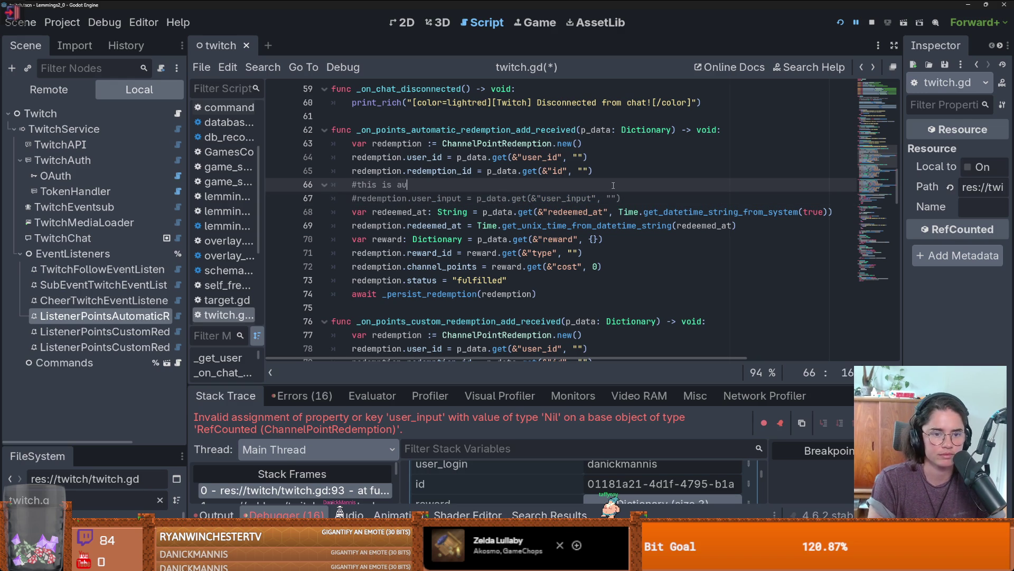
key("Down")
key("ctrl+k")
key("End")
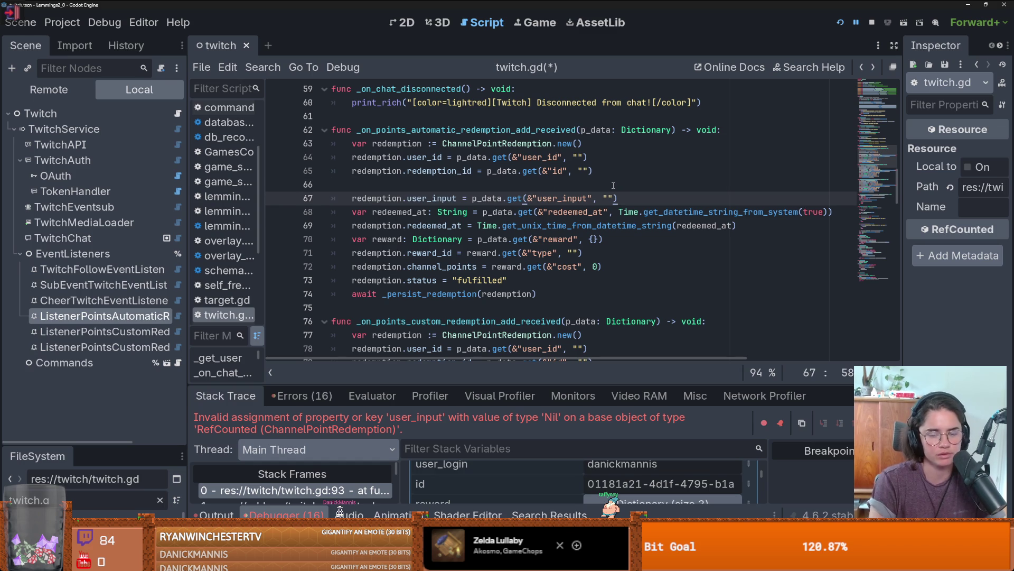
key("Up")
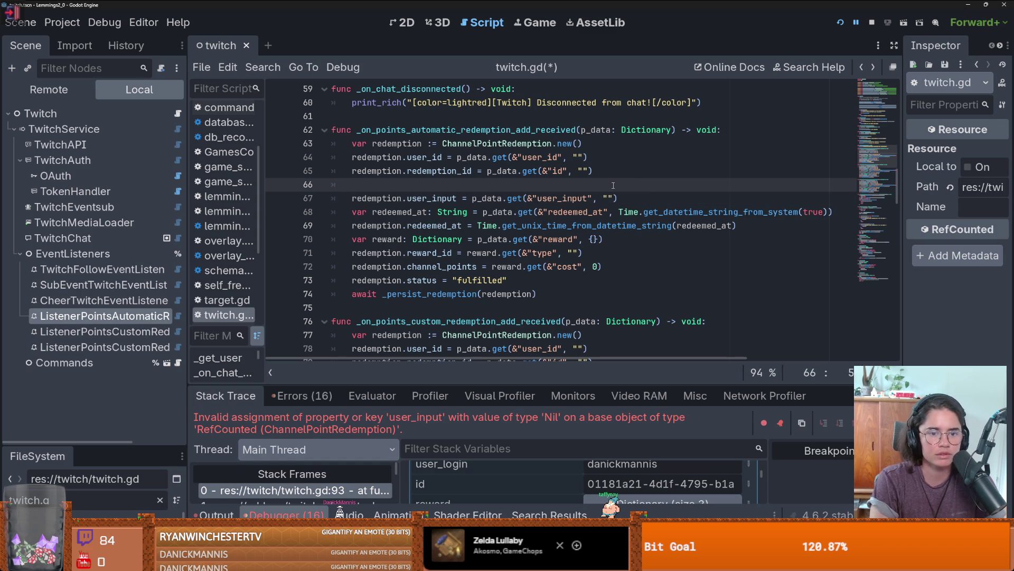
type("if p_data.get(&\"user_input\", \"\"):")
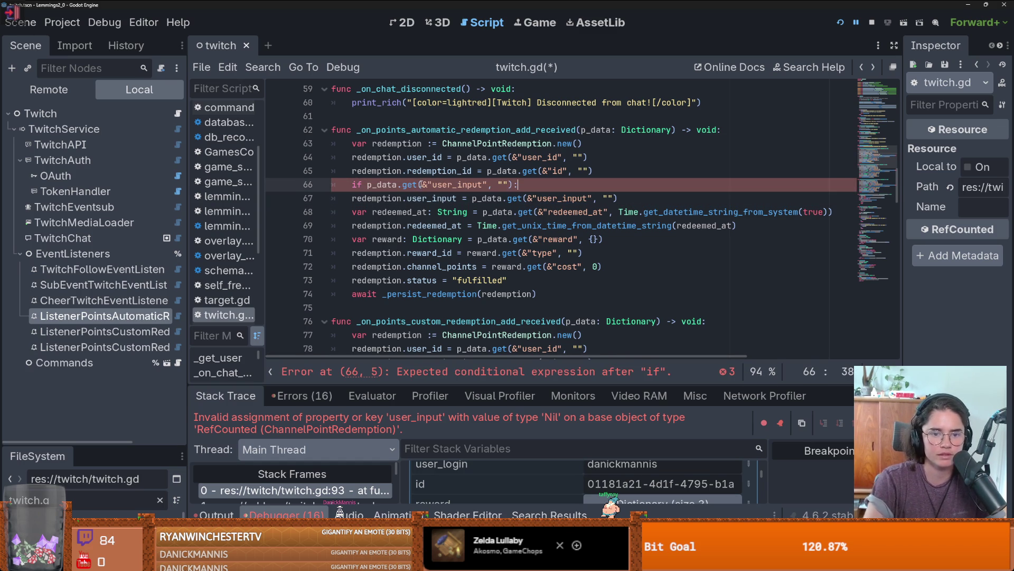
key("Down")
key("Home")
key("Tab")
key("ctrl+s")
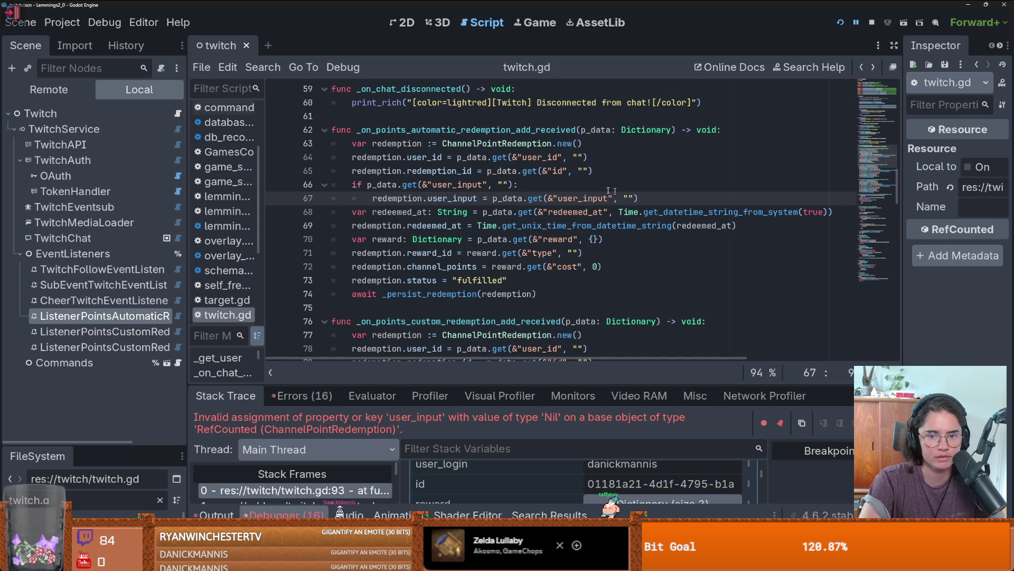
Review the new user_input guard and the neighbouring redemption handlers
left_click_drag(611, 185, 353, 185)
scroll(447, 264, "down", 1)
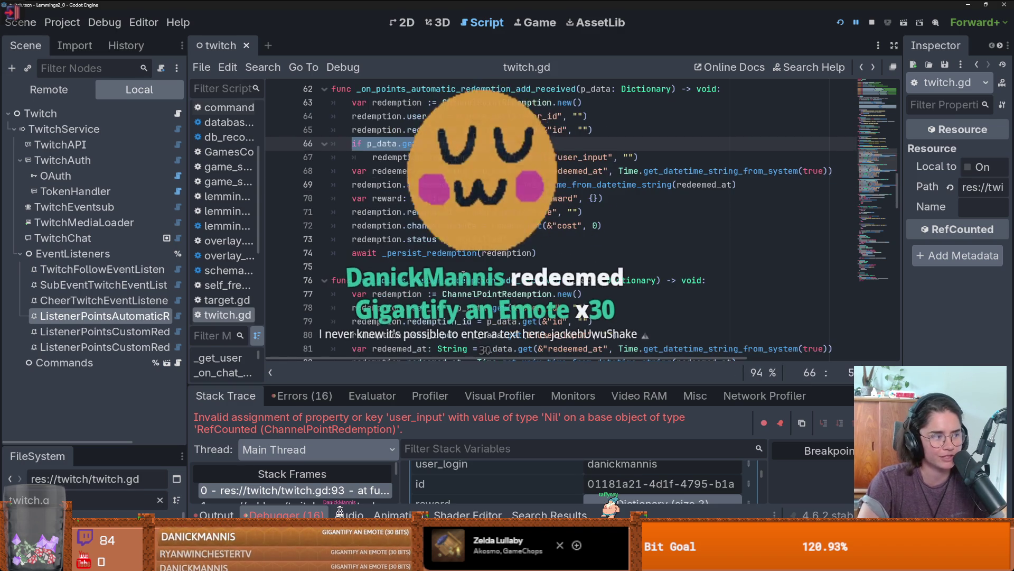
scroll(551, 259, "down", 3)
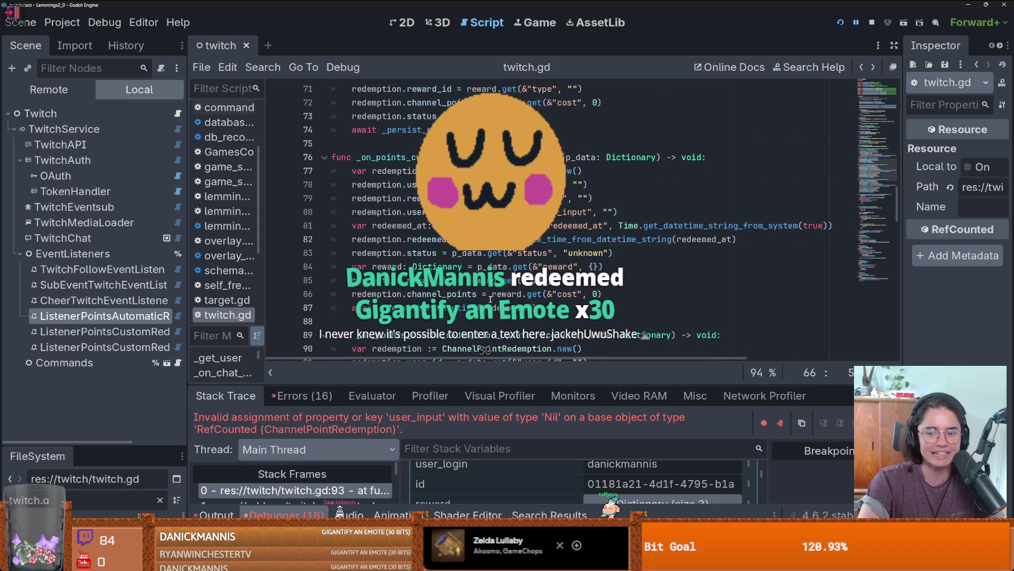
scroll(551, 259, "down", 3)
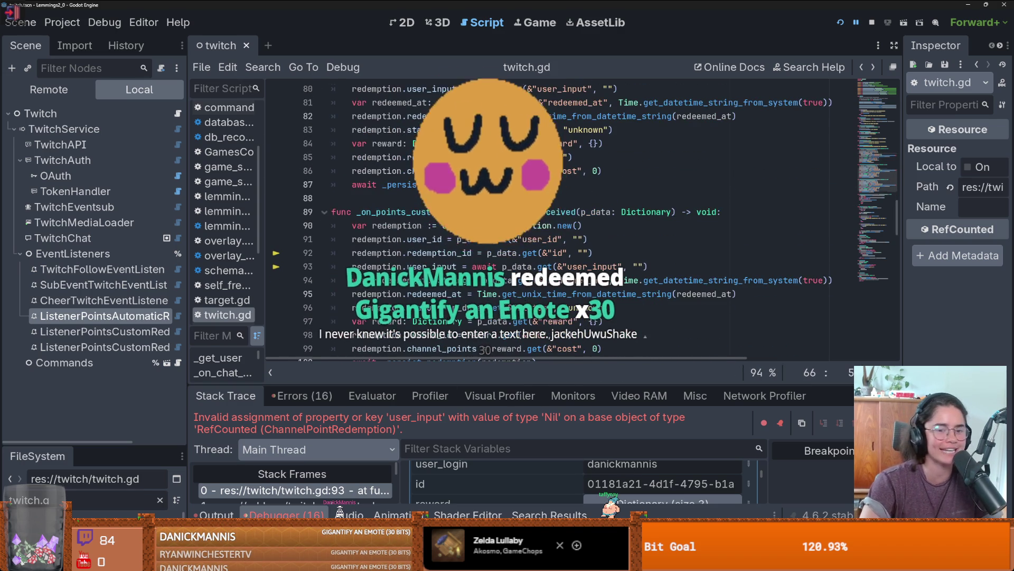
scroll(551, 259, "up", 2)
scroll(578, 205, "up", 2)
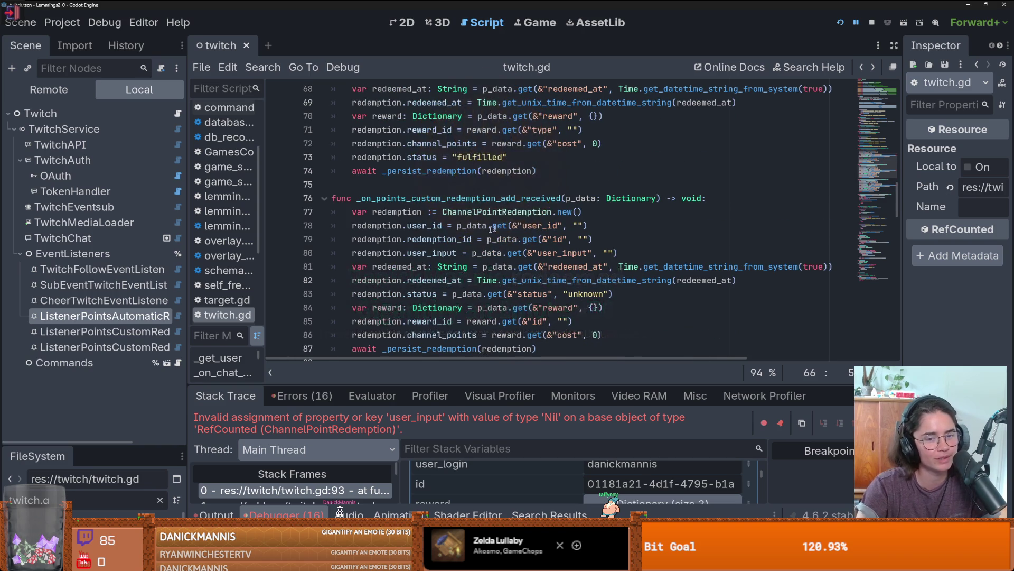
scroll(433, 197, "up", 3)
left_click(433, 198)
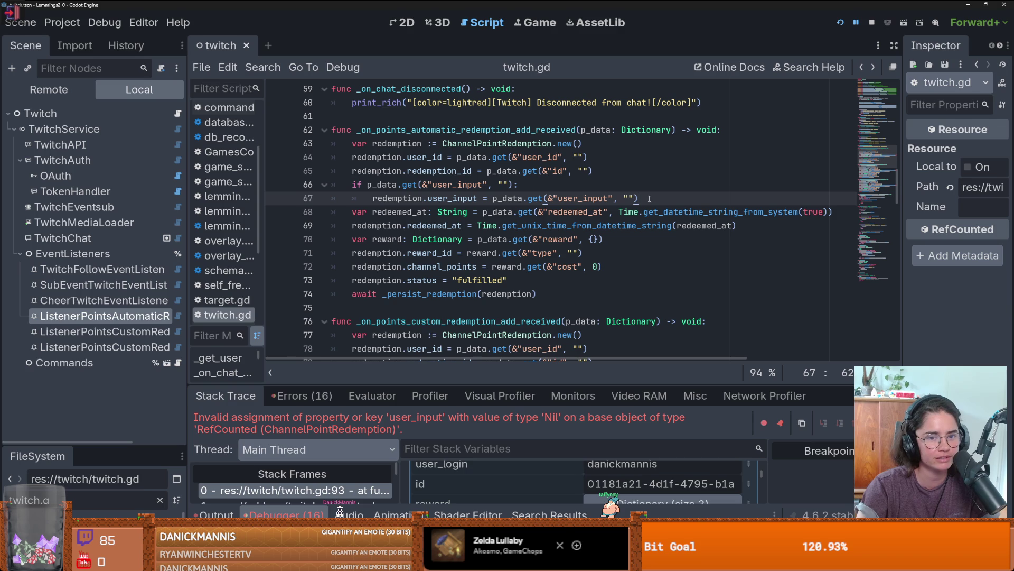
scroll(649, 198, "down", 1)
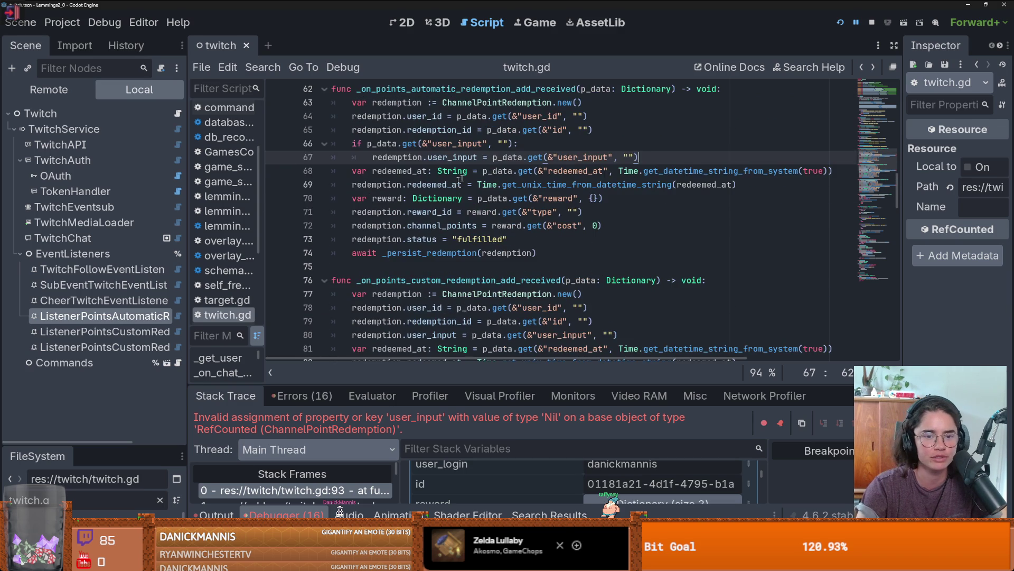
left_click_drag(529, 145, 351, 143)
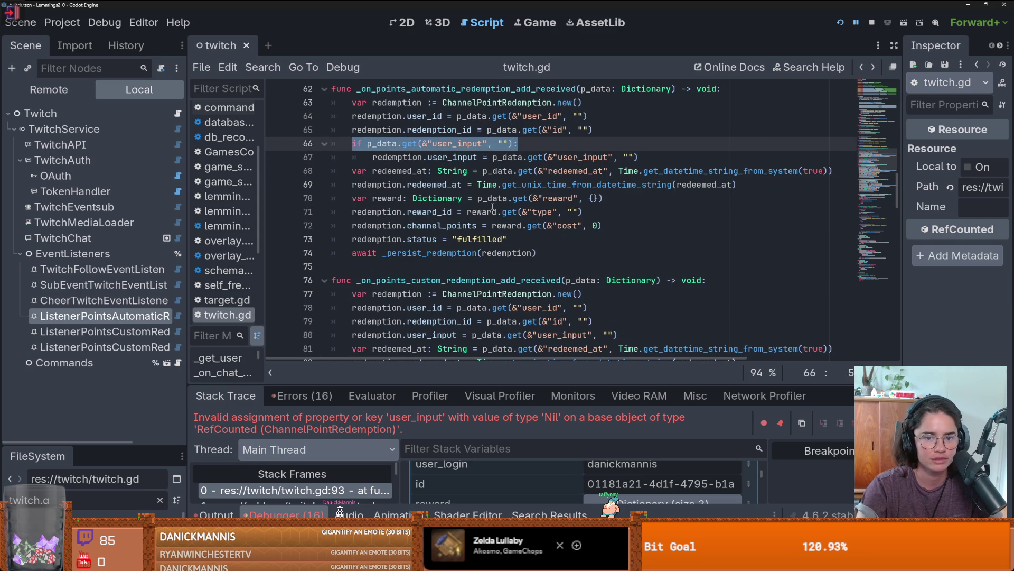
scroll(492, 206, "down", 4)
scroll(492, 206, "down", 3)
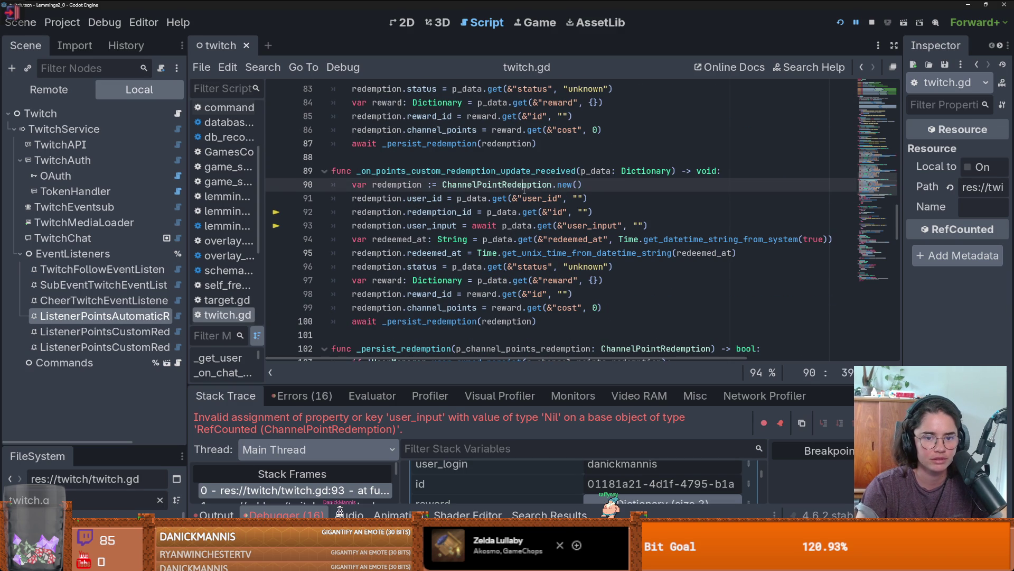
Inspect the _on_points_custom_redemption_update_received handler body
double_click(520, 171)
left_click(541, 242)
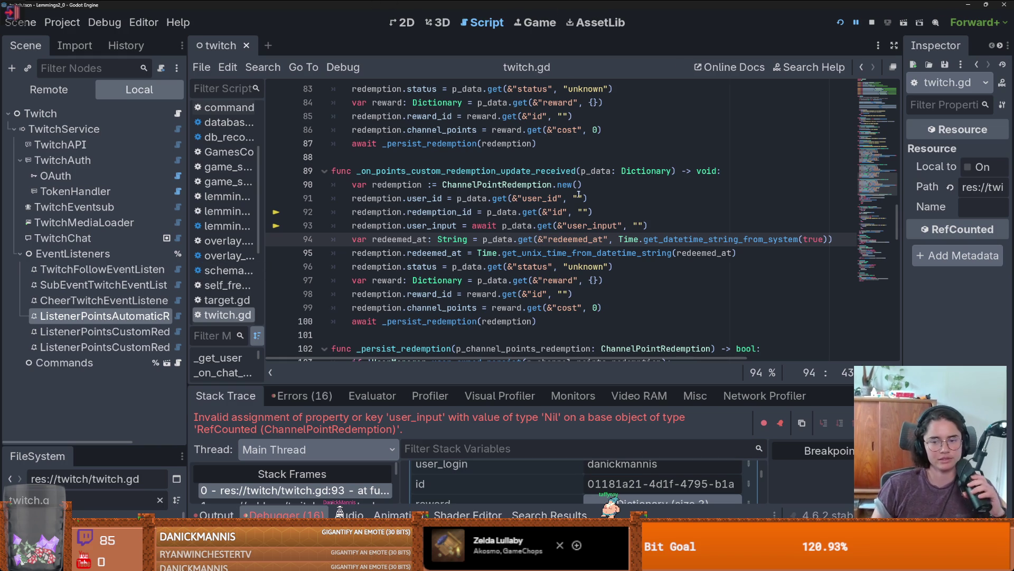
double_click(401, 170)
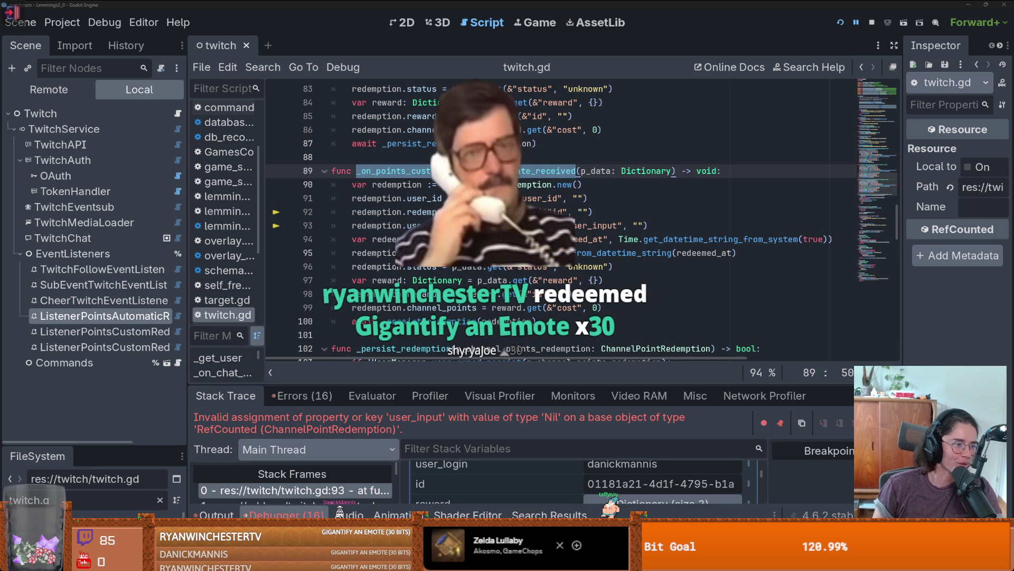
left_click(603, 252)
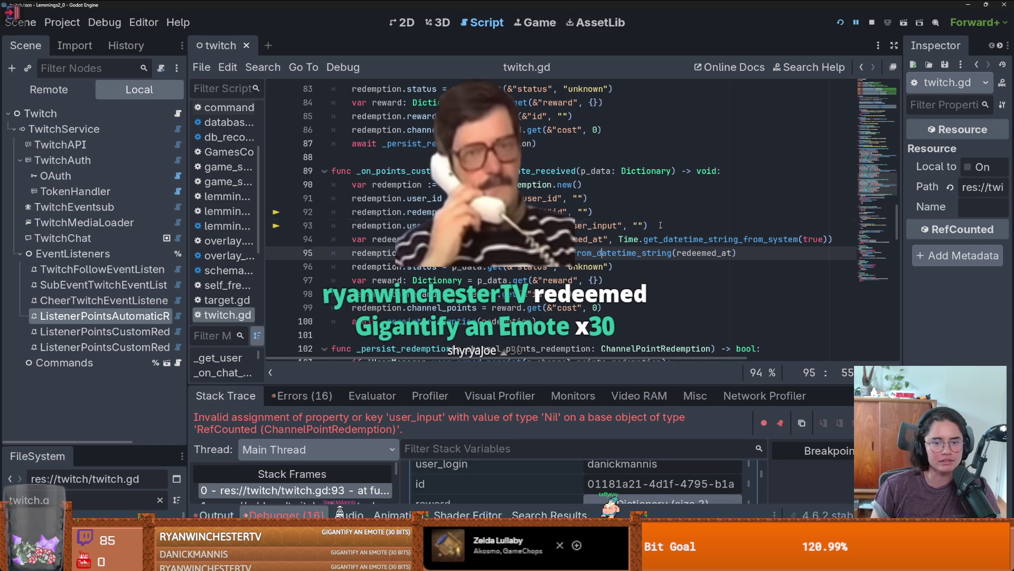
Add 'if p_data.get(&"user_input", ""):' after the redemption_id line, drop 'await', indent the assignment, and save
left_click(630, 214)
key("Return")
type("if ")
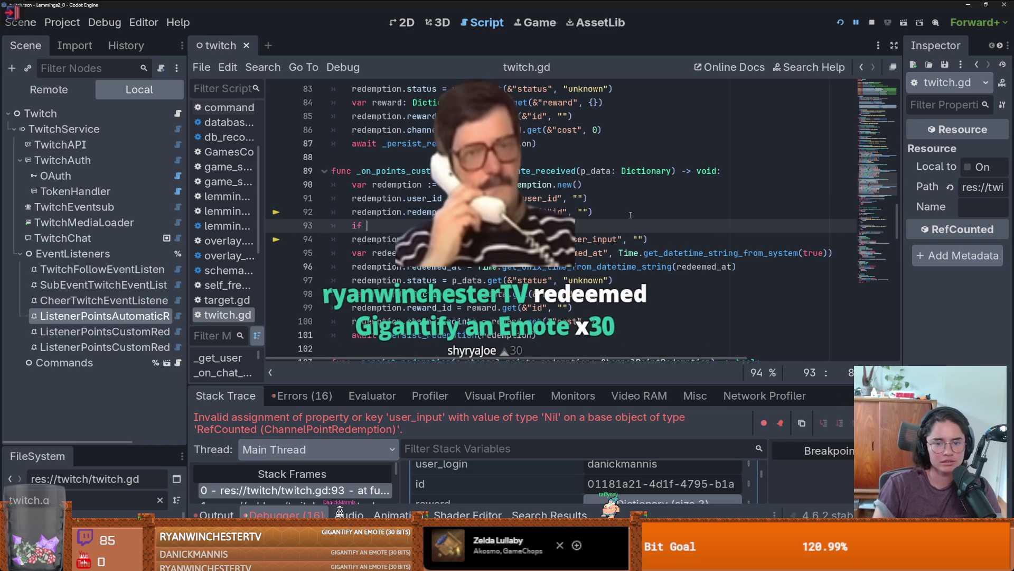
type("p_data.get(&\"user_input\", \"\")")
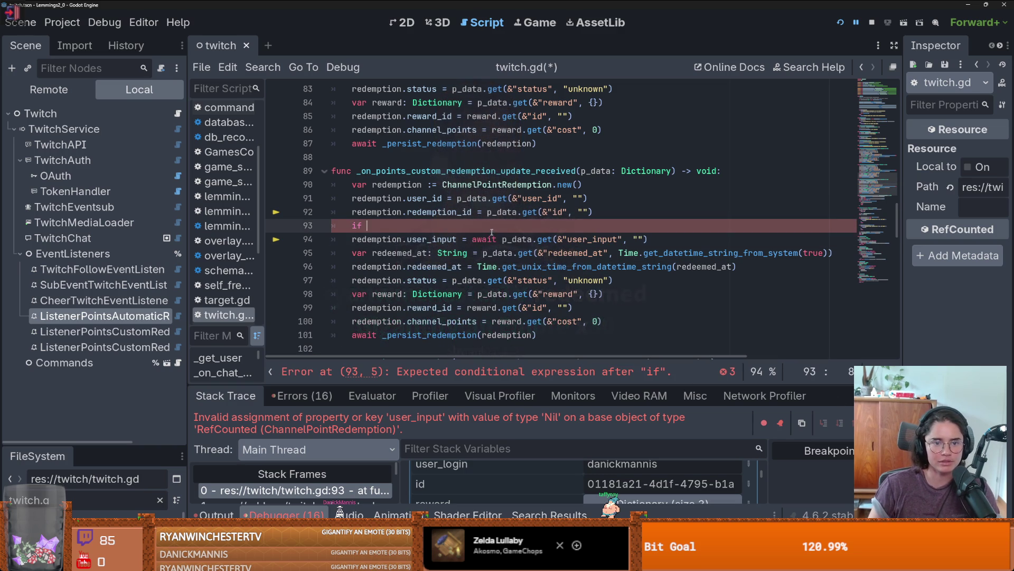
double_click(489, 239)
key("BackSpace")
key("Delete")
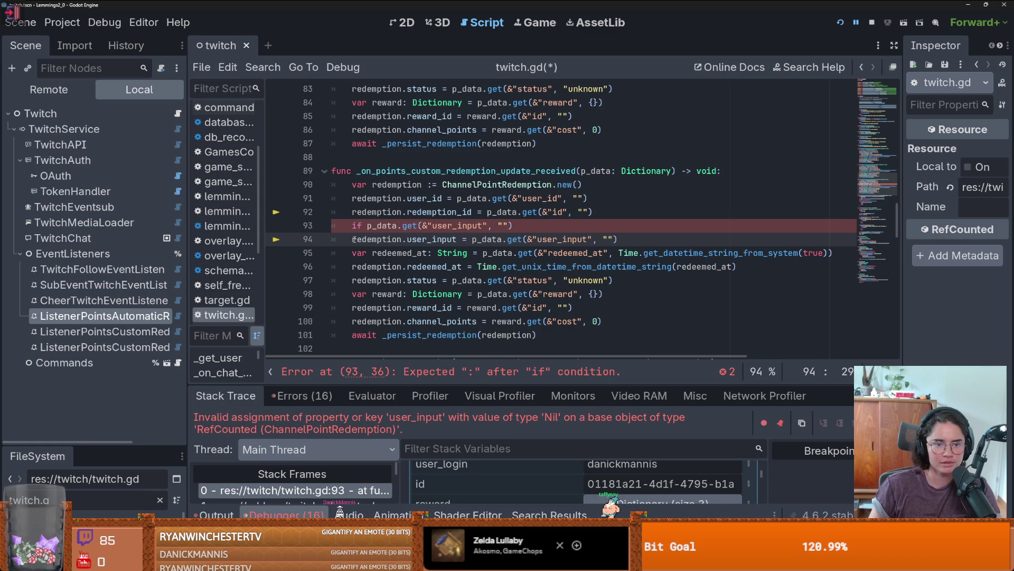
left_click(352, 239)
key("Tab")
left_click(531, 231)
type(":")
key("ctrl+s")
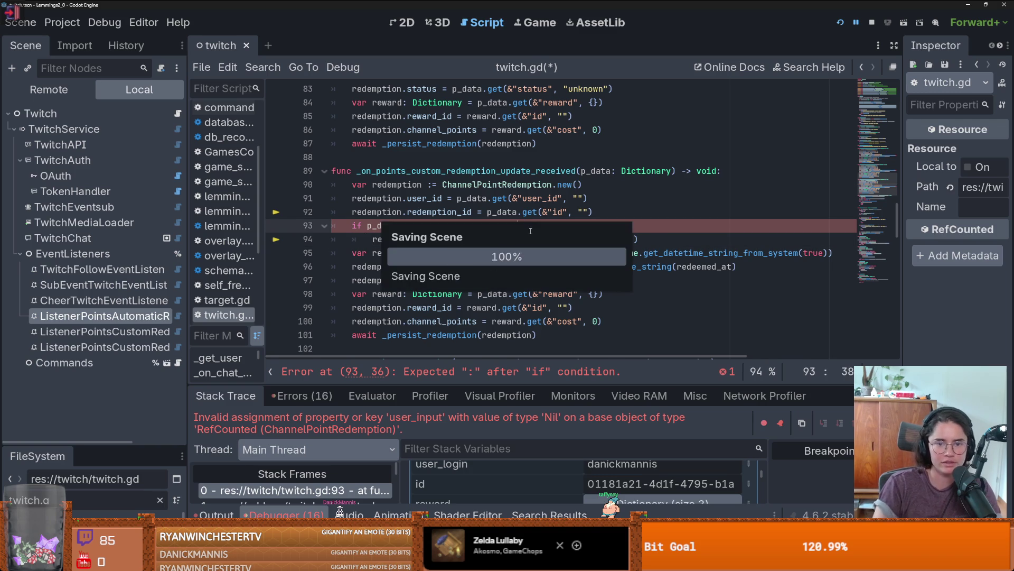
scroll(493, 288, "up", 4)
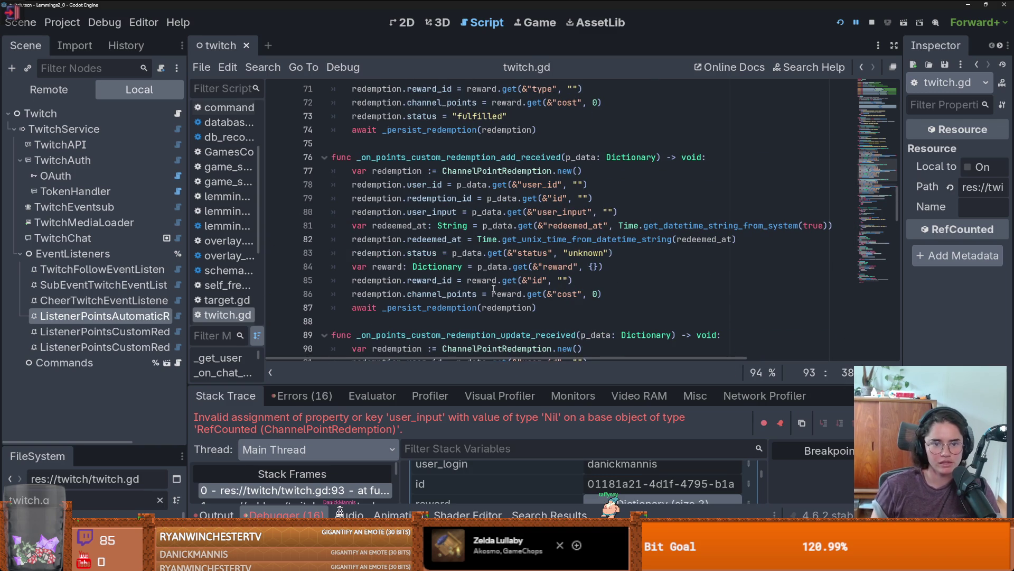
Compare the custom redemption add handler's name with the update handler's
double_click(477, 162)
scroll(507, 227, "down", 1)
double_click(447, 294)
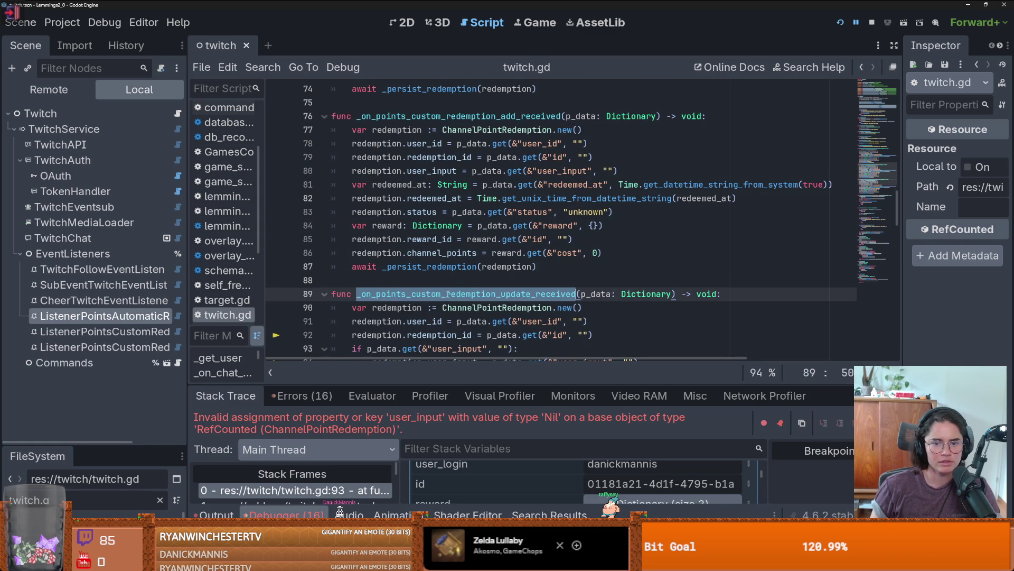
double_click(531, 117)
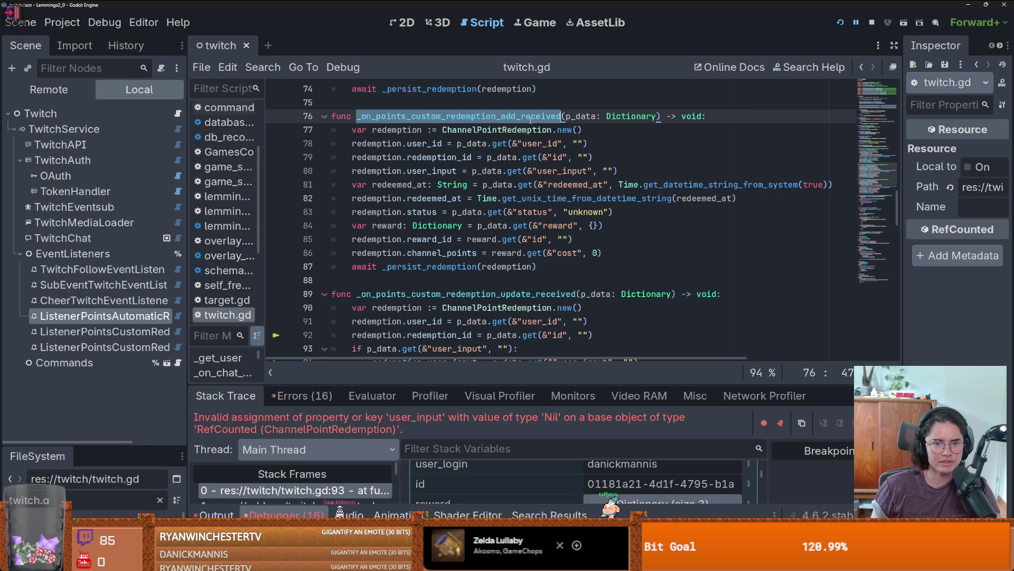
left_click_drag(517, 117, 501, 117)
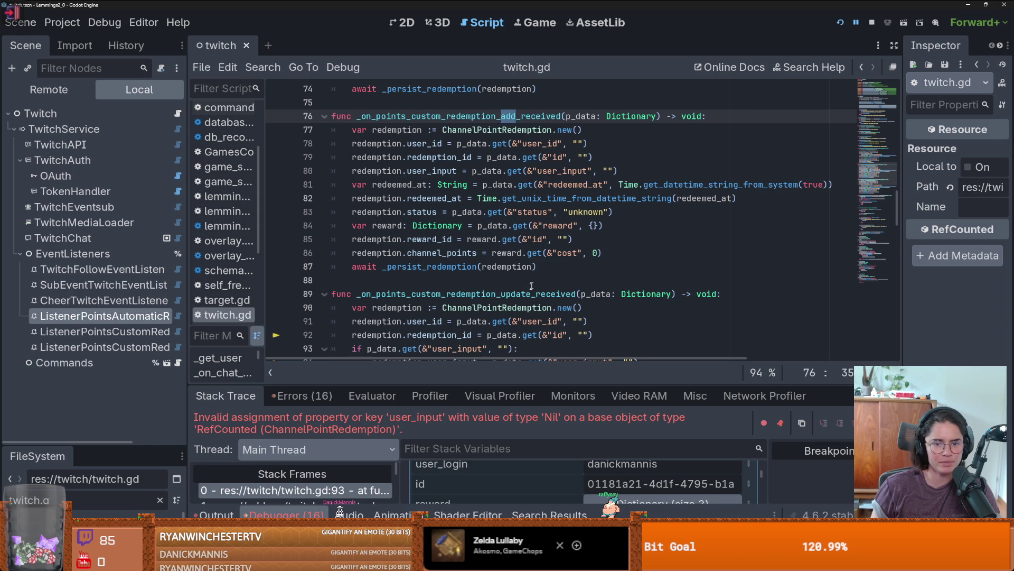
left_click(511, 294)
scroll(513, 286, "down", 1)
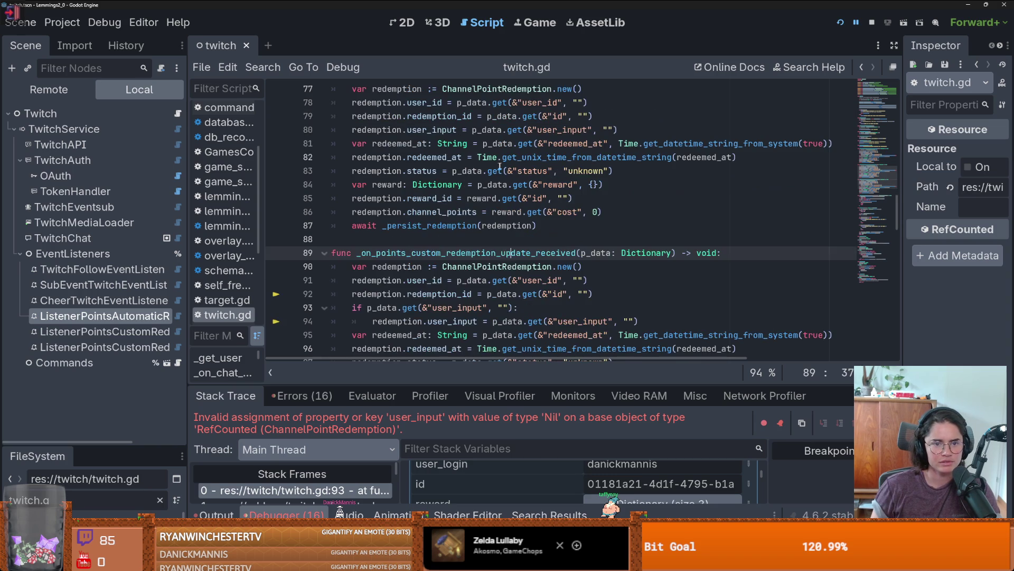
scroll(513, 285, "up", 1)
Paste the user_input if check below line 79 of the add handler, remove the duplicate line, and save
left_click(617, 155)
key("Return")
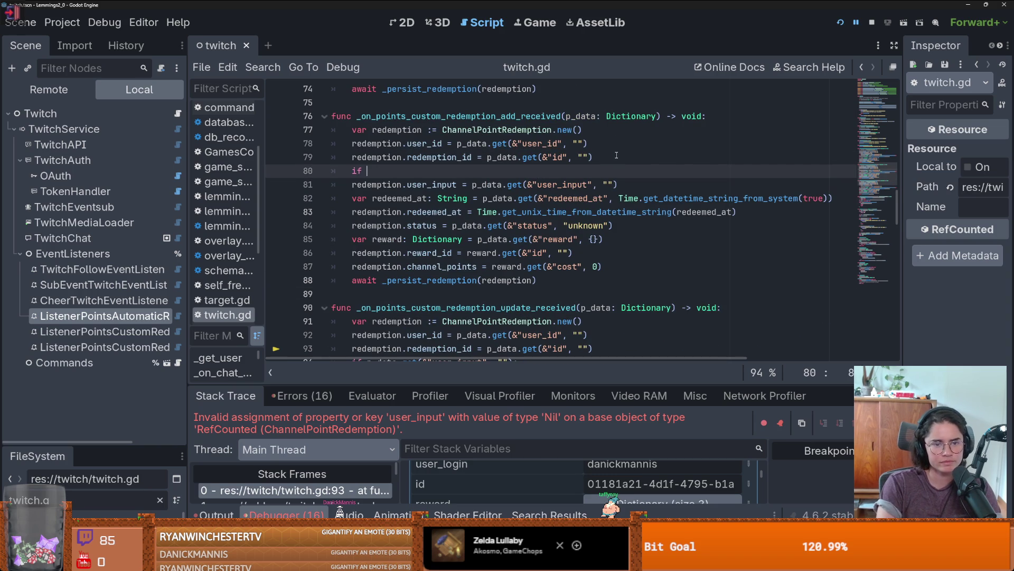
type("if")
scroll(616, 155, "down", 3)
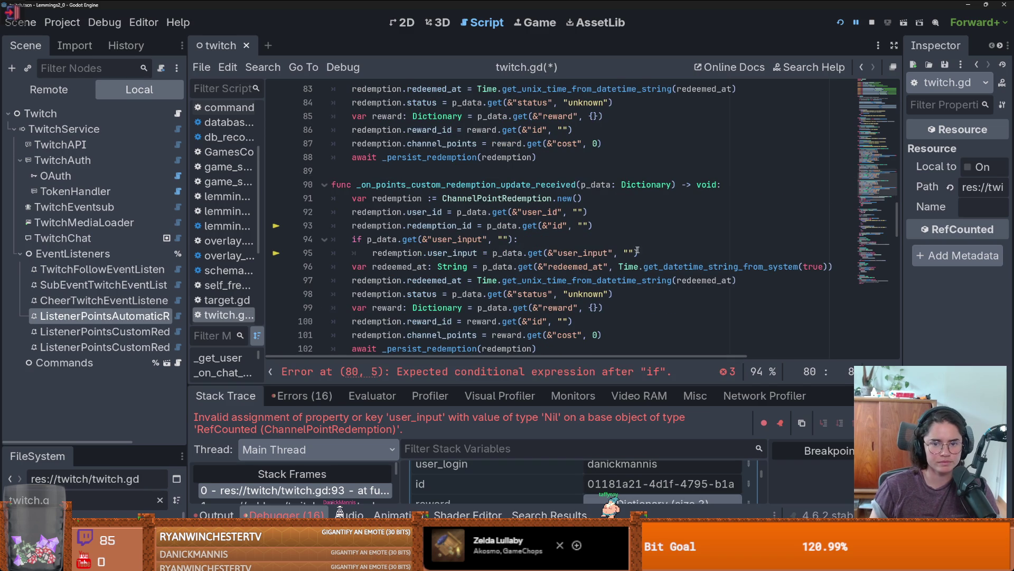
left_click_drag(638, 250, 338, 239)
key("ctrl+c")
scroll(398, 174, "up", 3)
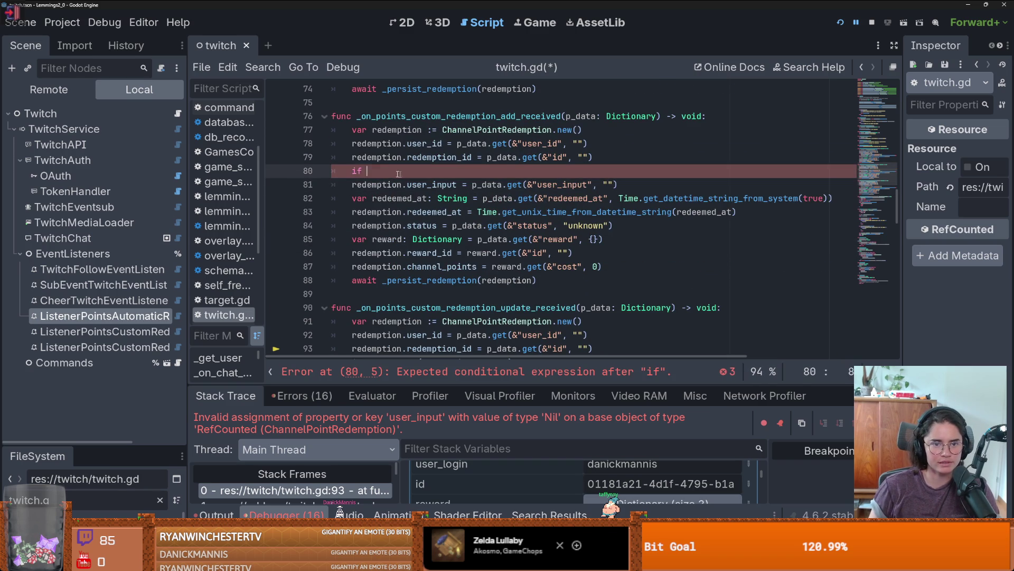
key("ctrl+v")
left_click_drag(352, 198, 668, 202)
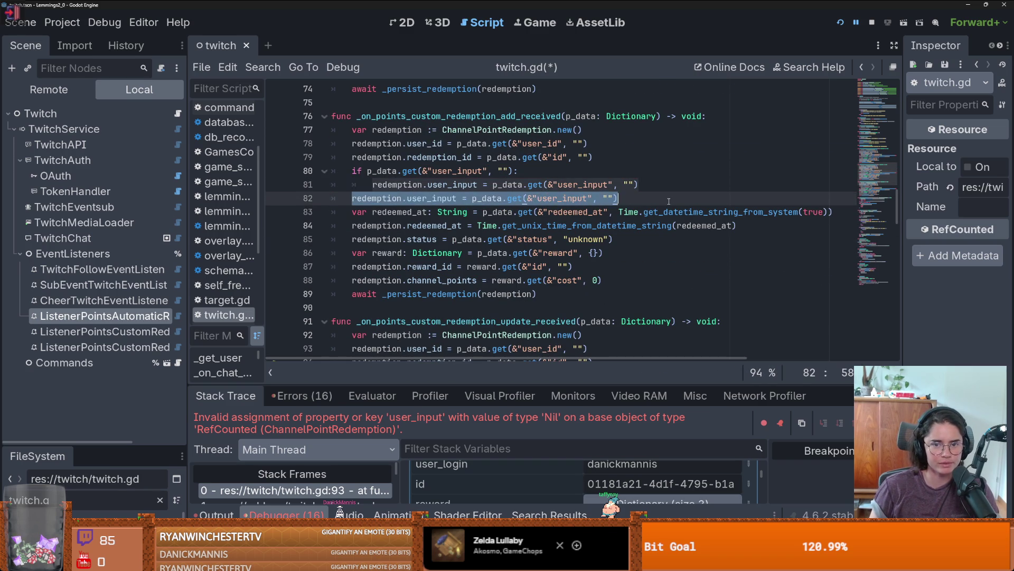
key("BackSpace")
key("BackSpace")
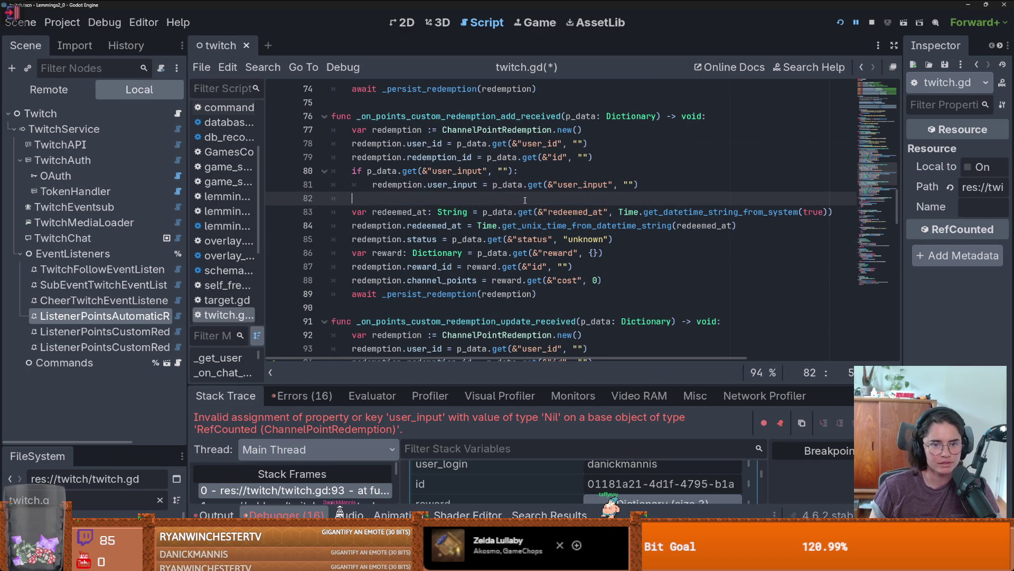
key("ctrl+s")
Run the project and launch the Lemmings game from its menu
left_click(841, 22)
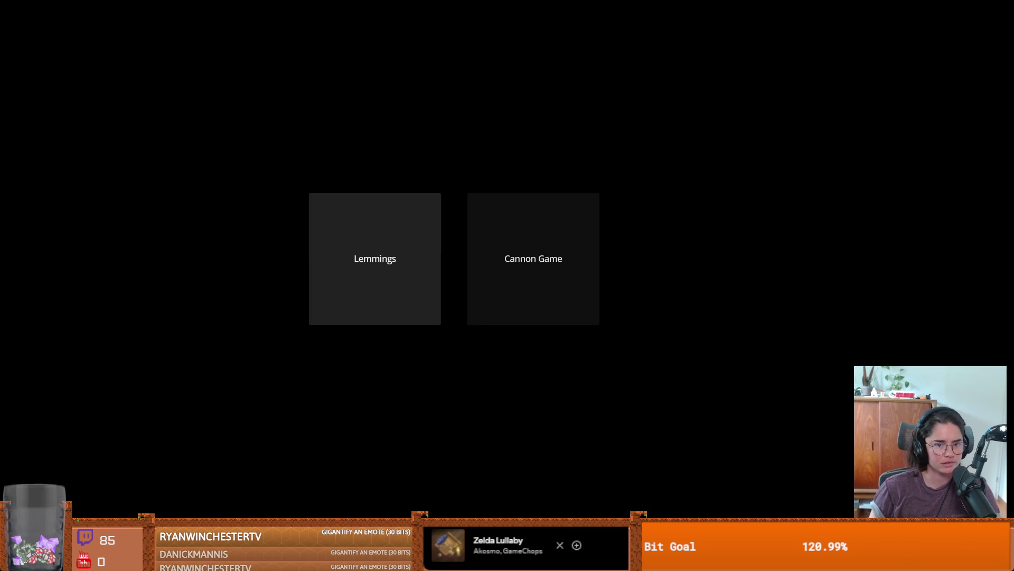
left_click(375, 258)
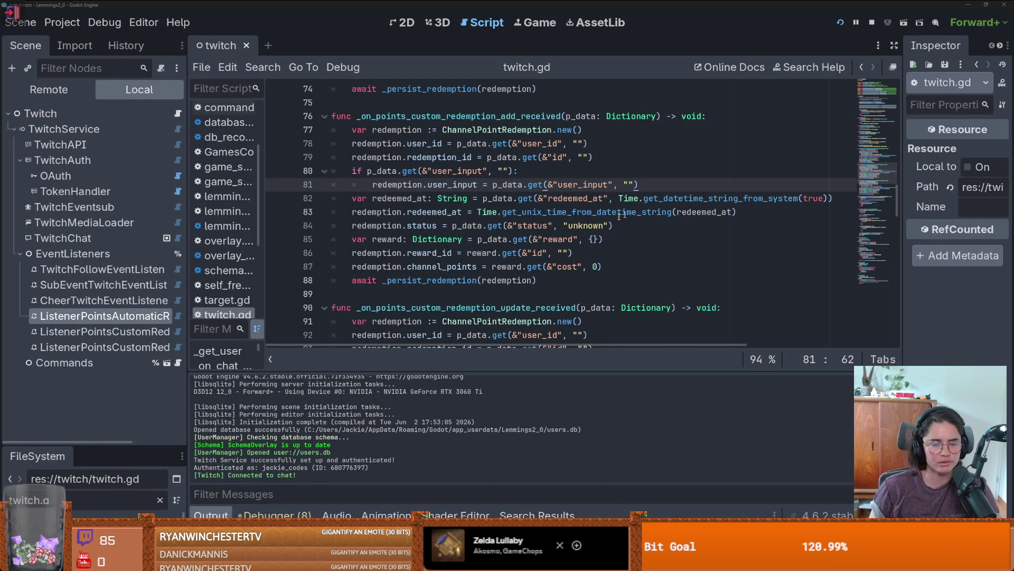
scroll(539, 231, "down", 1)
left_click(538, 228)
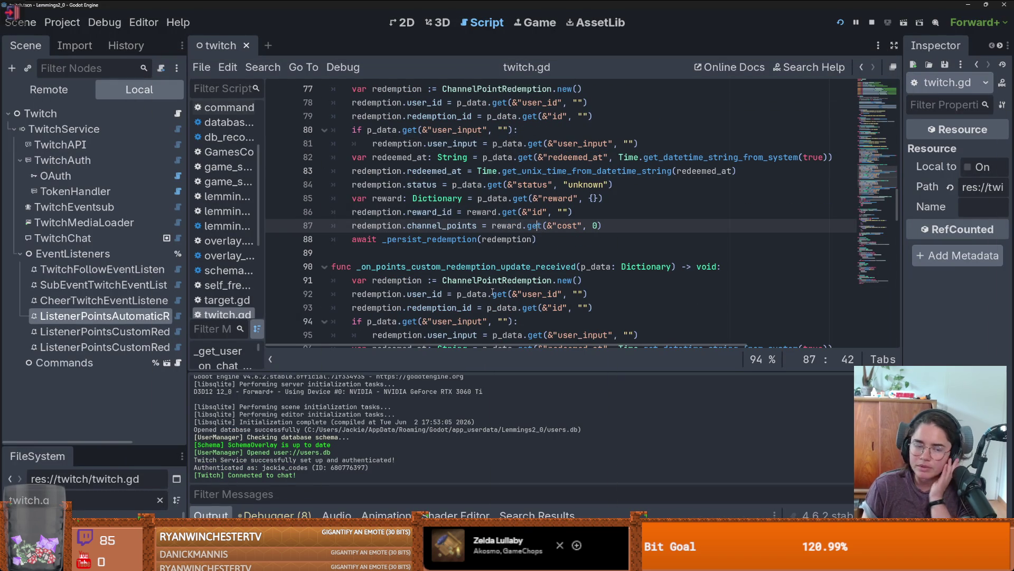
mouse_move(412, 236)
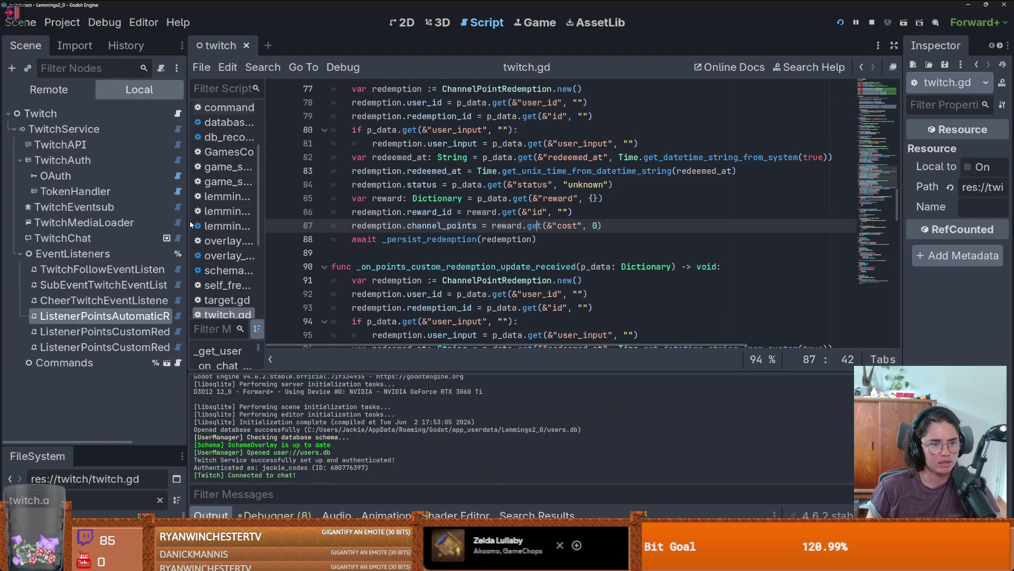
Widen the Scene dock, collapse TwitchAuth, search 'emote' in Create New Node, cancel, and select TwitchMediaLoader
left_click_drag(189, 220, 321, 220)
left_click(20, 161)
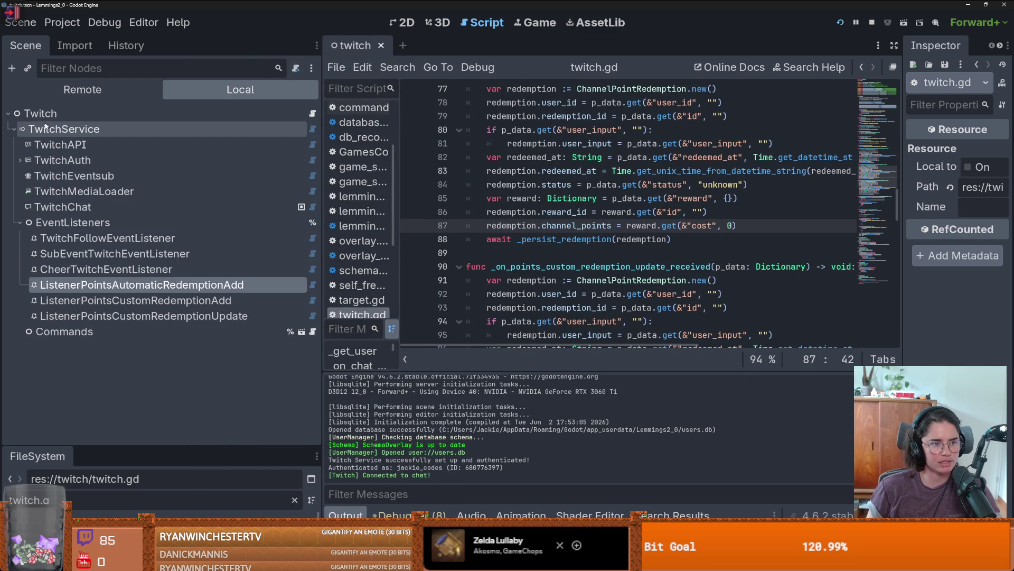
left_click(46, 128)
left_click(10, 68)
type("em")
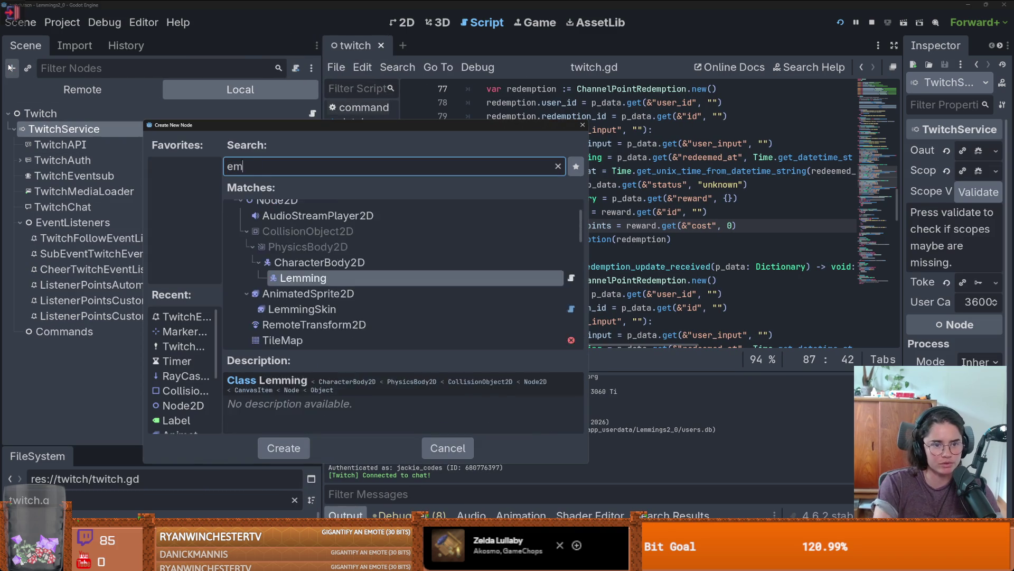
type("ote")
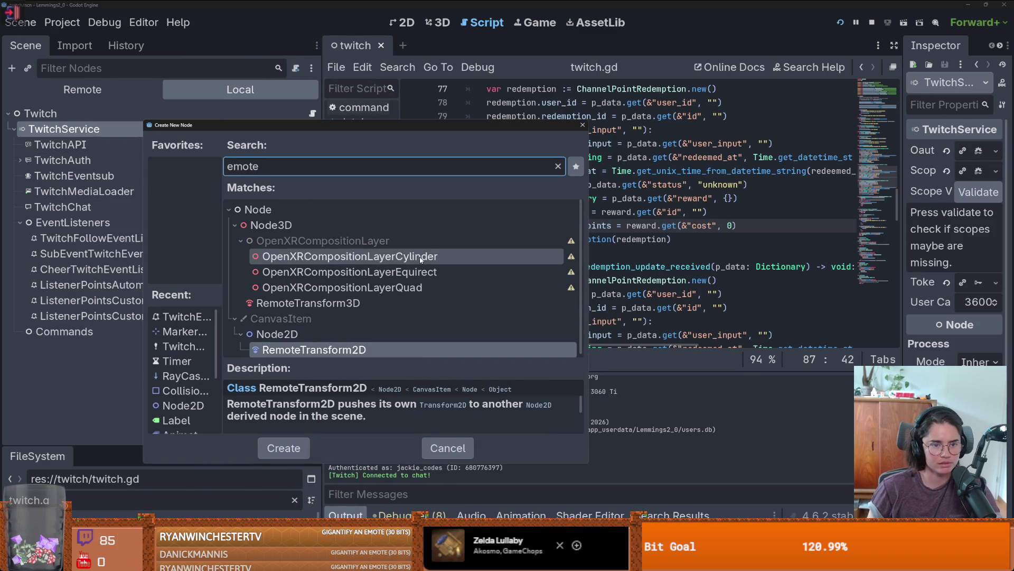
key("BackSpace")
key("BackSpace")
key("BackSpace")
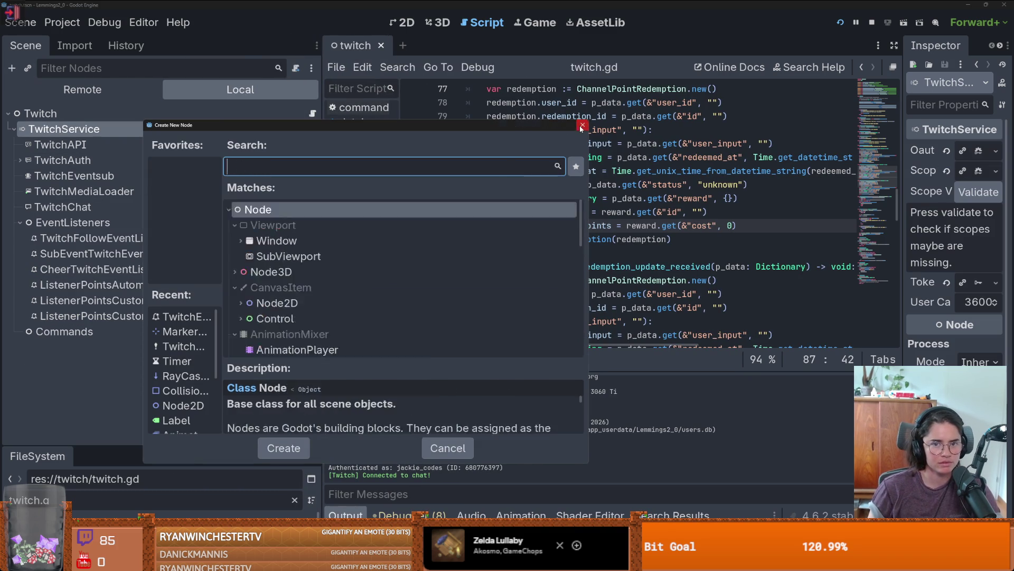
key("Escape")
left_click(124, 191)
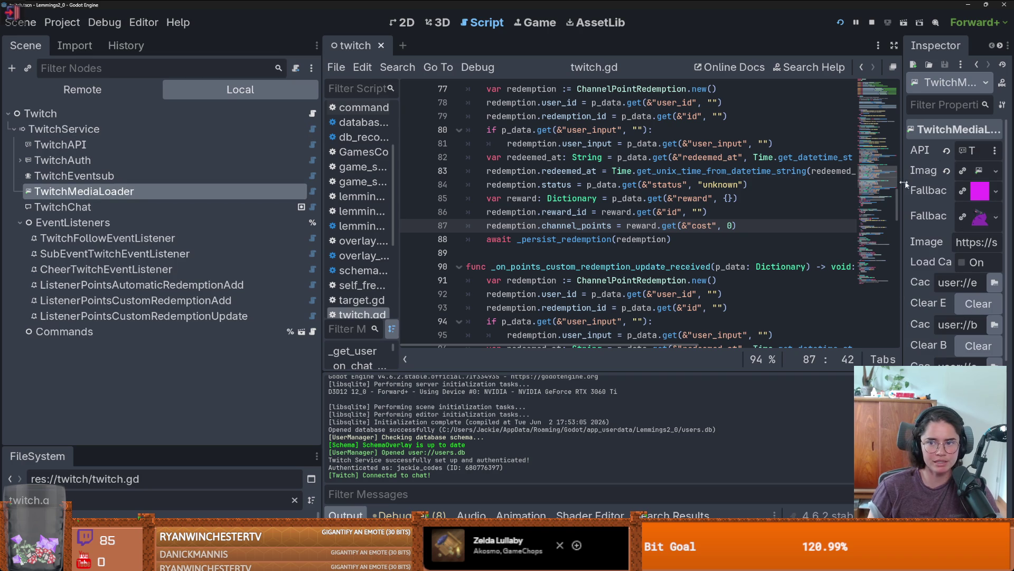
Widen the Inspector, peek at the Image Transformer resource, and open TwitchMediaLoader's class documentation
left_click_drag(901, 184, 678, 182)
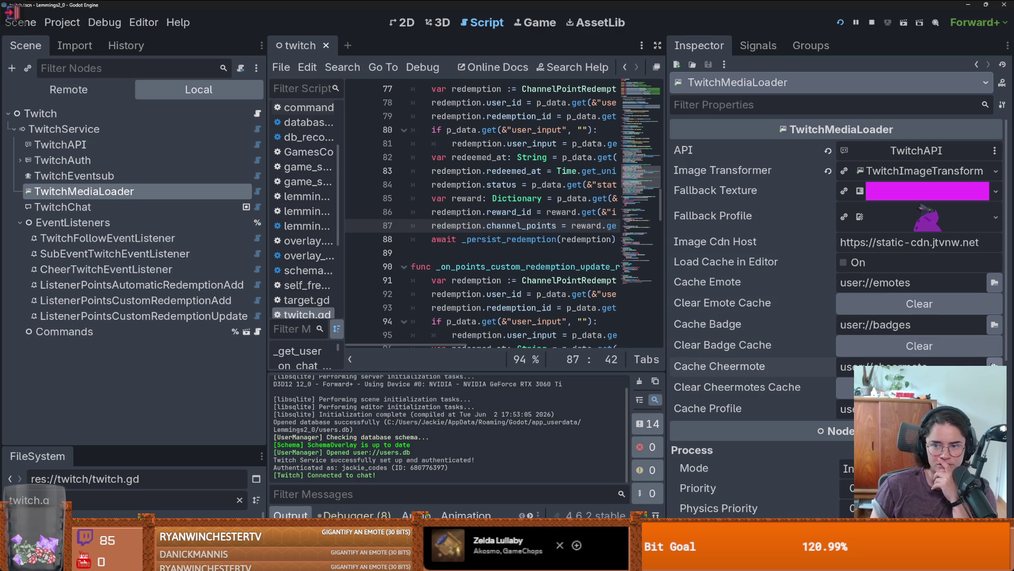
left_click(921, 171)
left_click(922, 171)
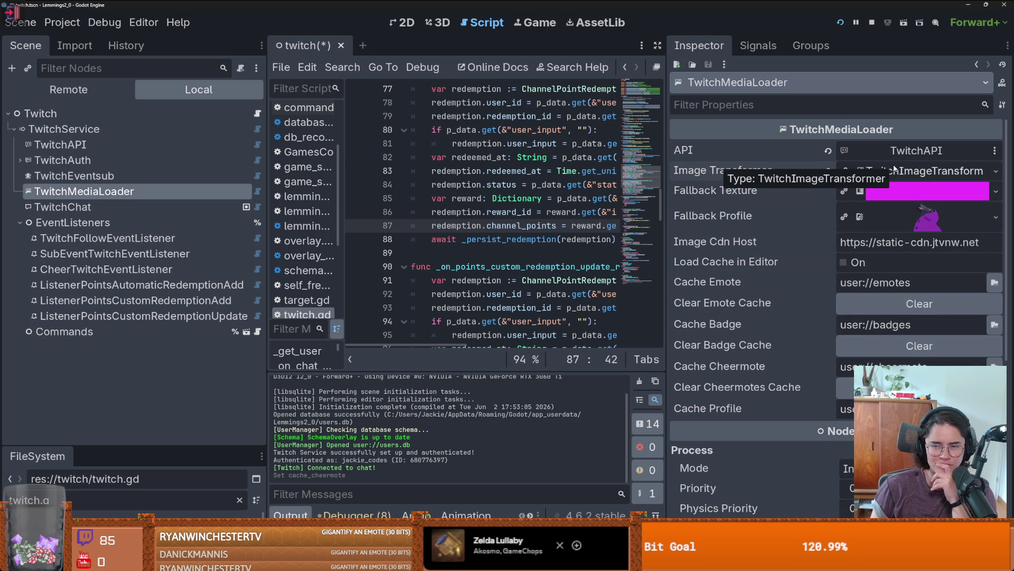
right_click(88, 195)
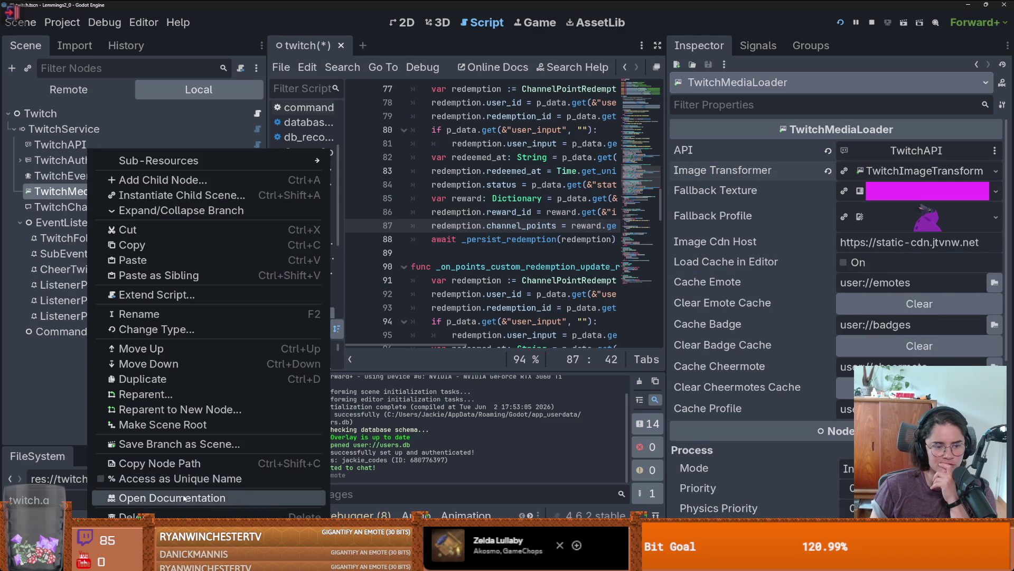
left_click(158, 497)
Check the Cache Emote 'emotes' path and open the project's user data folder to inspect it
left_click_drag(378, 126, 536, 126)
left_click(560, 131)
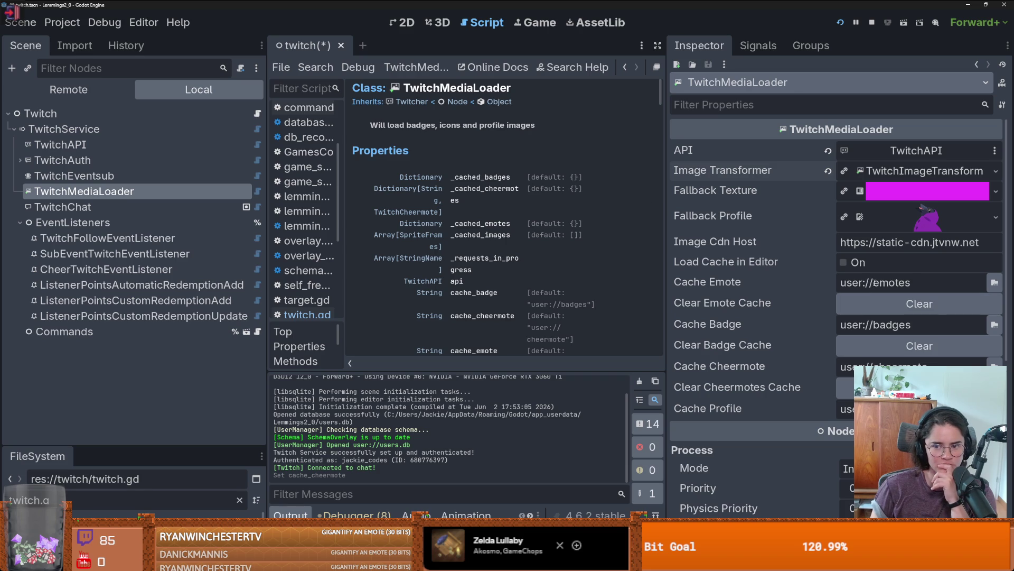
double_click(893, 283)
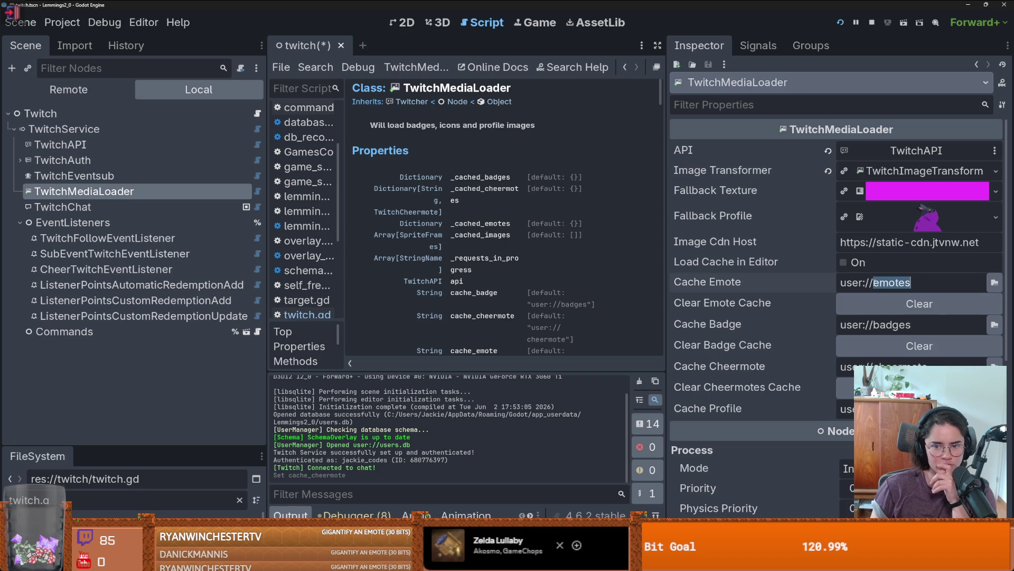
left_click(994, 283)
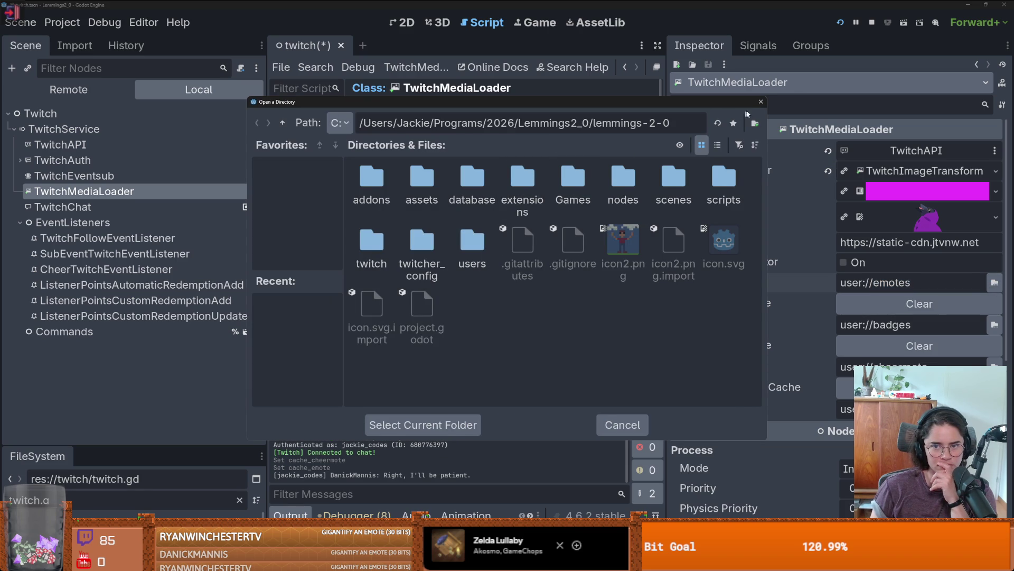
left_click(760, 102)
left_click(70, 25)
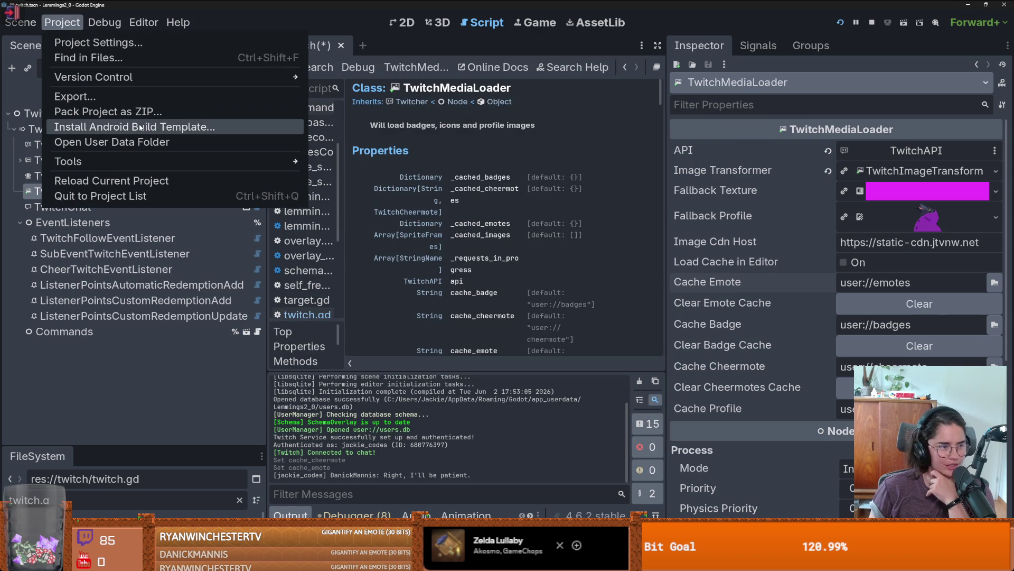
left_click(136, 144)
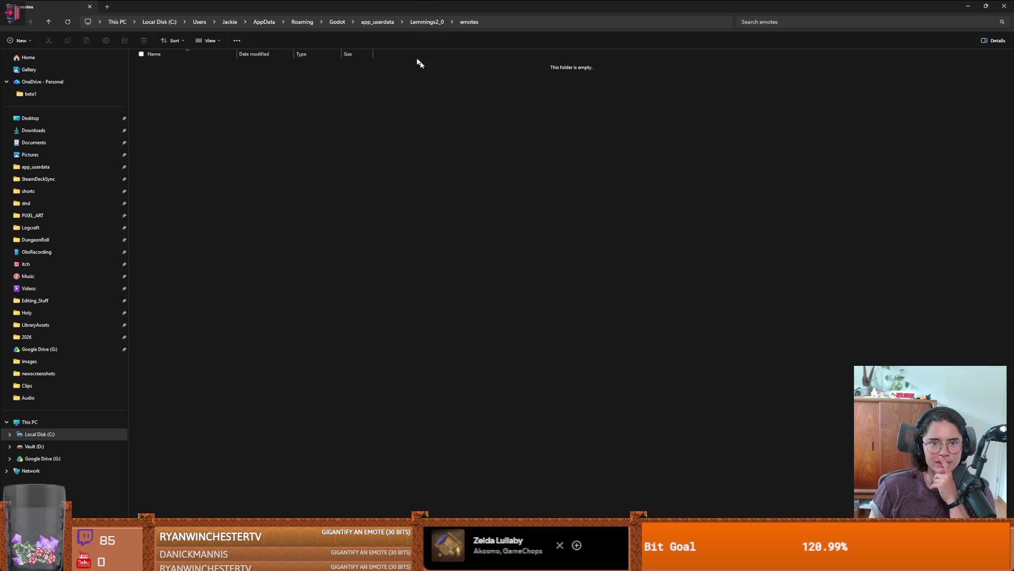
double_click(493, 3)
Return to Godot, narrow the side docks, and read the TwitchMediaLoader methods such as get_emotes and preload_emotes
left_click(380, 122)
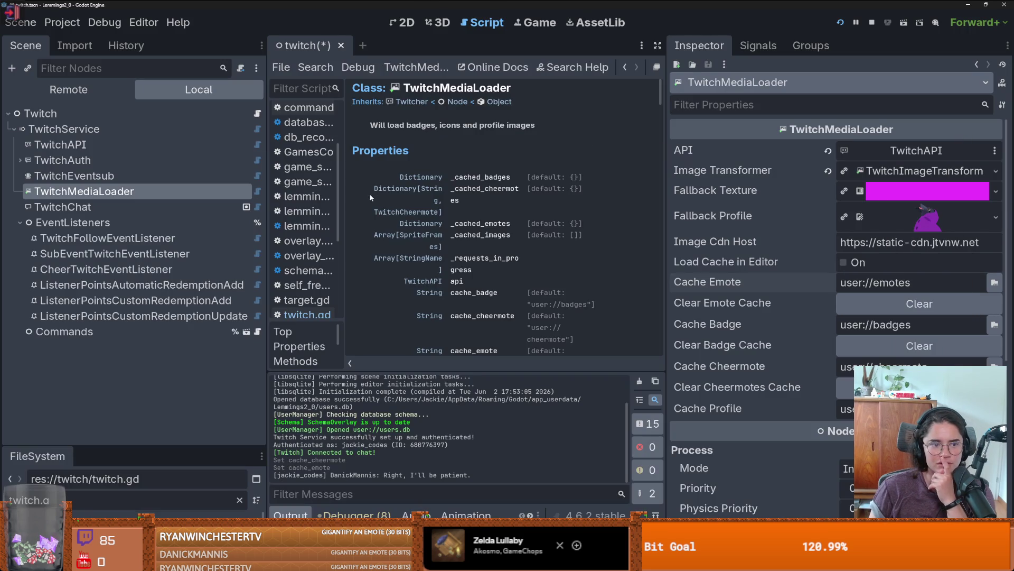
scroll(606, 228, "down", 5)
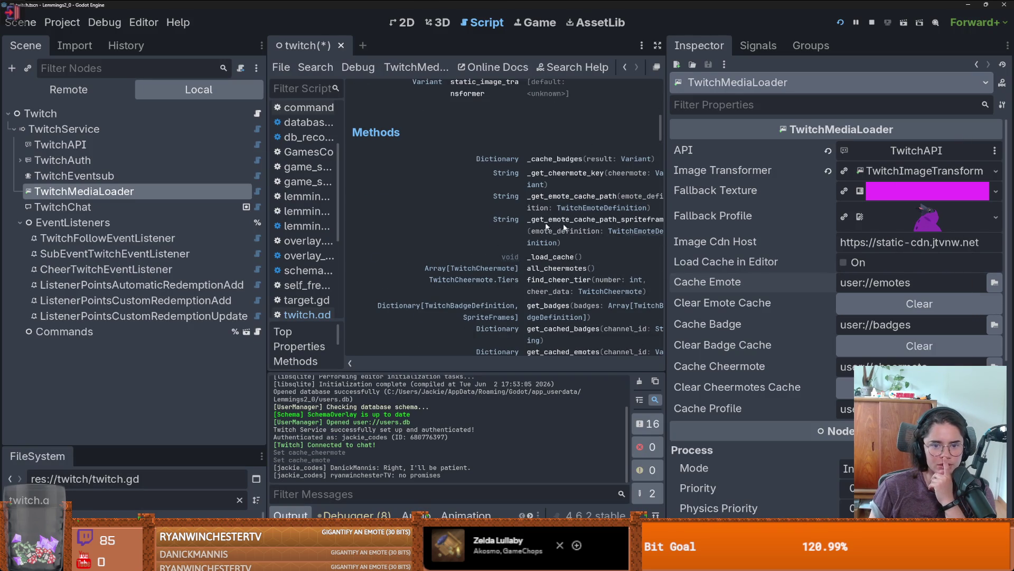
left_click_drag(266, 238, 182, 238)
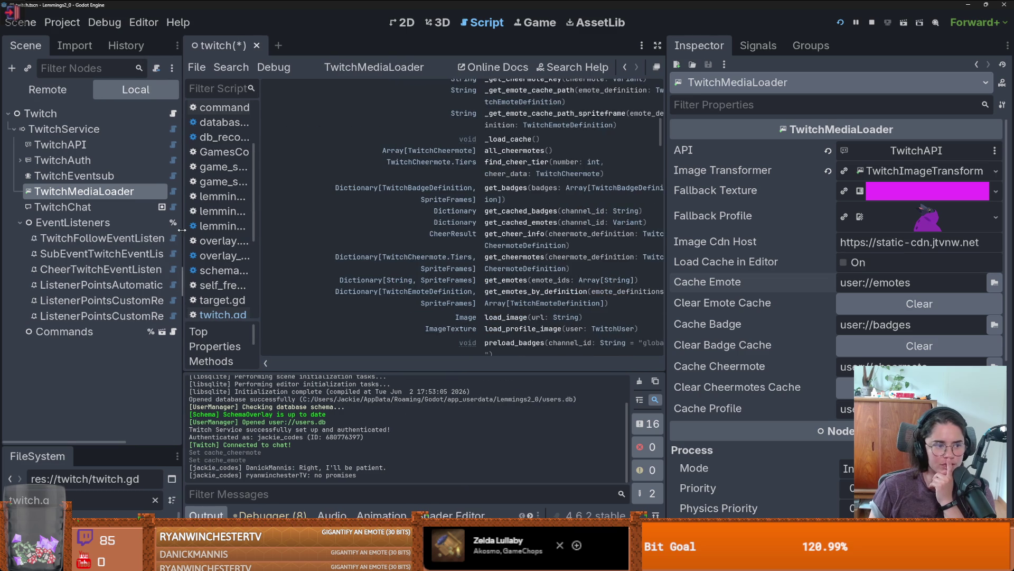
left_click_drag(668, 221, 872, 222)
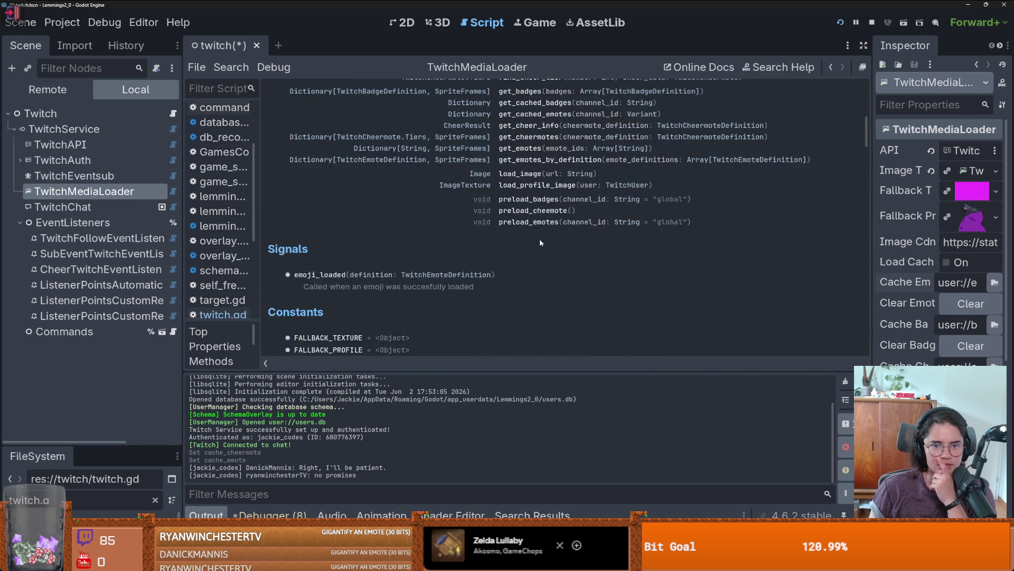
scroll(557, 250, "up", 3)
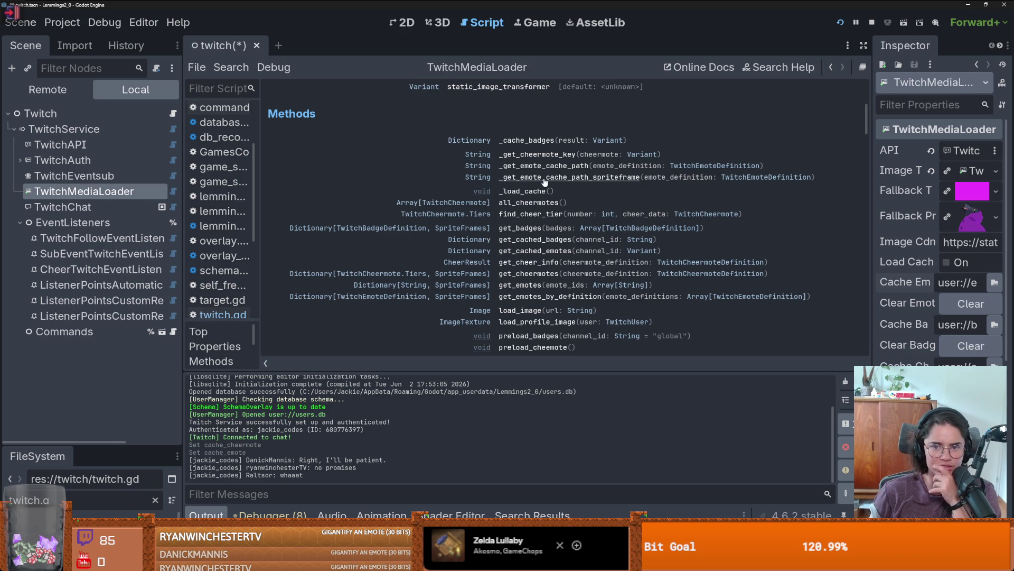
scroll(546, 302, "down", 1)
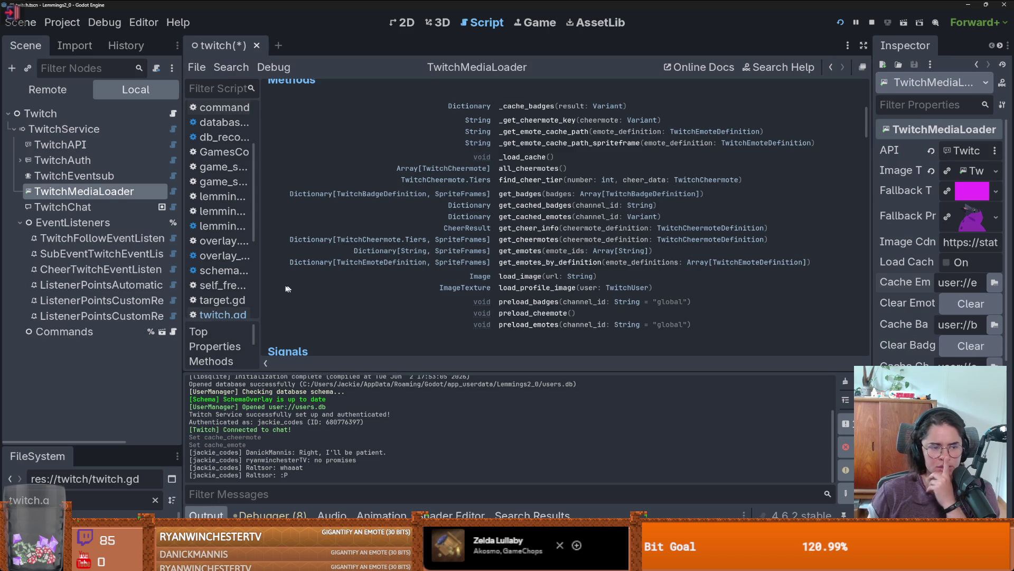
Widen the Scene tree, collapse EventListeners, and save the twitch scene
left_click_drag(181, 289, 281, 289)
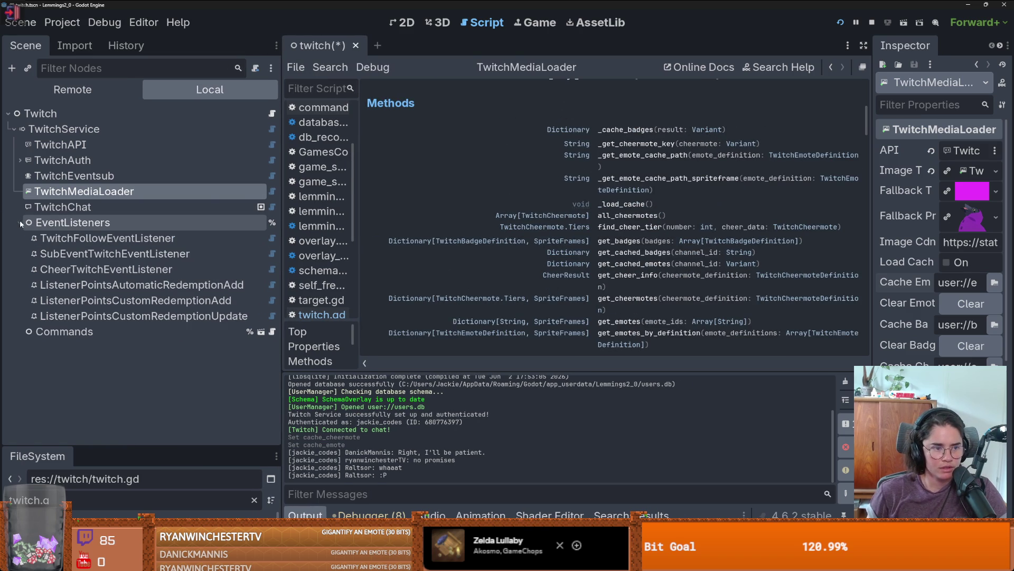
left_click(20, 222)
key("ctrl+s")
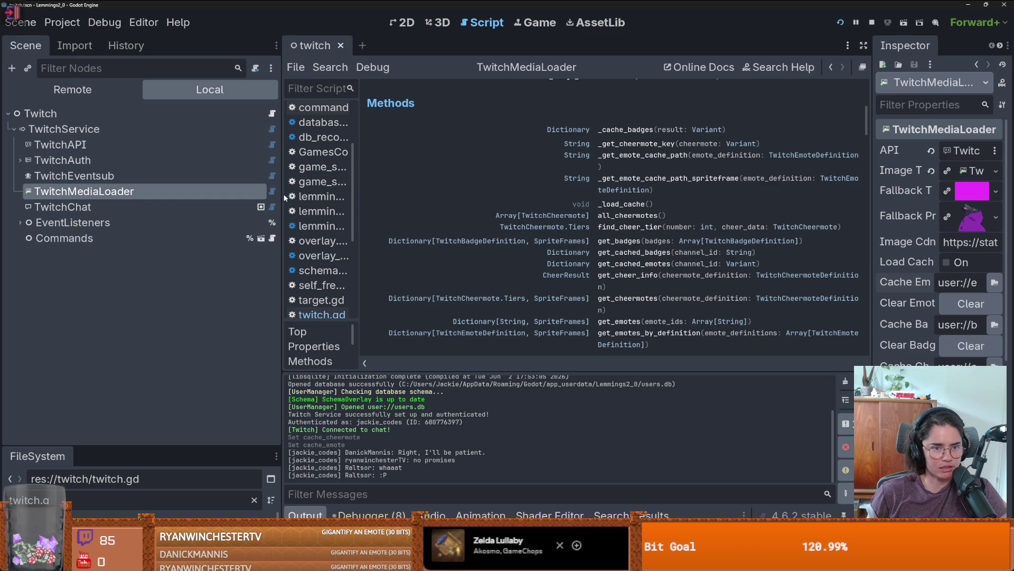
scroll(597, 275, "down", 2)
scroll(610, 294, "down", 2)
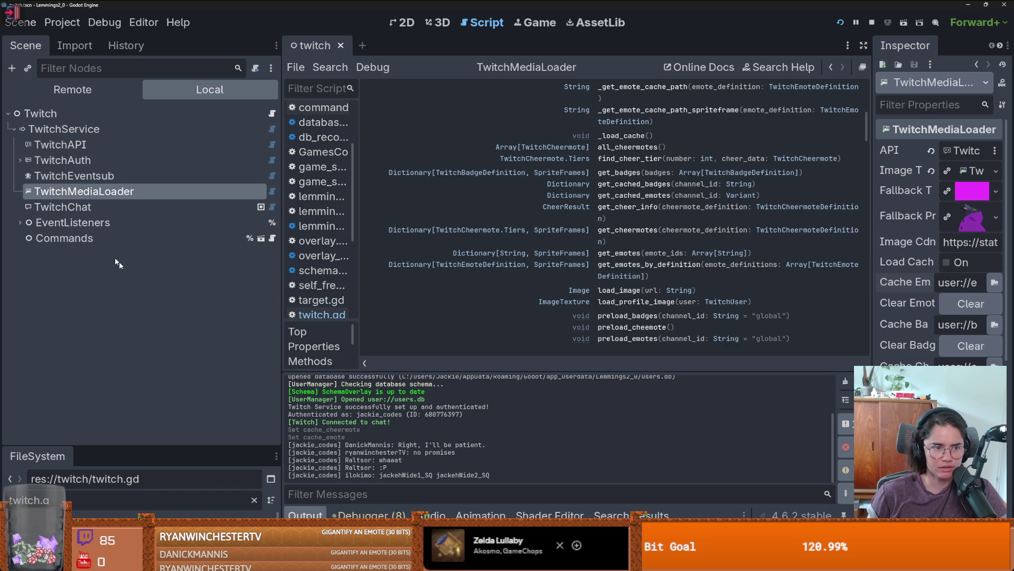
Open the Twitch node's twitch.gd and add a breakpoint on line 63
left_click(273, 113)
scroll(519, 261, "up", 9)
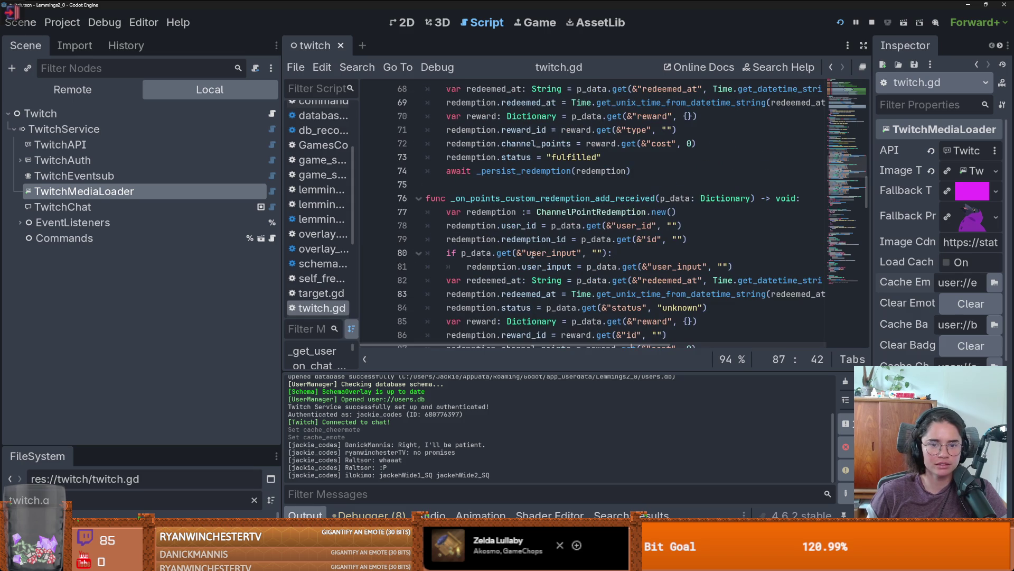
scroll(530, 278, "up", 2)
scroll(518, 267, "down", 4)
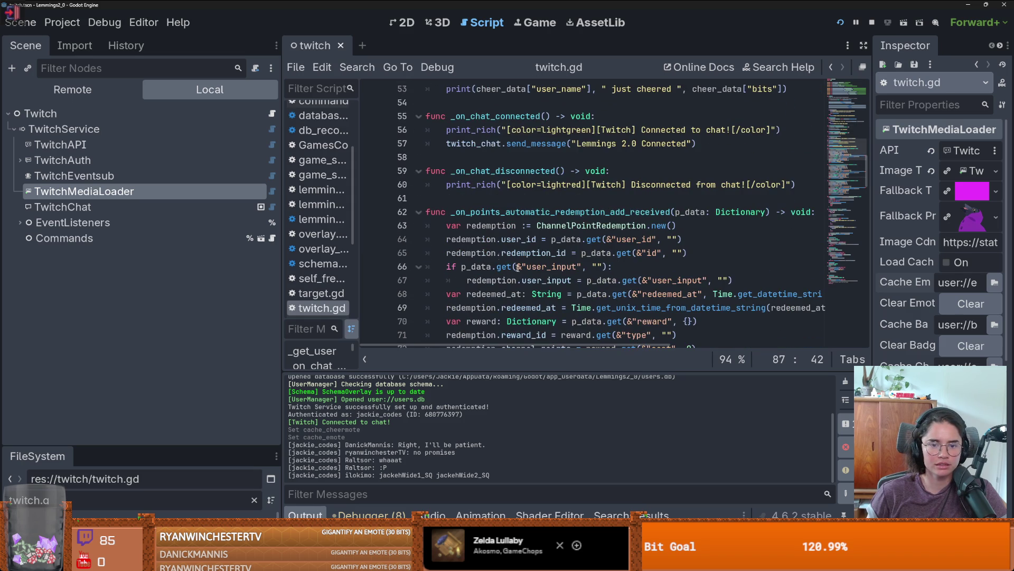
left_click(371, 226)
Note reward_id and channel_points on lines 71-72, then switch to the Twitch EventSub reference
scroll(564, 279, "down", 2)
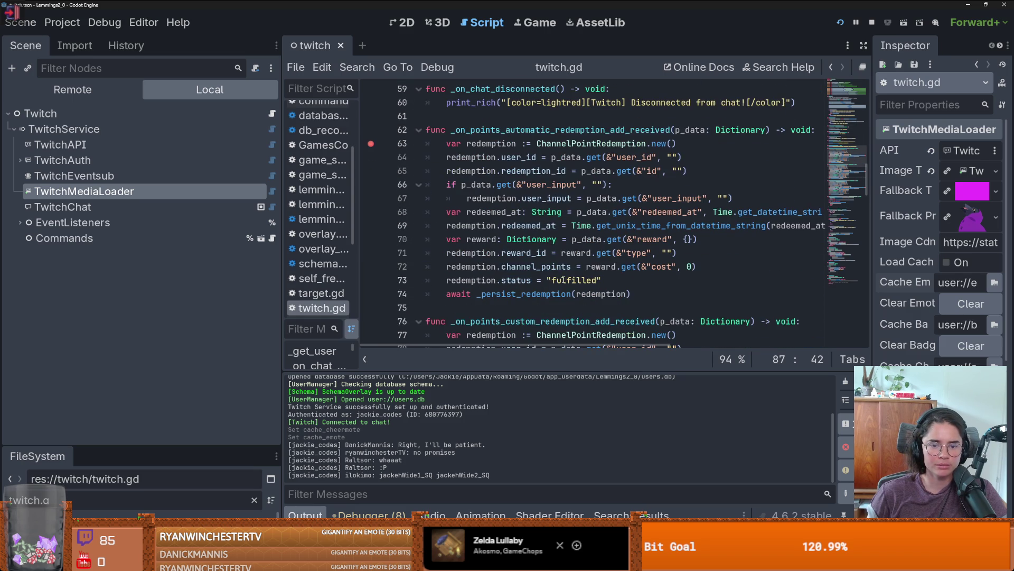
left_click_drag(502, 253, 548, 254)
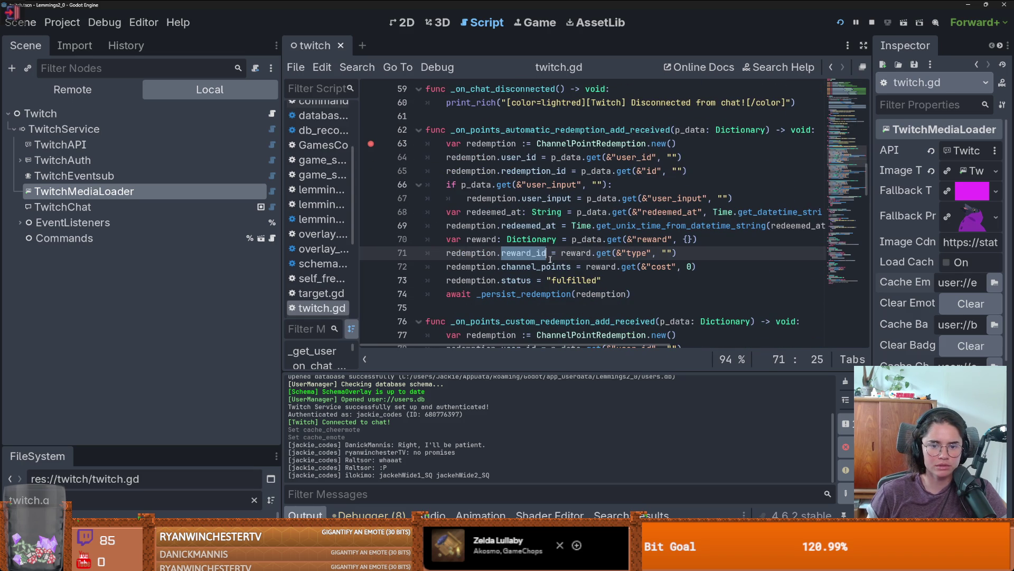
double_click(564, 268)
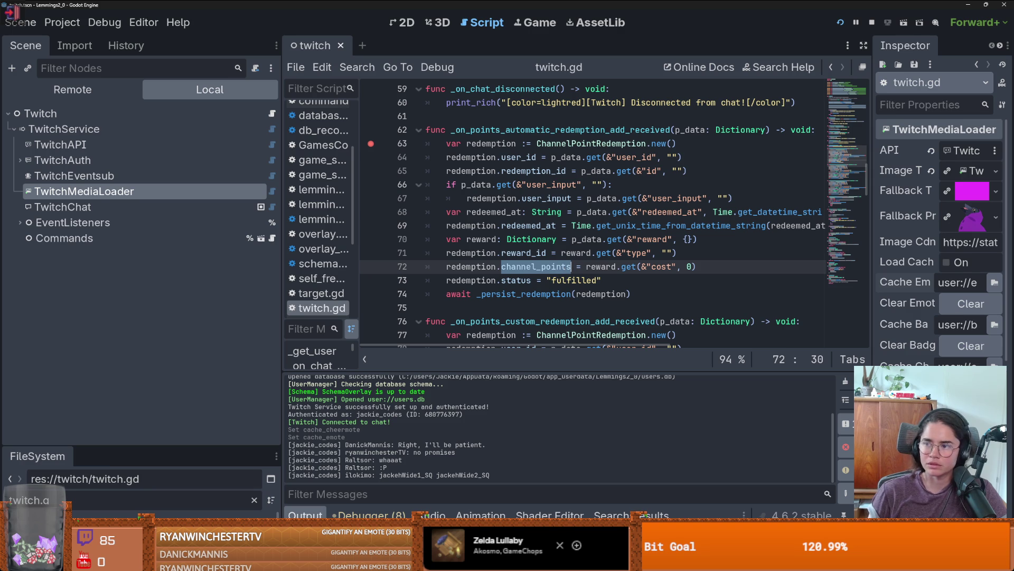
key("alt+Tab")
Scroll to the Automatic Reward Redemption Add V2 Event table and select the emote id and name descriptions
scroll(179, 270, "up", 5)
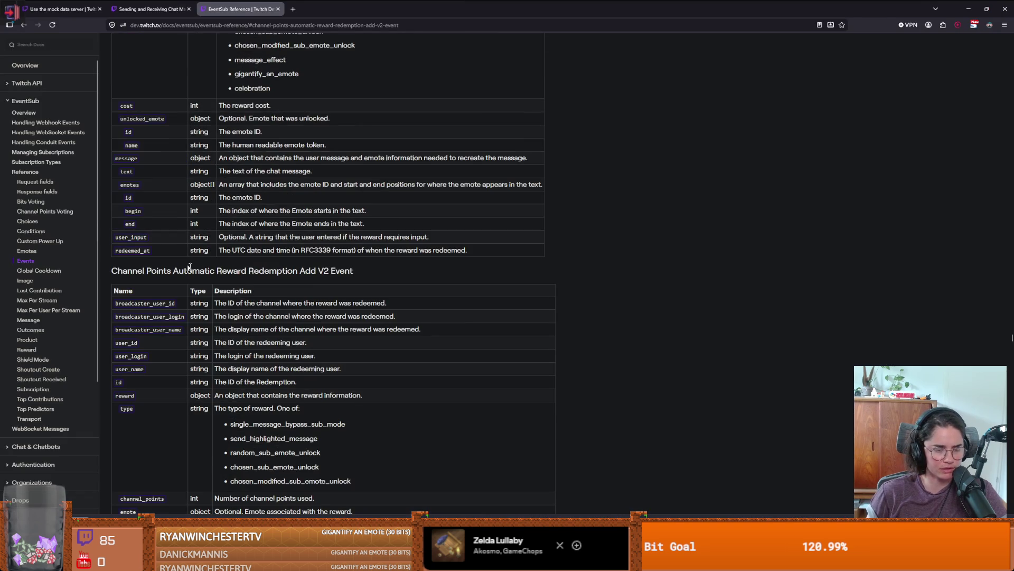
scroll(289, 320, "down", 5)
scroll(175, 279, "down", 2)
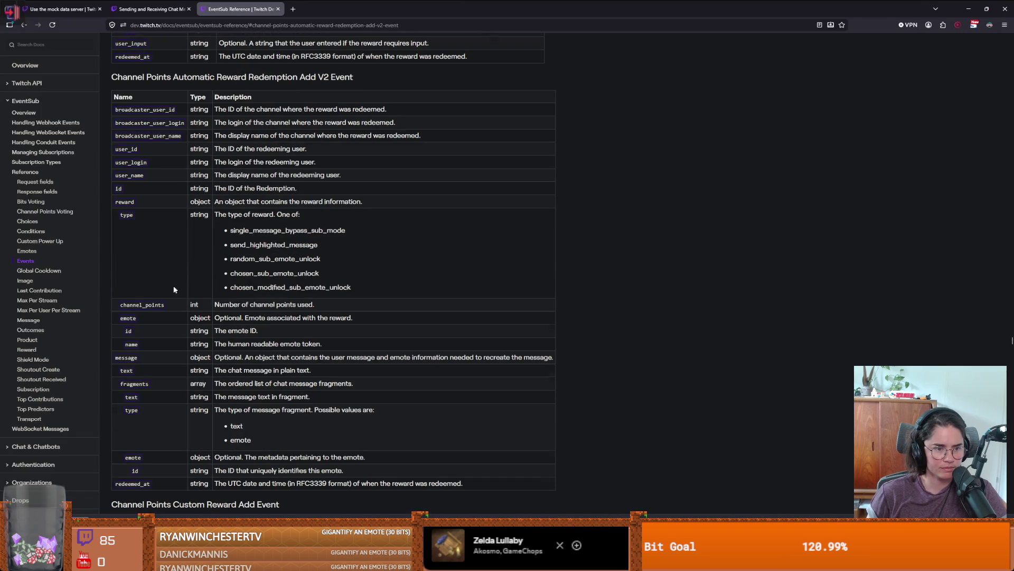
scroll(282, 325, "down", 1)
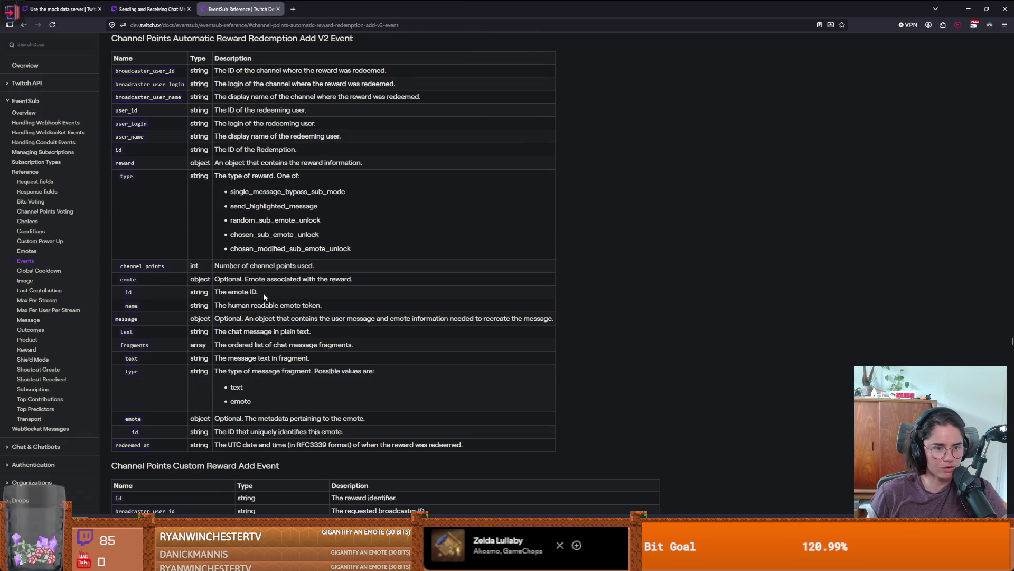
left_click_drag(262, 293, 211, 294)
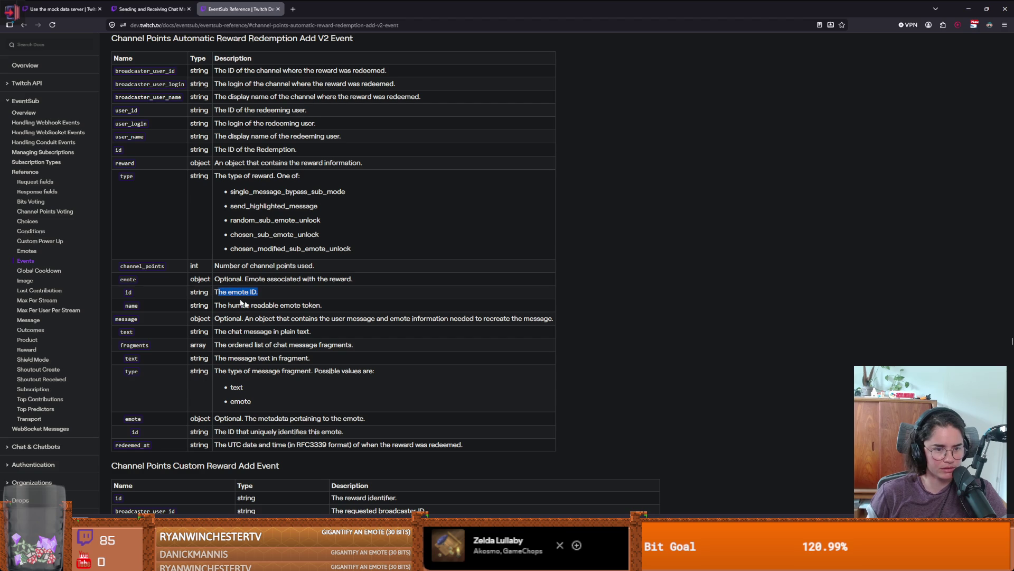
double_click(264, 305)
Return to twitch.gd in Godot and select the automatic redemption handler's name
key("alt+Tab")
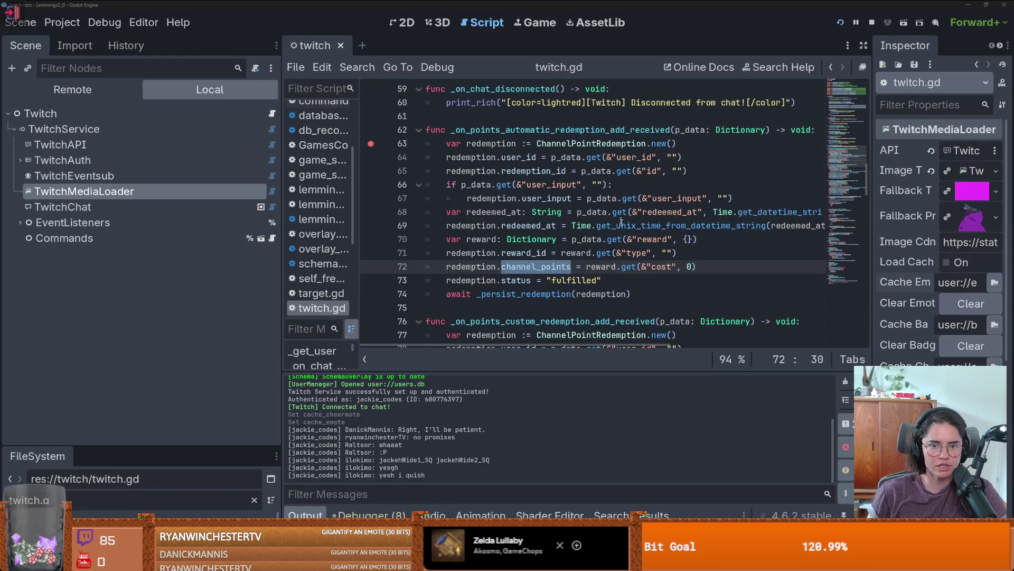
left_click(524, 303)
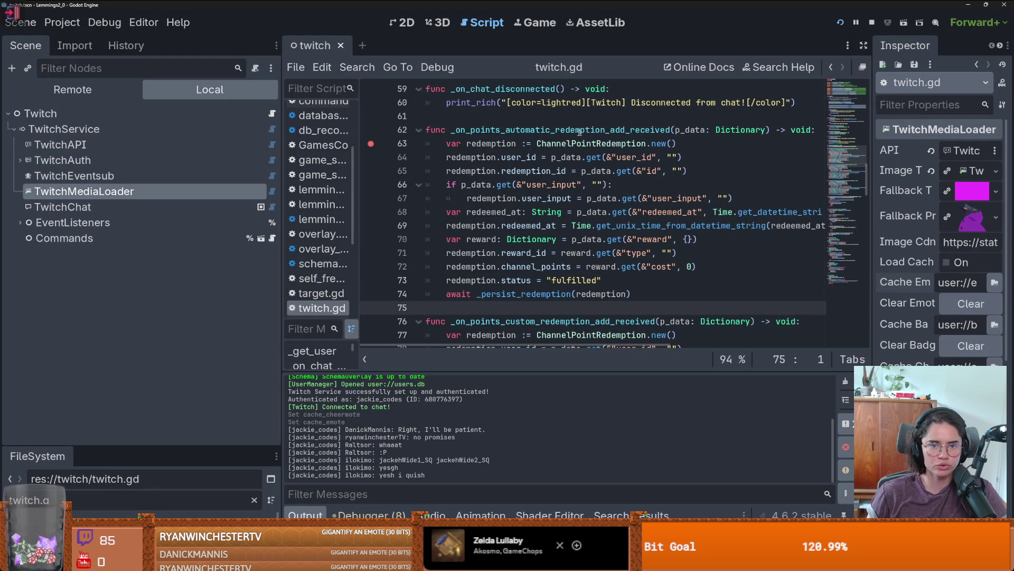
double_click(552, 132)
scroll(529, 284, "down", 1)
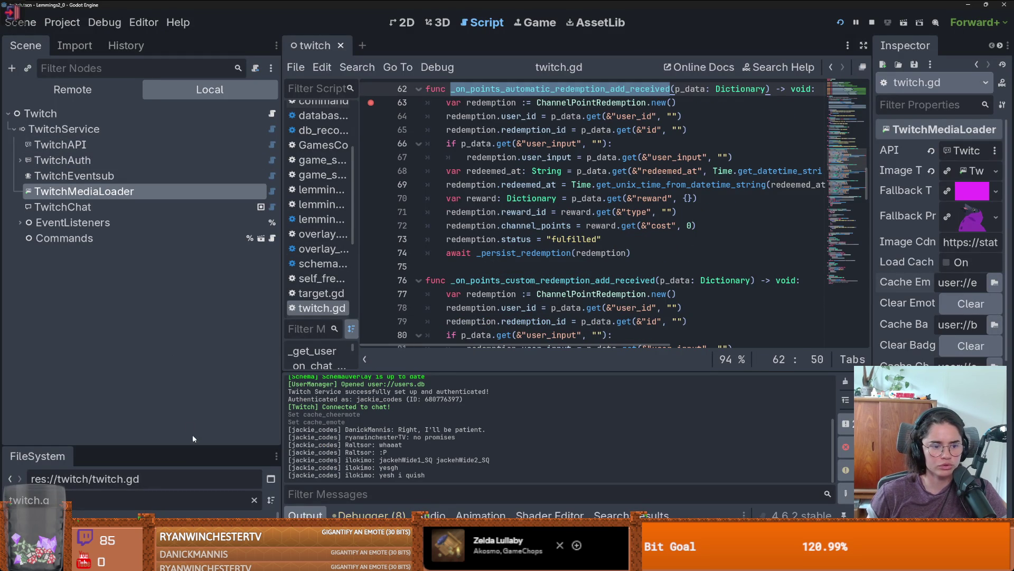
Enlarge the FileSystem panel, expand and collapse EventListeners, then open Project Settings
mouse_move(194, 446)
left_mouse_down()
mouse_move(197, 238)
mouse_move(198, 332)
left_mouse_up()
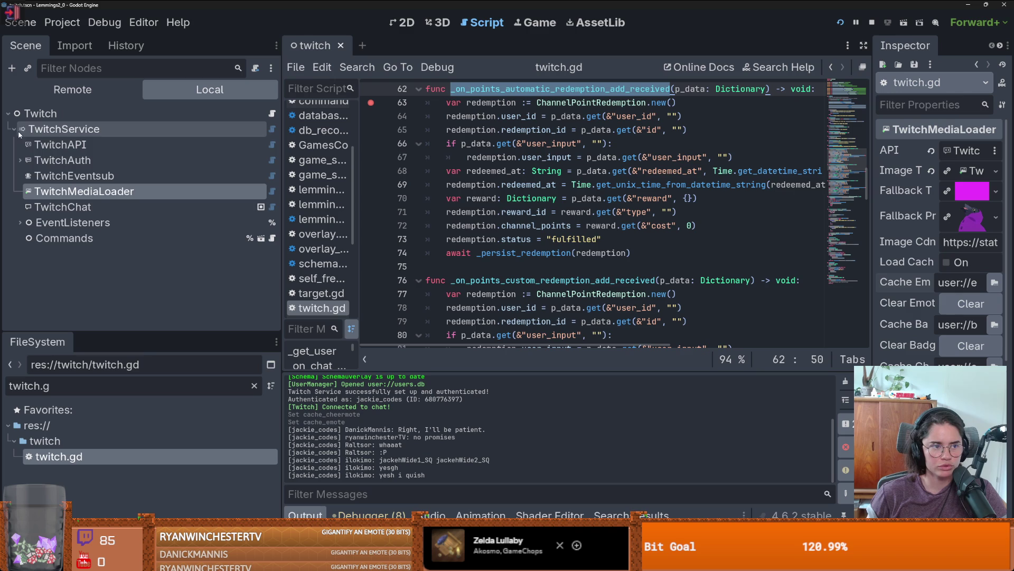
left_click(19, 222)
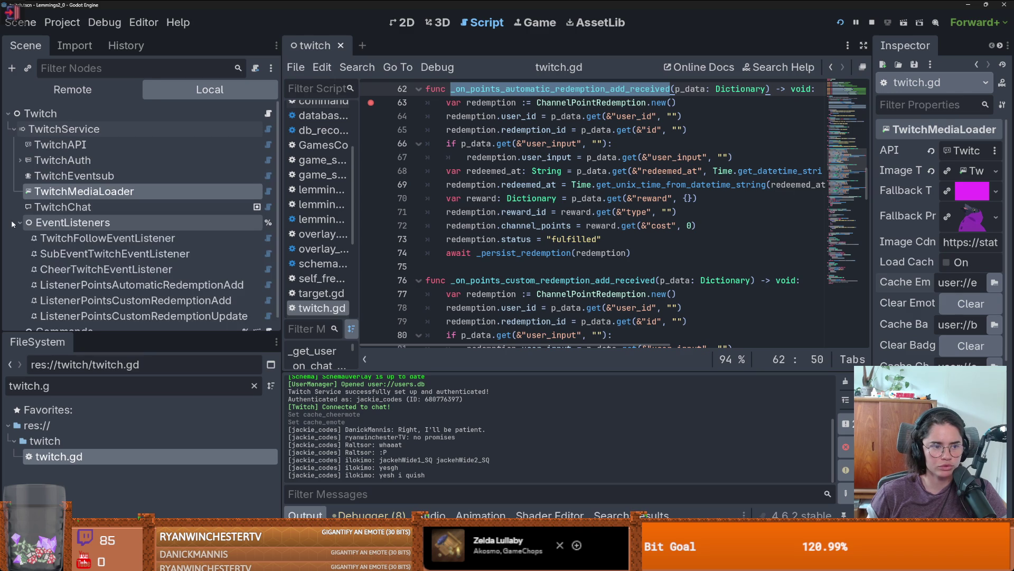
scroll(21, 217, "down", 1)
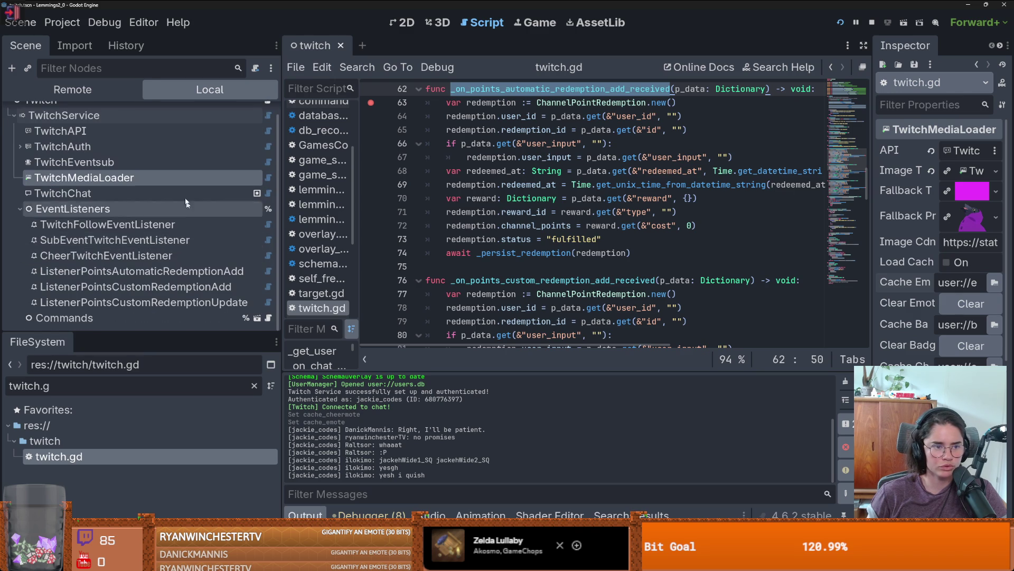
left_click(19, 209)
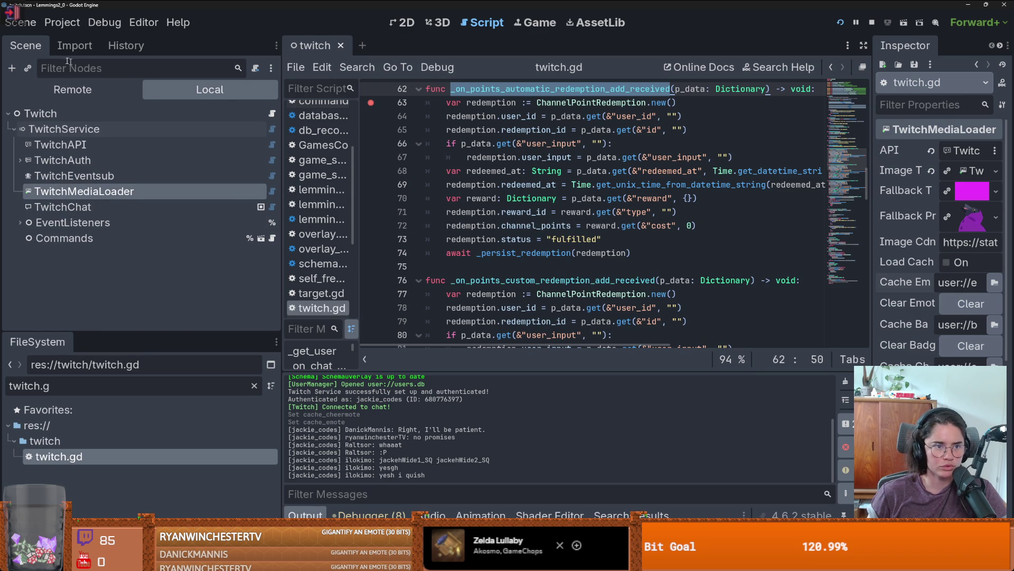
left_click(61, 22)
left_click(85, 45)
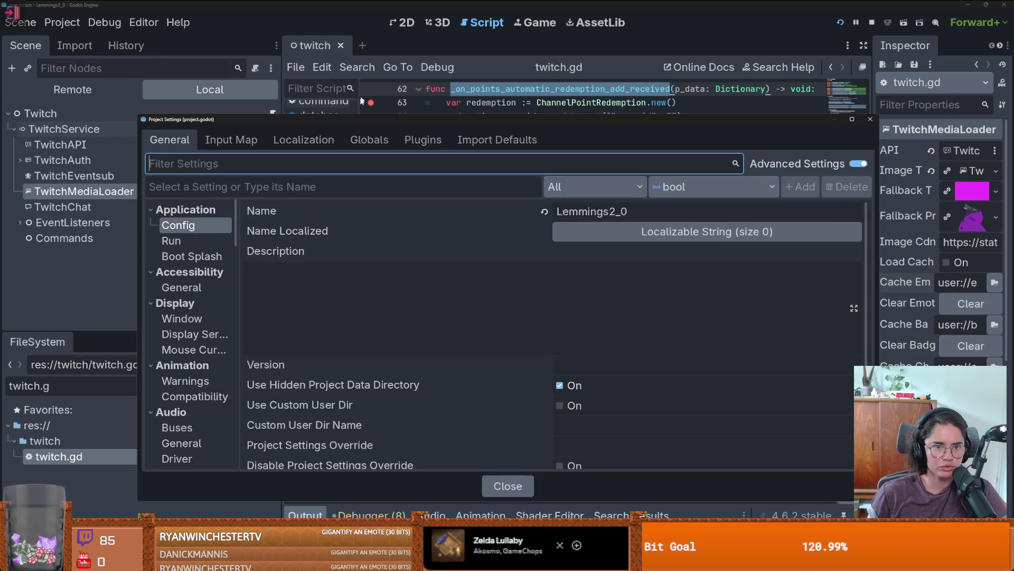
Browse Plugins, Localization and Input Map, confirm Twitch and UserManager under Autoload, then close
left_click(420, 139)
left_click(281, 138)
left_click(231, 139)
left_click(369, 140)
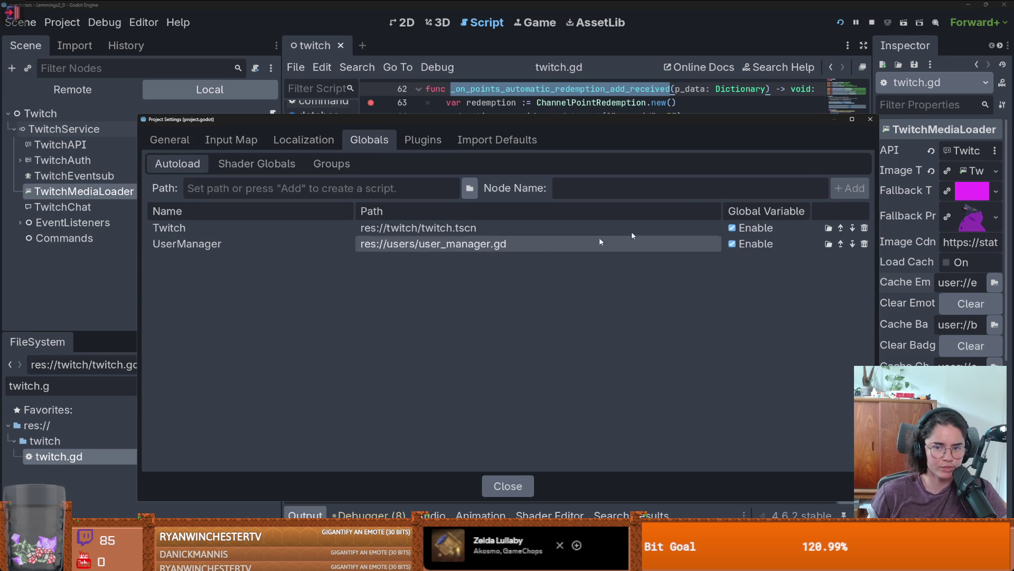
left_click(869, 121)
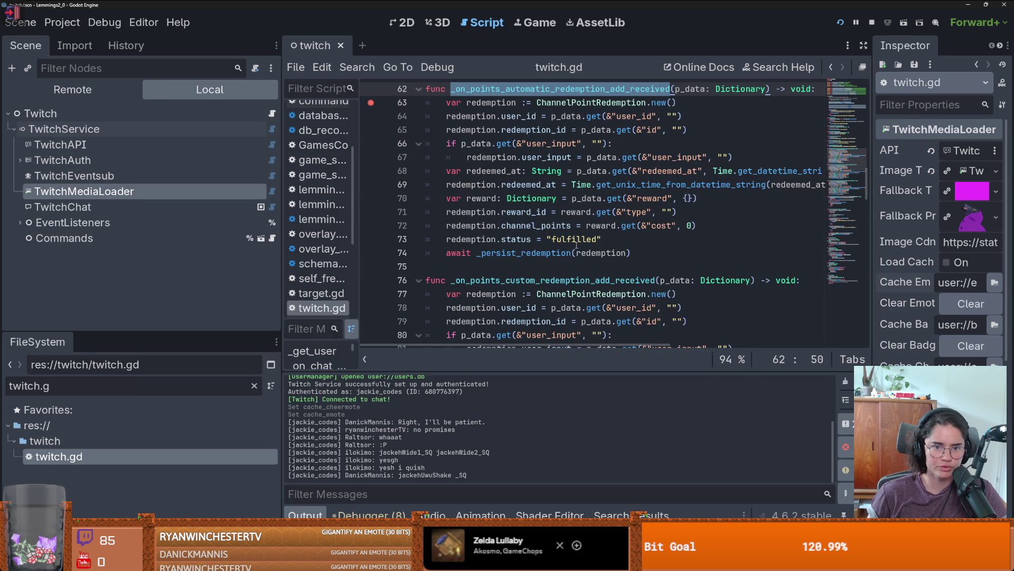
Enlarge the FileSystem panel, filter it for 'lemmings', and open Lemmings.tscn in a new tab
scroll(576, 245, "down", 1)
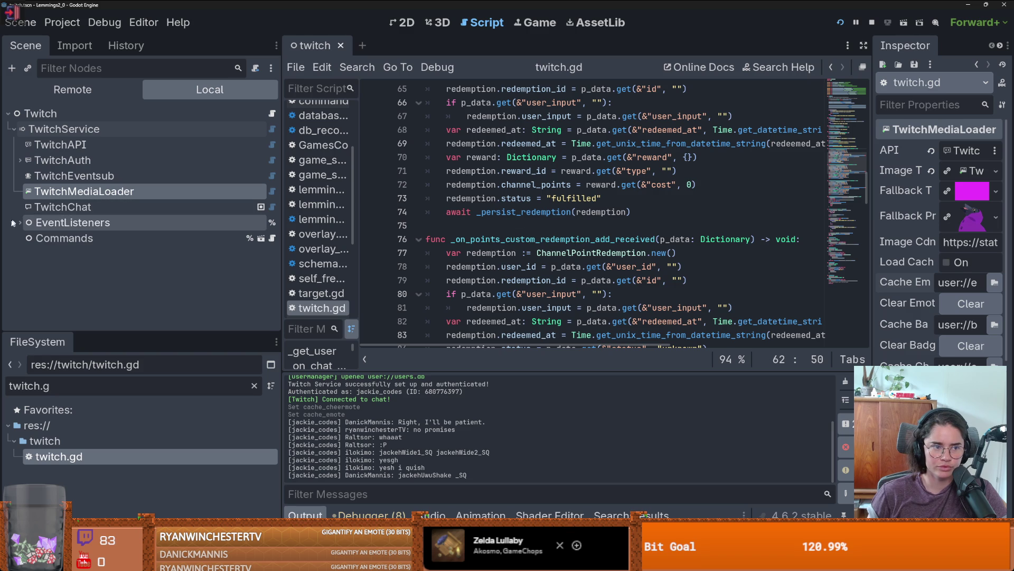
left_click_drag(166, 333, 153, 269)
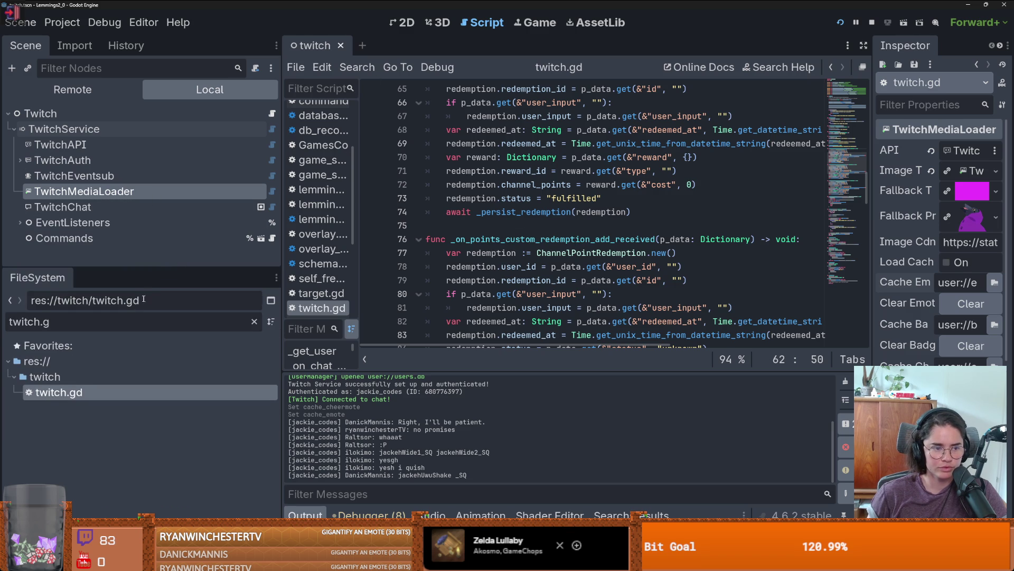
key("ctrl+a")
type("lemmings")
key("Return")
left_click(20, 222)
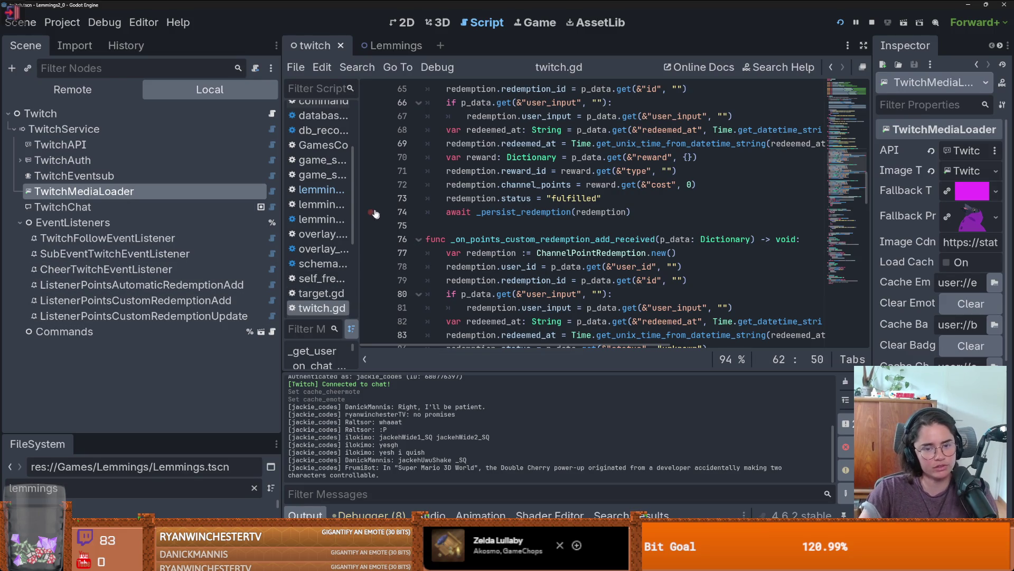
In twitch.gd, insert a blank line after line 87's channel_points assignment
scroll(532, 260, "down", 1)
scroll(532, 260, "down", 3)
left_click(707, 224)
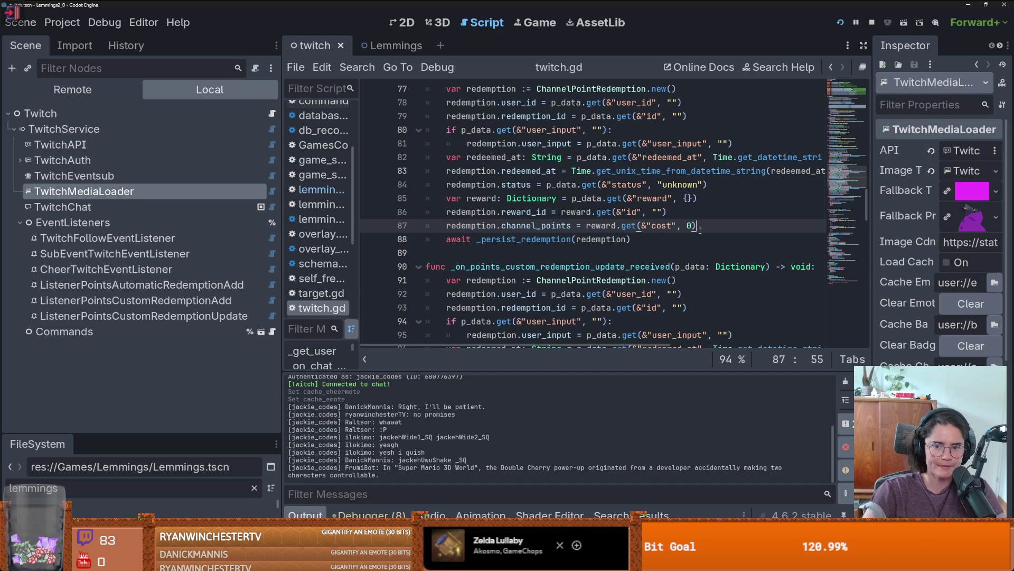
key("Return")
left_click(104, 22)
Recheck the Autoload globals in Project Settings, then switch to the Lemmings scene tab
mouse_move(62, 22)
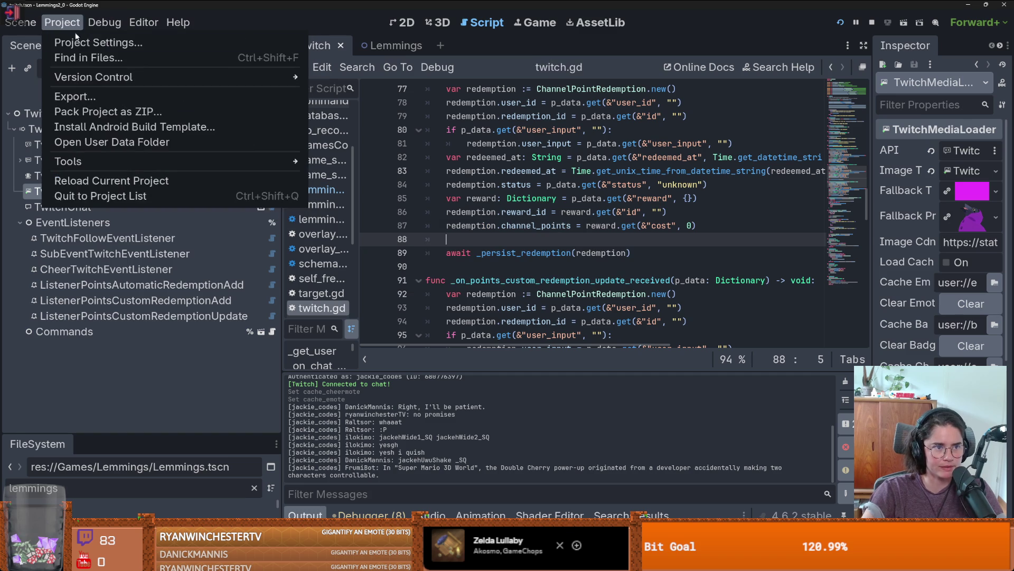
left_click(78, 42)
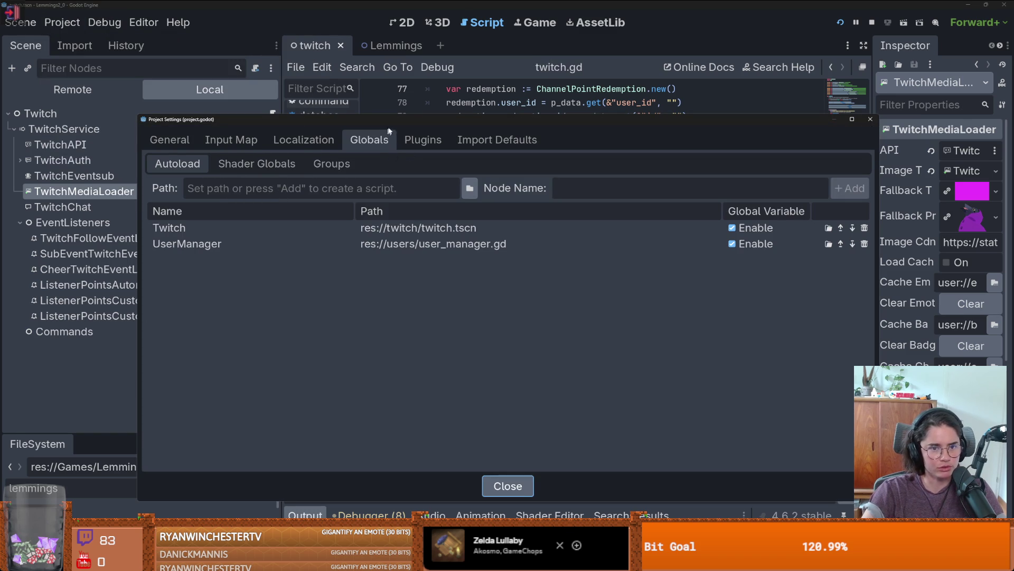
left_click_drag(394, 118, 404, 81)
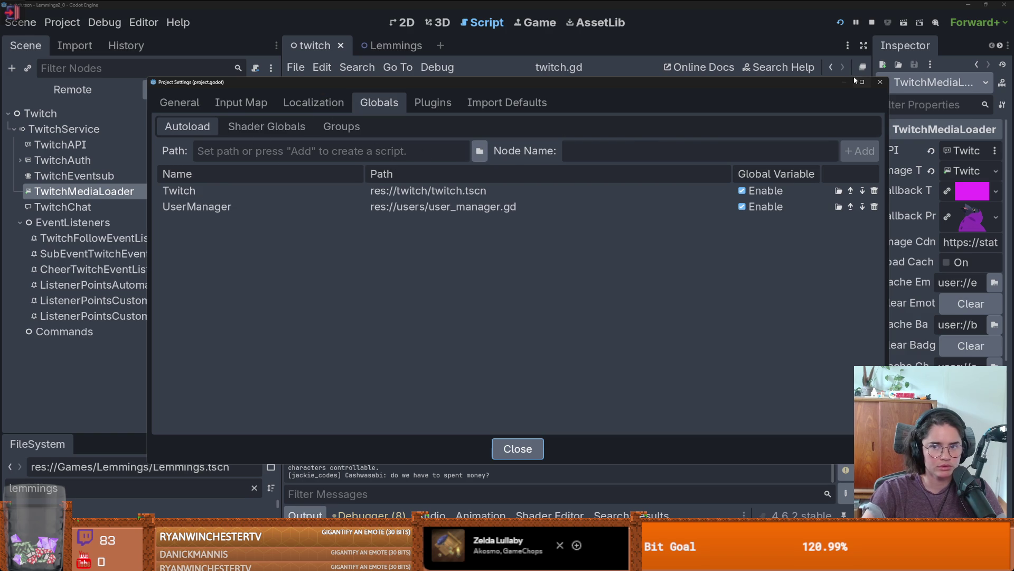
left_click(880, 82)
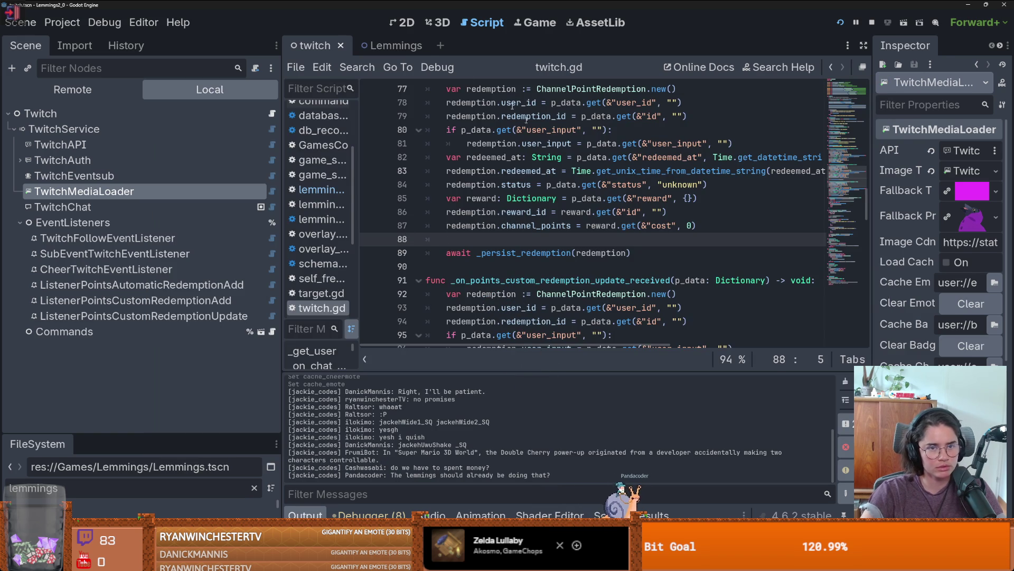
left_click(370, 46)
Read through lemmings.gd's _ready and select UserManager on line 23
scroll(495, 196, "up", 10)
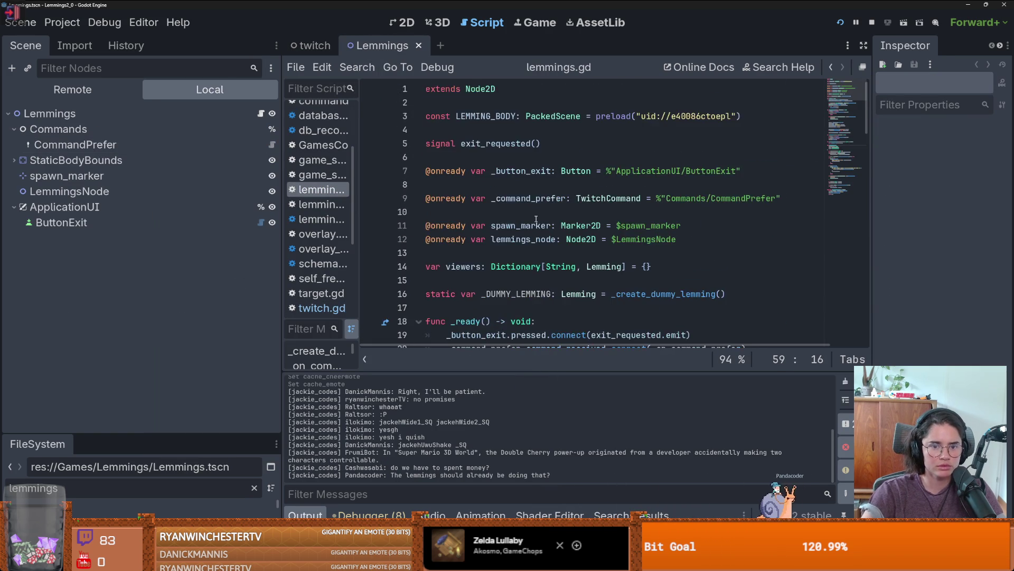
scroll(527, 271, "down", 3)
scroll(527, 271, "down", 3)
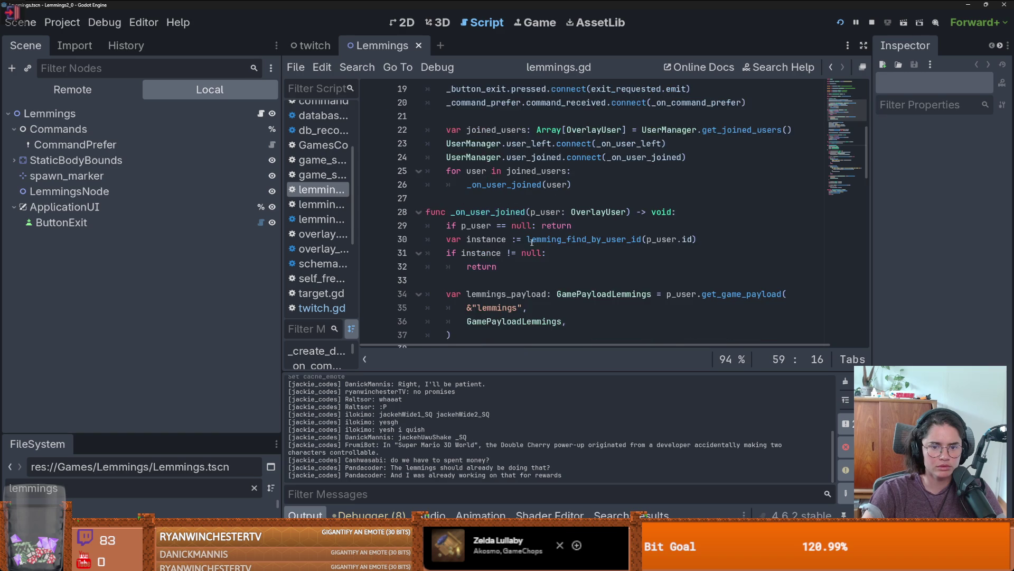
scroll(543, 240, "up", 1)
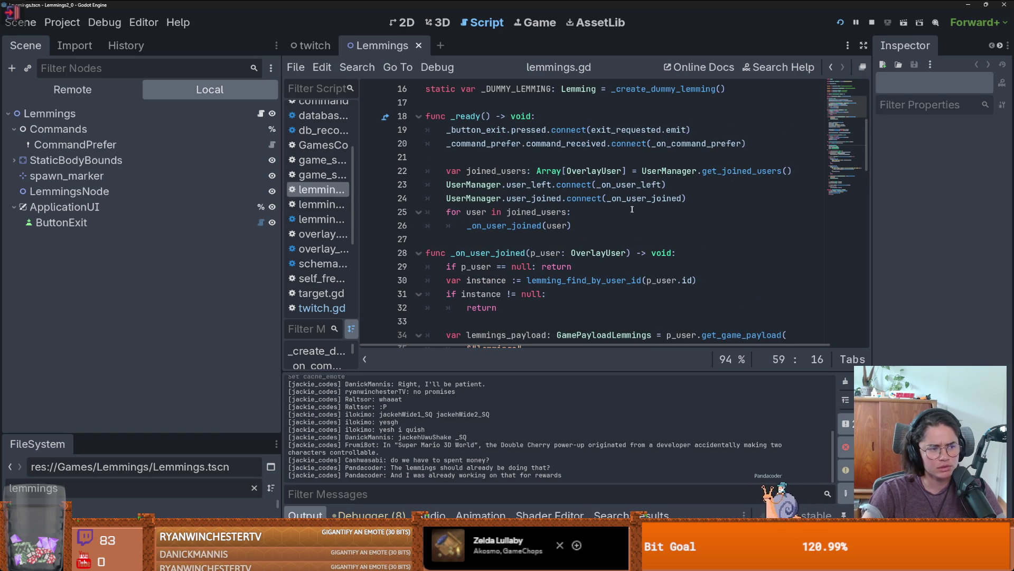
scroll(568, 228, "up", 1)
scroll(568, 228, "down", 3)
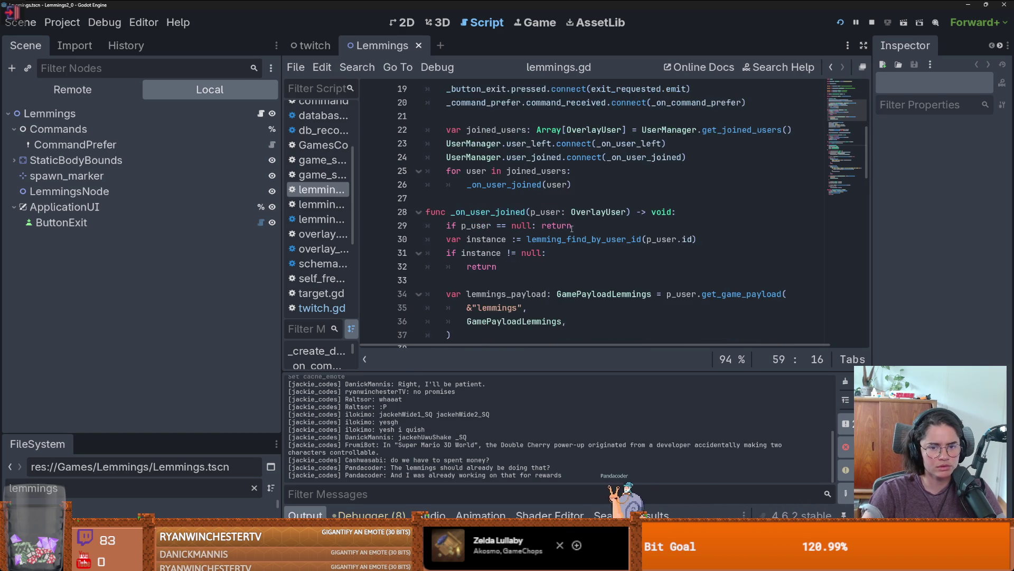
scroll(573, 229, "down", 1)
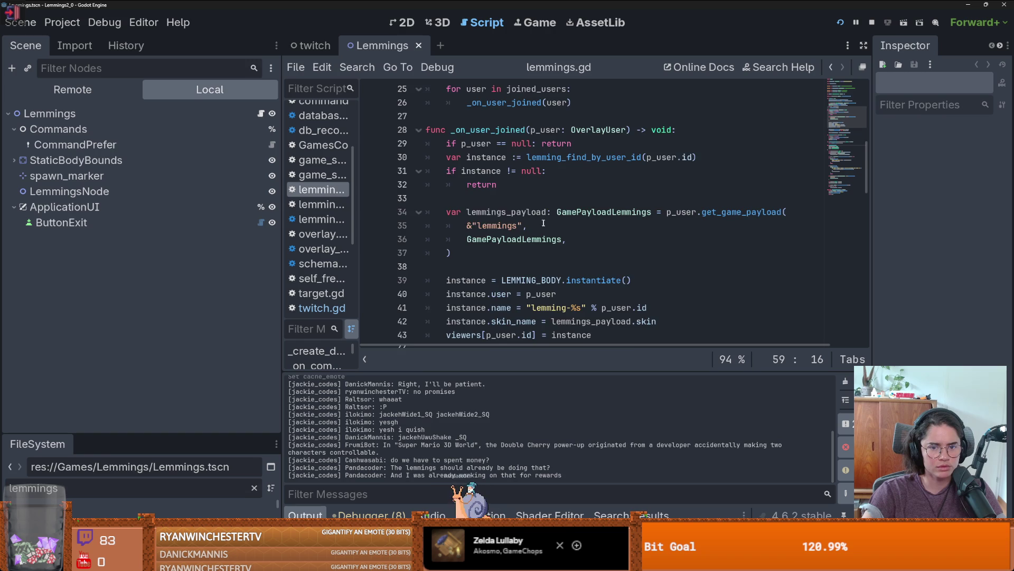
scroll(560, 231, "down", 3)
scroll(560, 230, "up", 6)
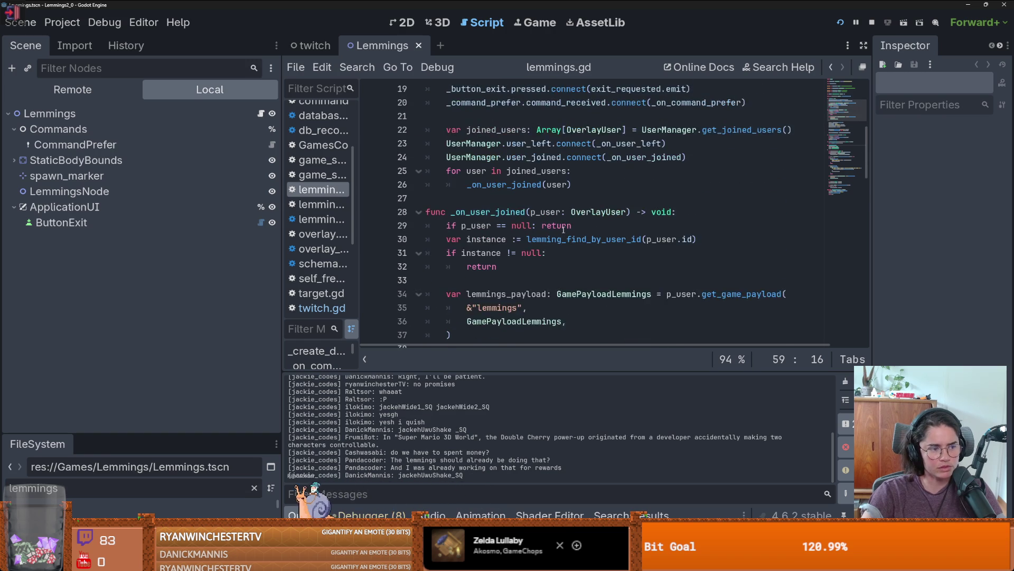
scroll(576, 227, "up", 2)
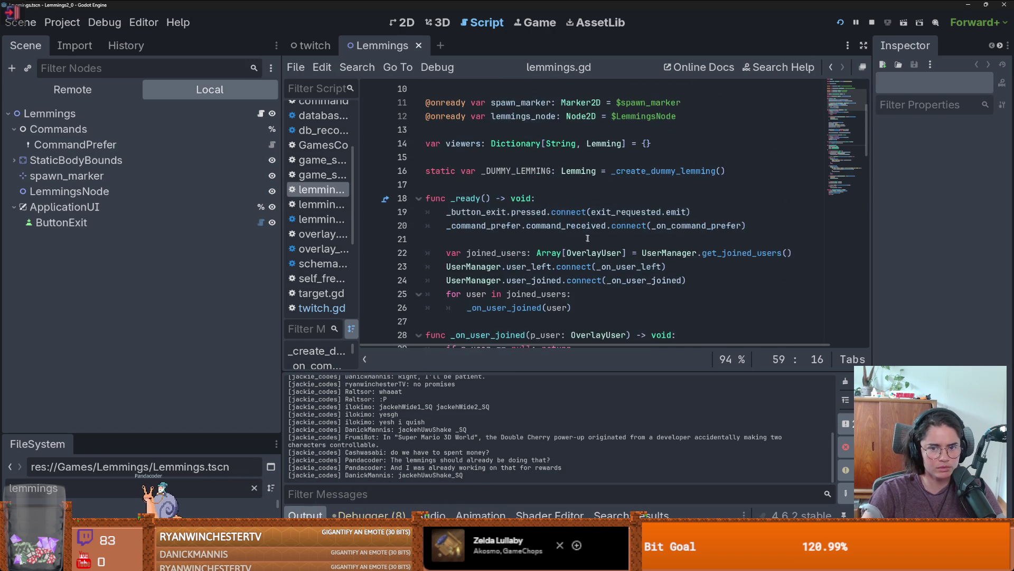
scroll(528, 227, "down", 1)
double_click(464, 226)
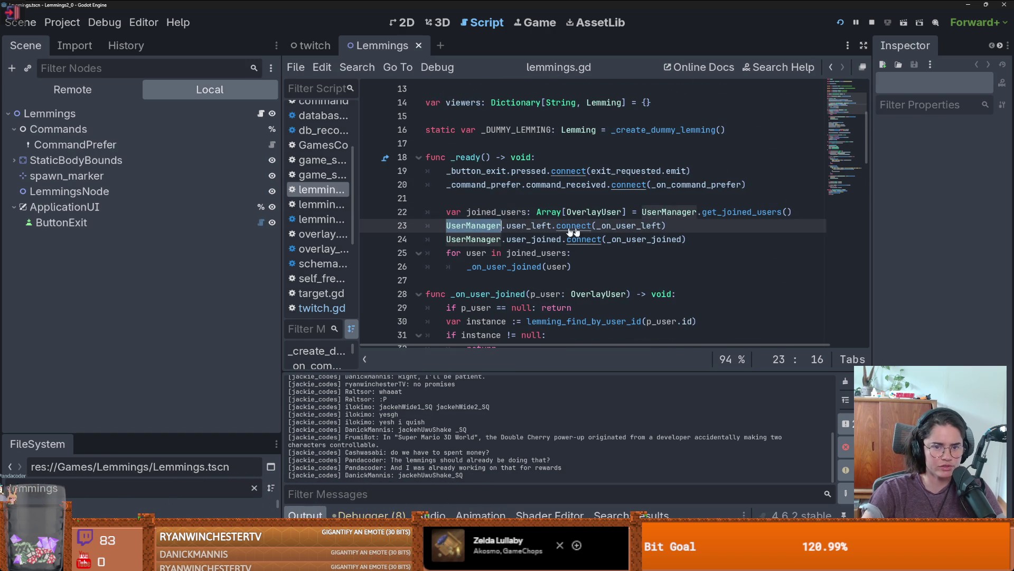
Run the project with F5 and start the Cannon Game
mouse_move(644, 236)
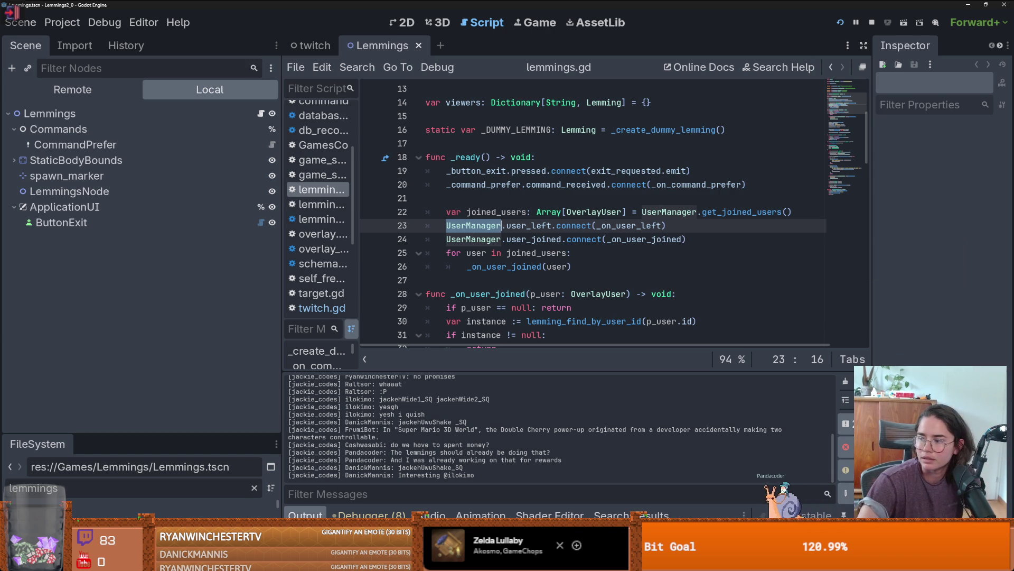
key("F5")
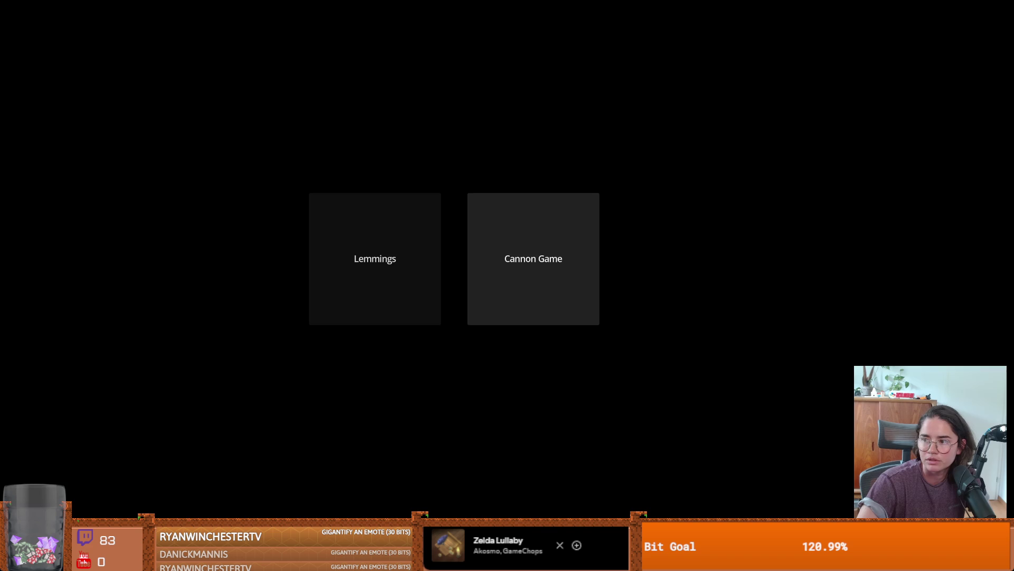
left_click(533, 259)
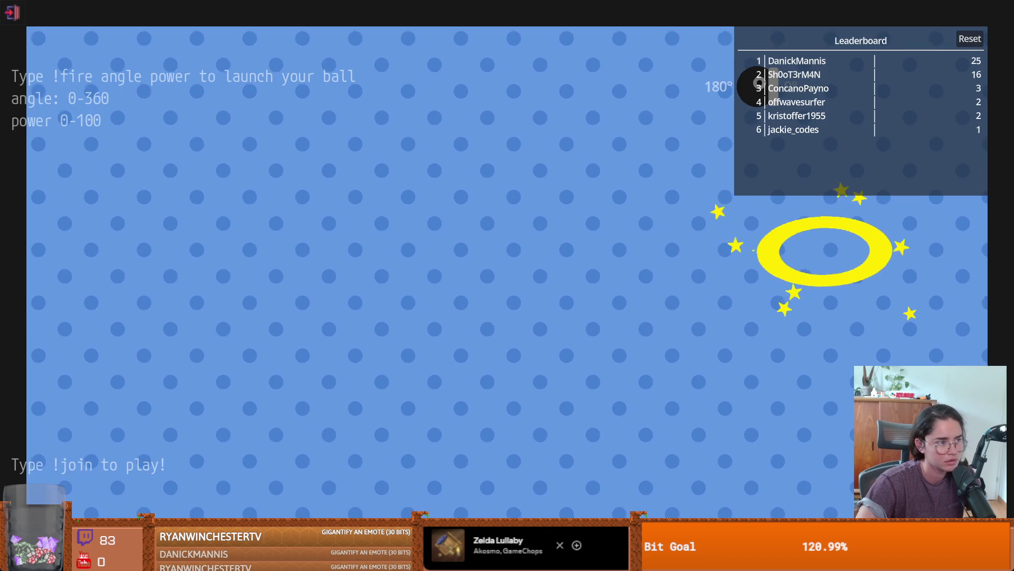
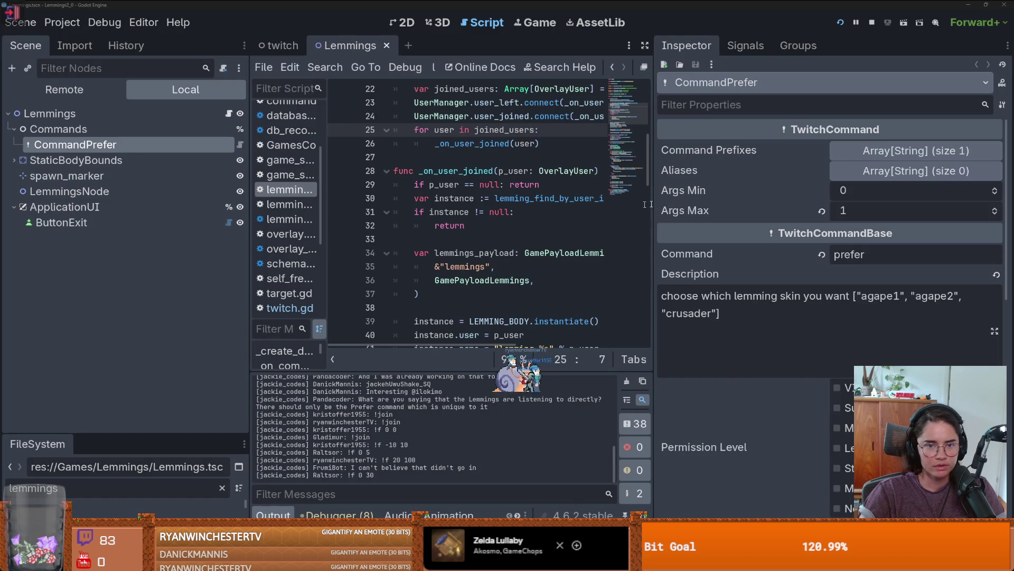
Open the twitch scene, select ListenerPointsAutomaticRedemptionAdd, and resize the Inspector and Scene docks
left_click_drag(651, 207, 902, 207)
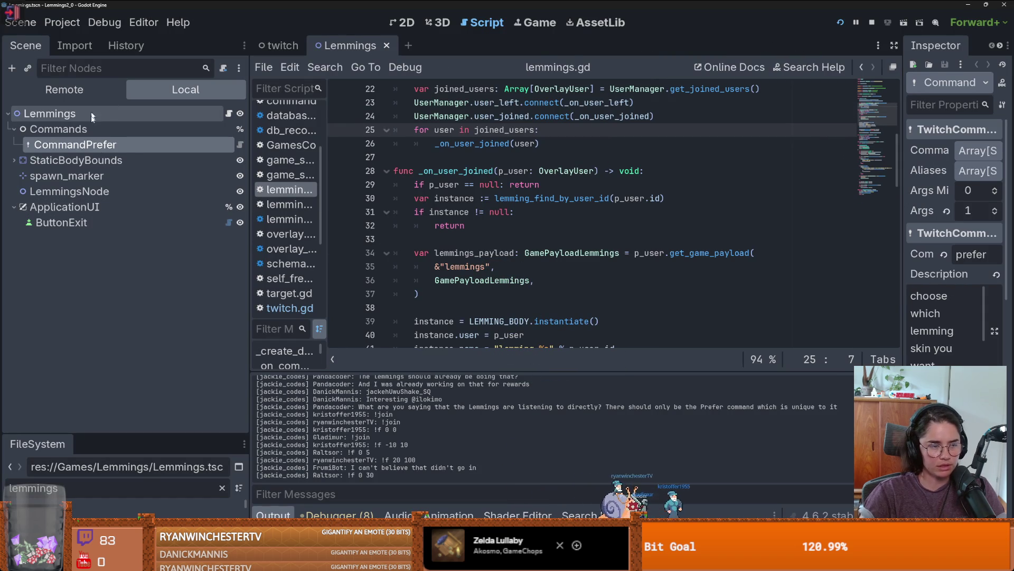
left_click(279, 46)
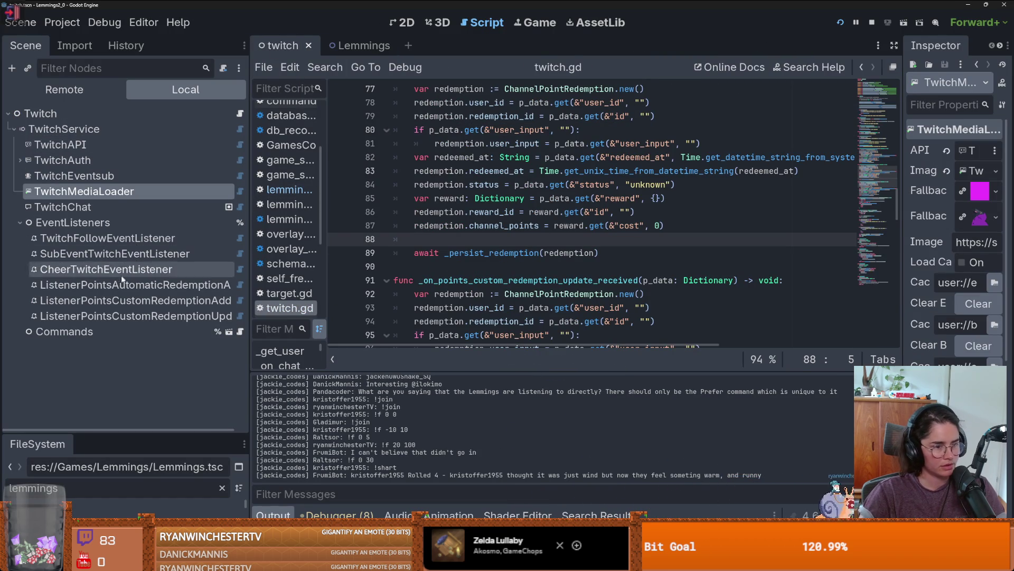
left_click(150, 287)
left_click_drag(255, 280, 370, 282)
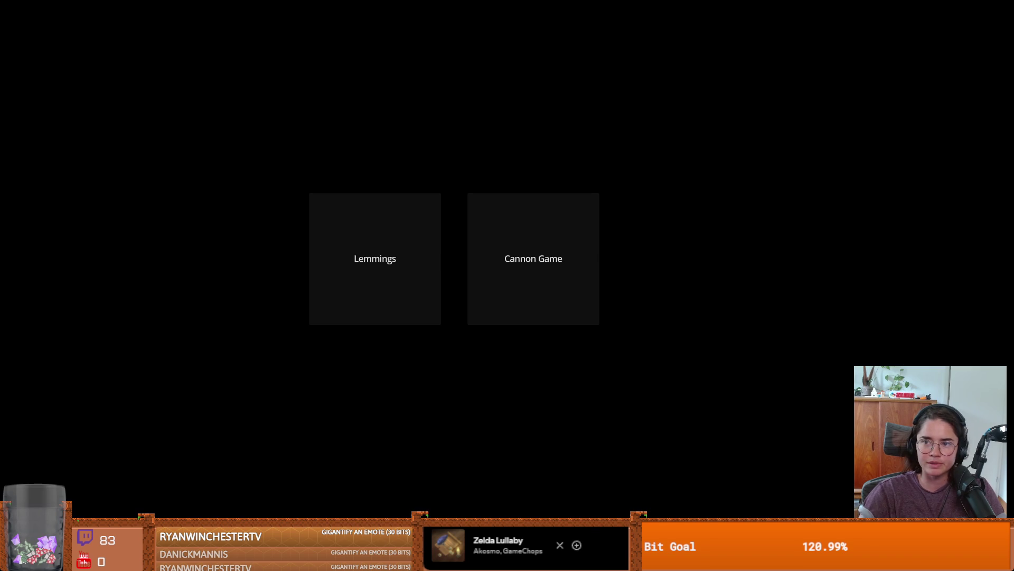
Play the Cannon Game briefly, then quit it and return to the editor
left_click(533, 259)
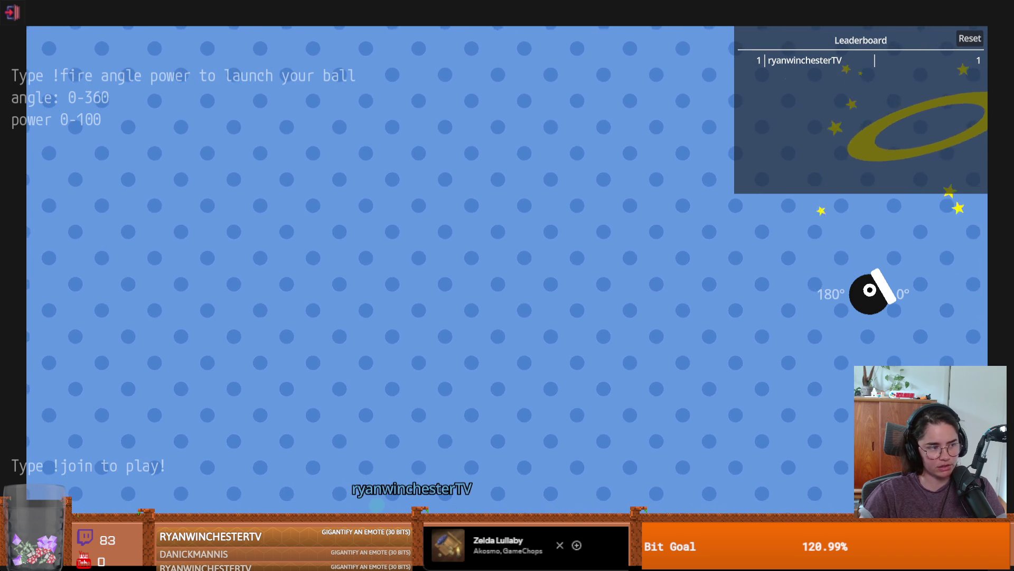
key("Escape")
key("alt+Tab")
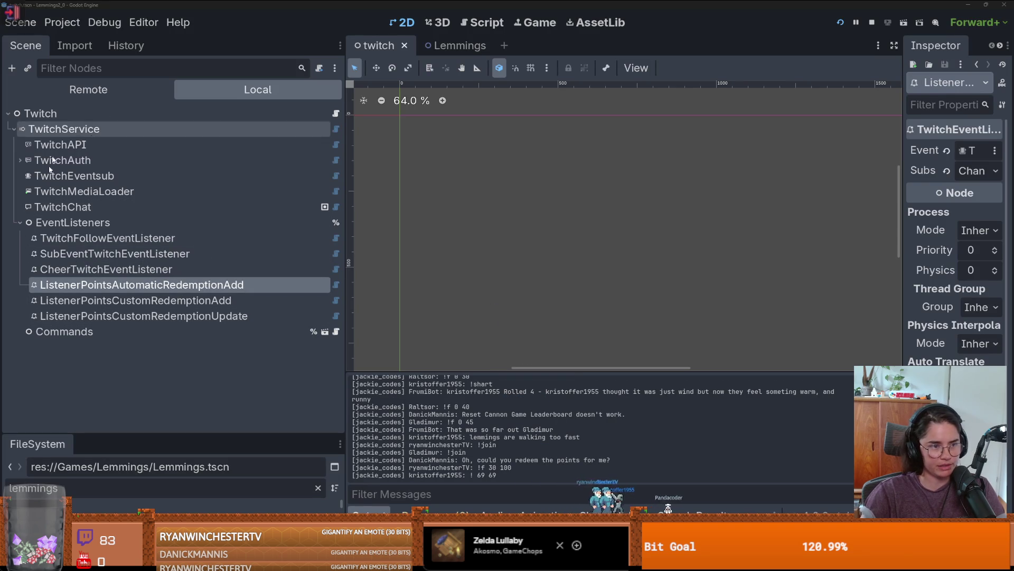
Glance at the Lemmings scene, then go back to the twitch scene and open twitch.gd
left_click(449, 45)
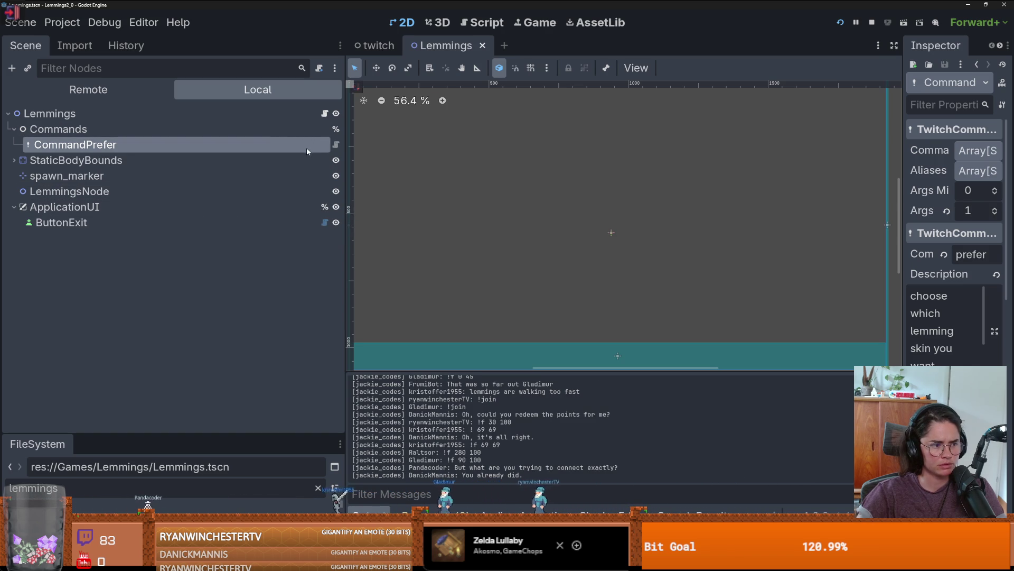
left_click(369, 47)
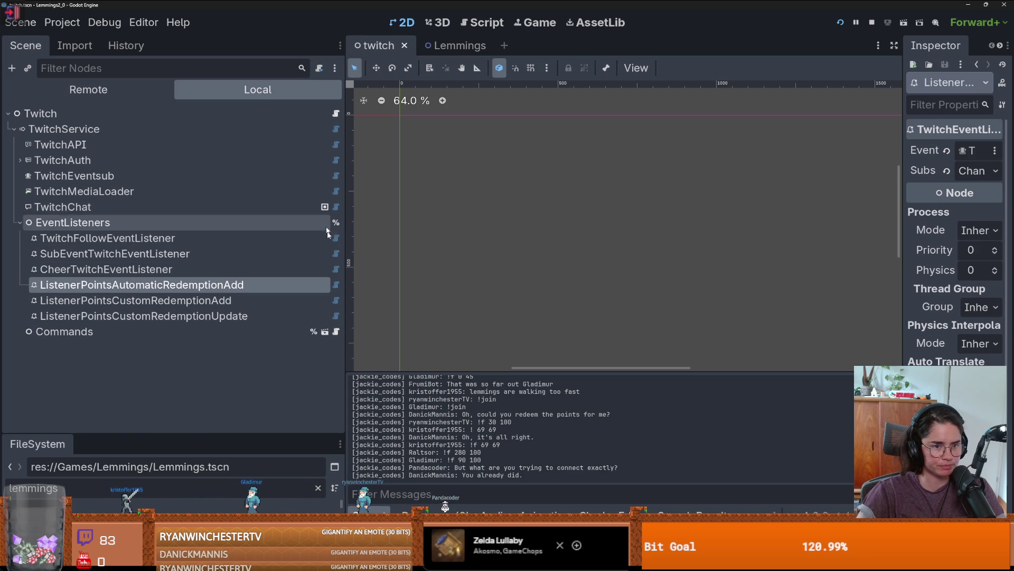
left_click(336, 114)
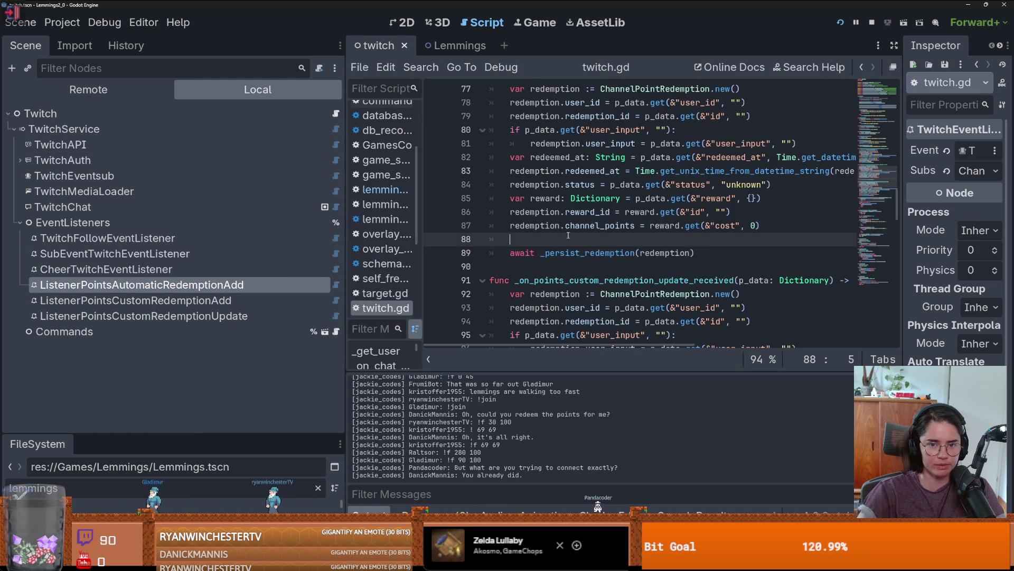
Add GlobalEventEmitter.emit(redemption) to the custom redemption add handler in twitch.gd
scroll(573, 245, "up", 3)
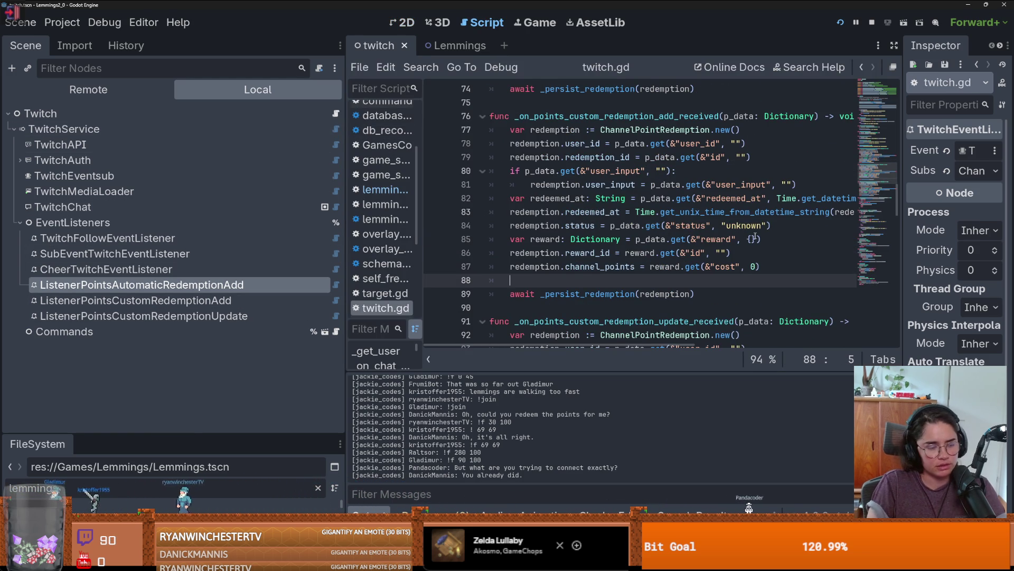
type("Global")
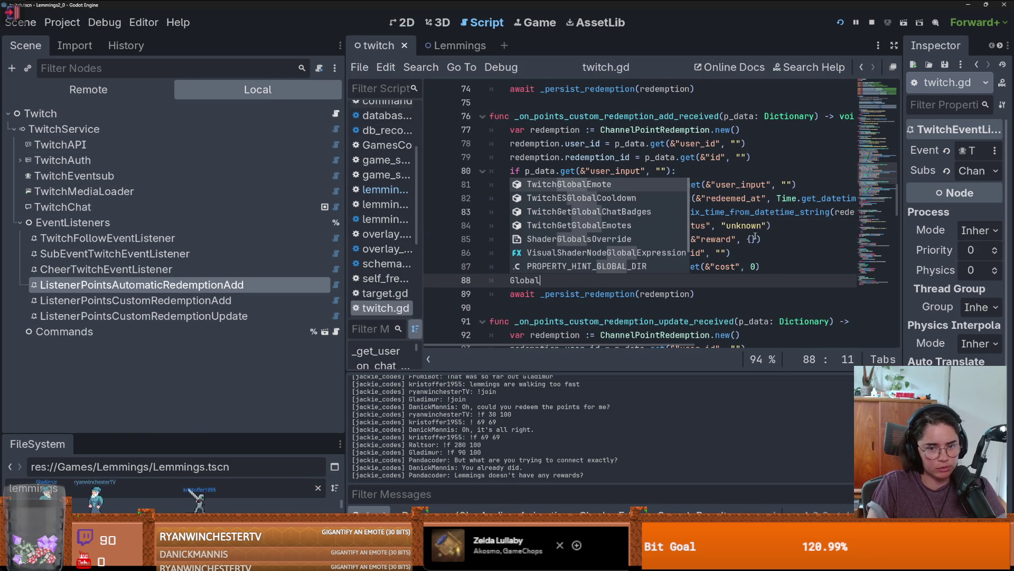
type("Event")
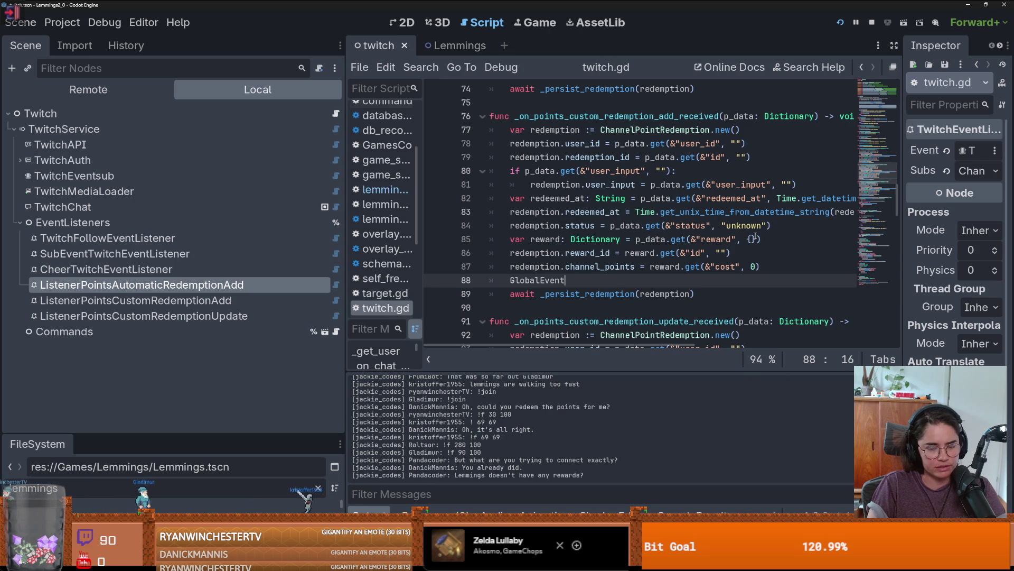
type("Emiter")
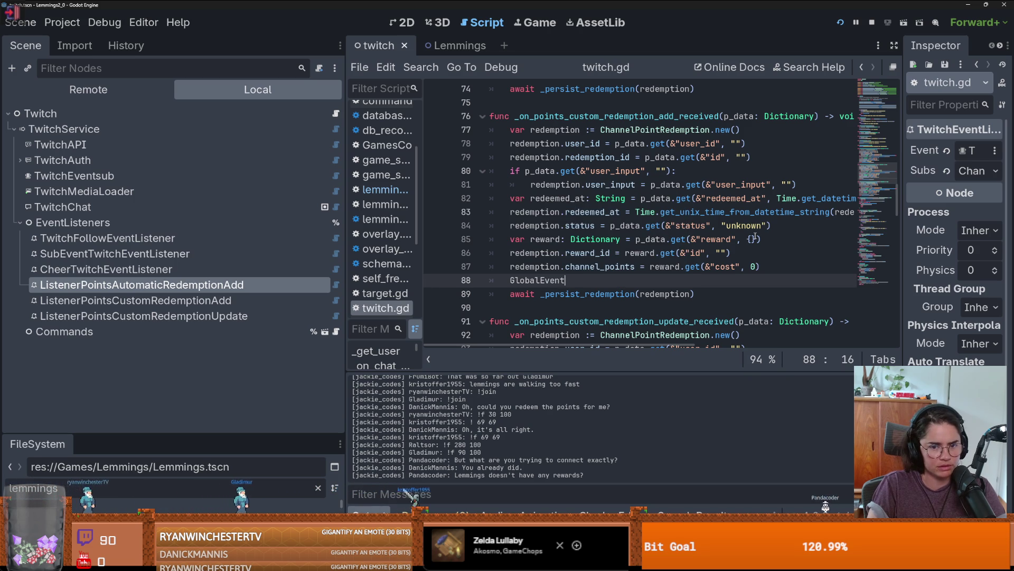
key("Return")
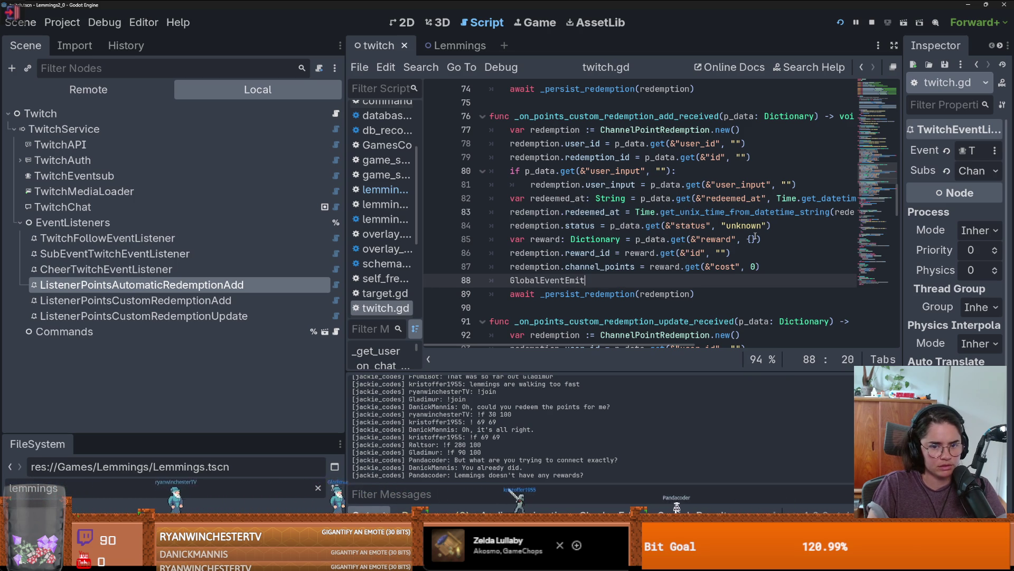
type("(")
key("BackSpace")
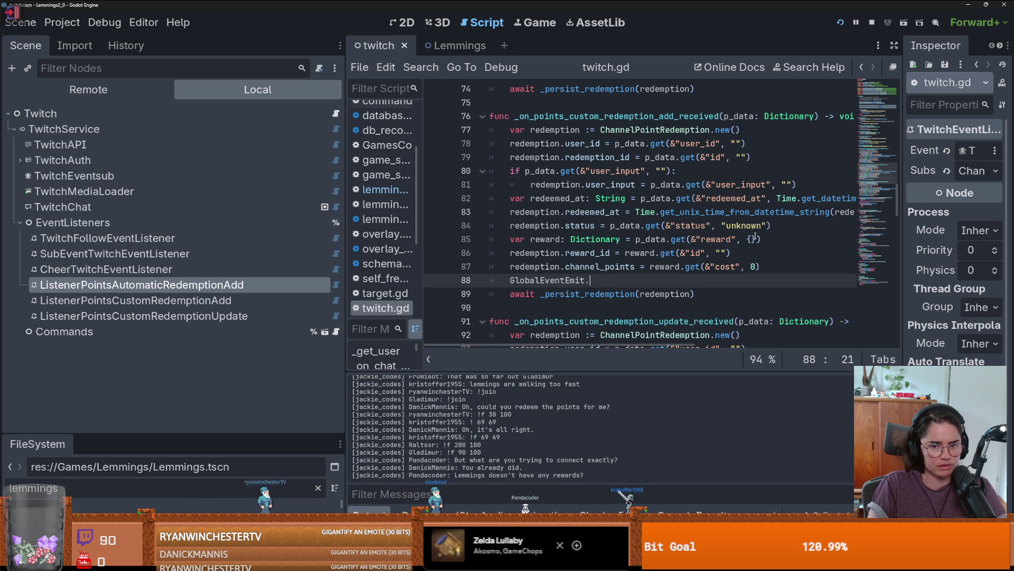
type(".emi")
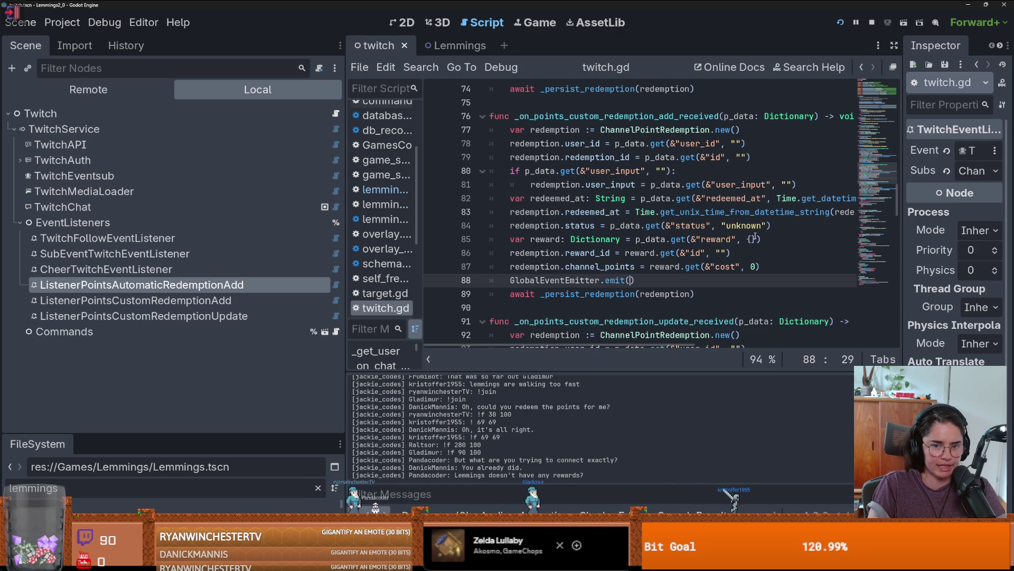
type("t(")
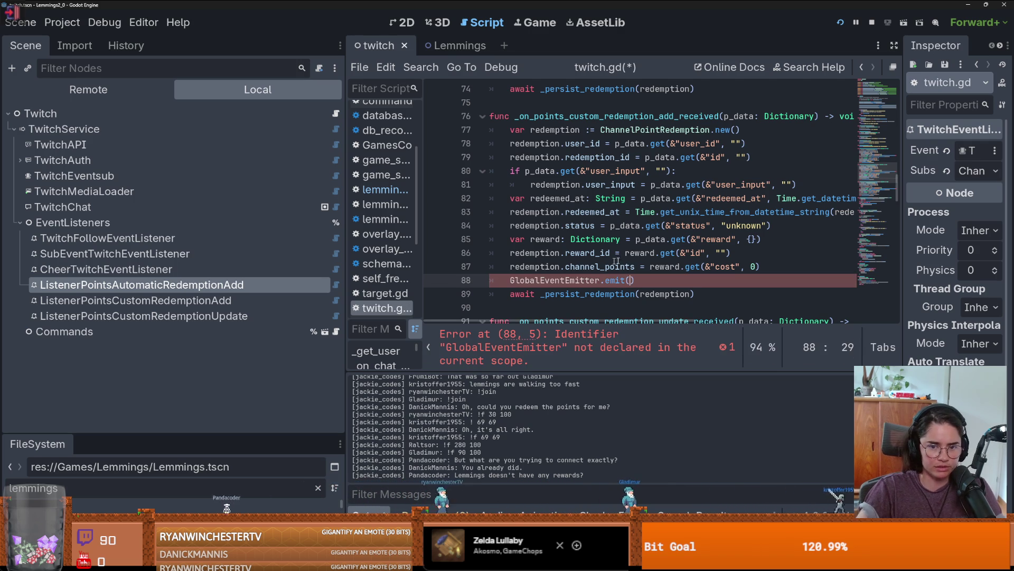
type("redemption")
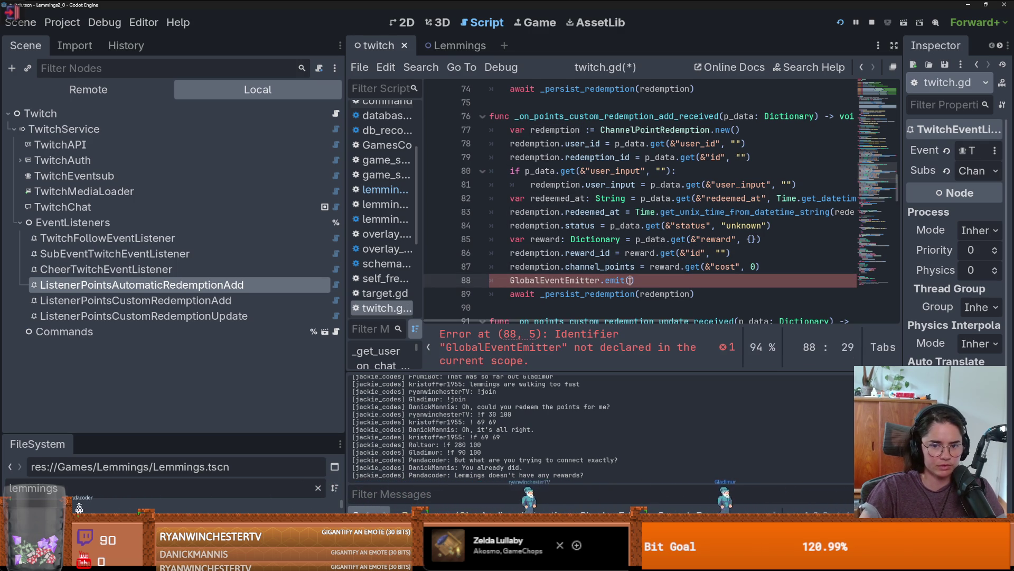
Paste the emit line into lemmings.gd's _ready below the user_joined connection
left_click_drag(699, 279, 510, 280)
key("ctrl+c")
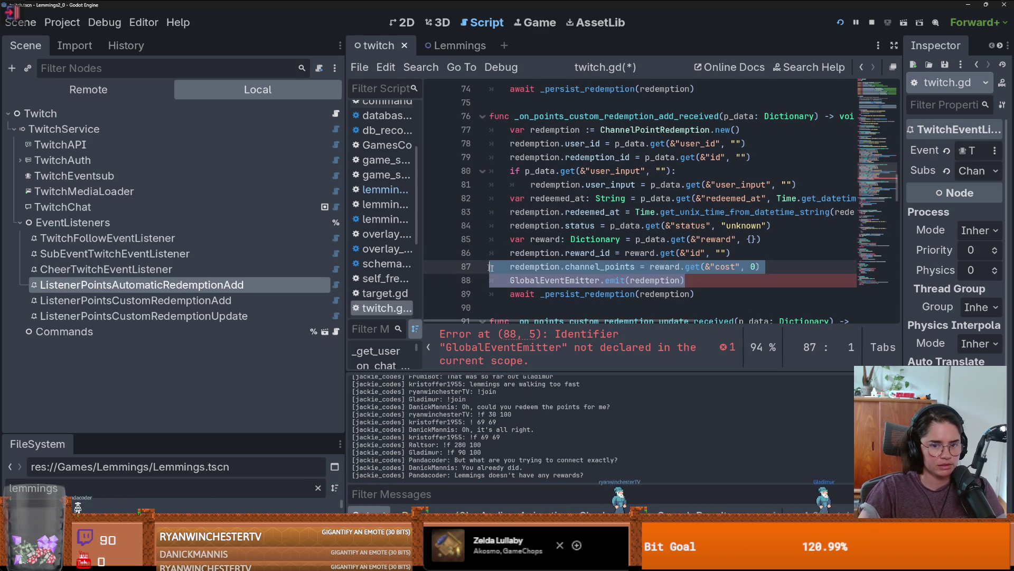
key("ctrl+Tab")
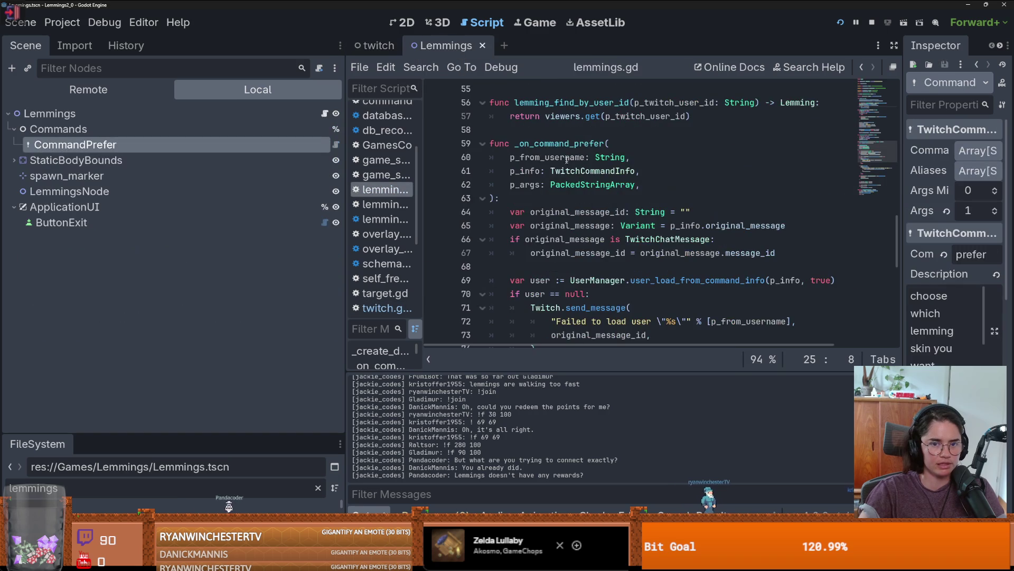
scroll(581, 236, "up", 8)
scroll(582, 236, "up", 4)
scroll(594, 223, "down", 2)
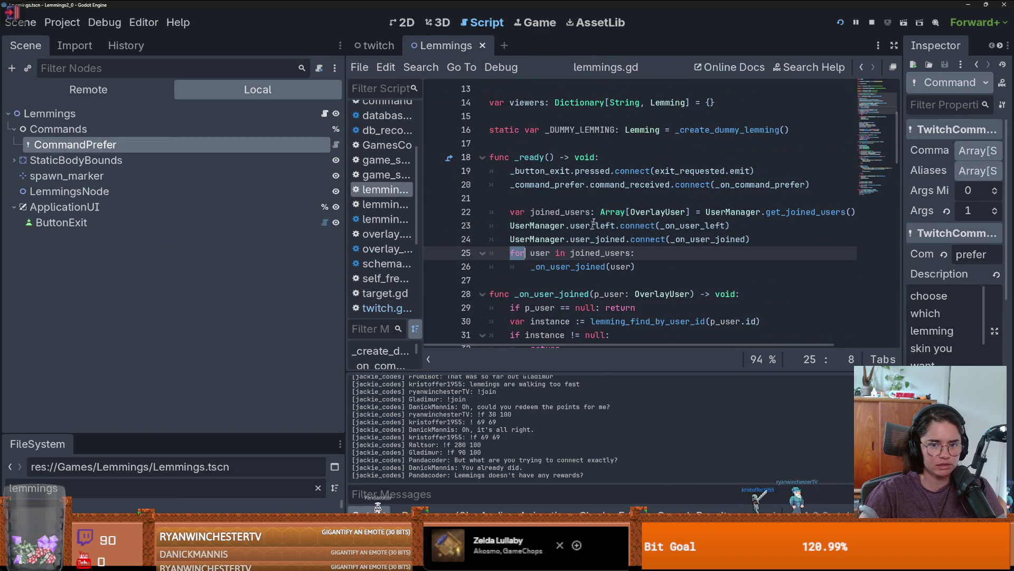
left_click(759, 241)
key("Return")
key("ctrl+v")
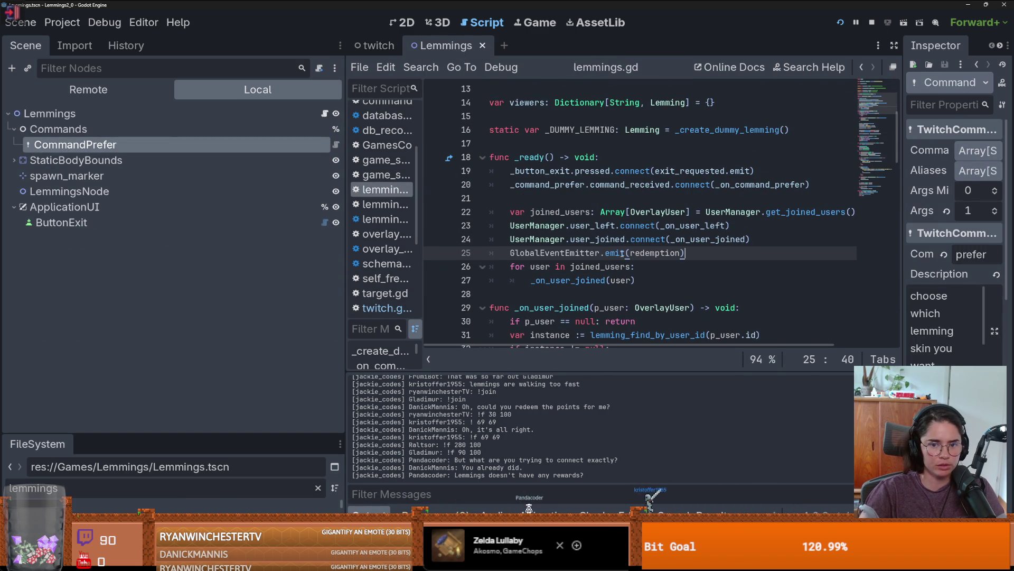
Remove the pasted emit line from lemmings.gd and save the scripts
left_click_drag(684, 254, 606, 253)
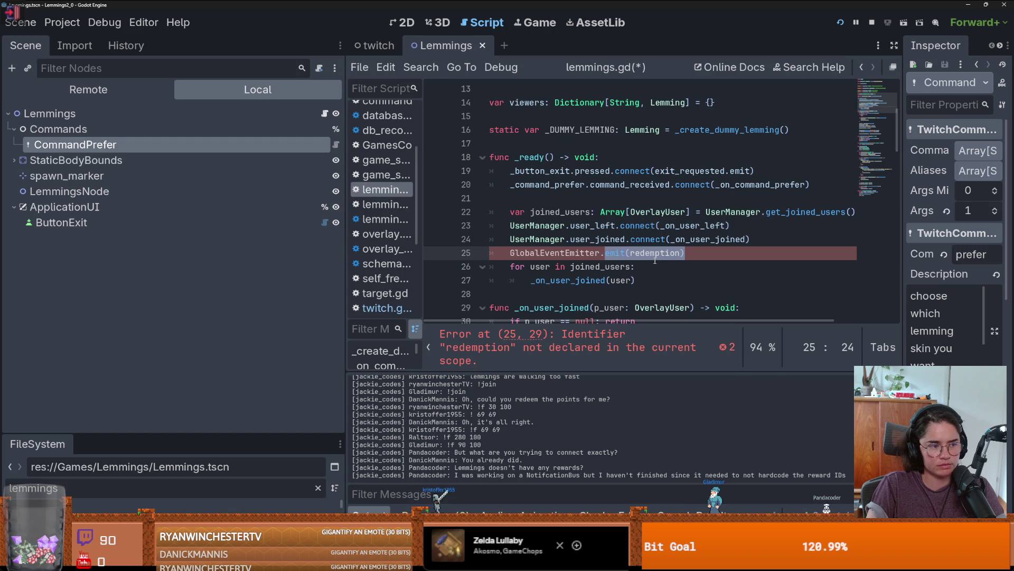
key("BackSpace")
key("ctrl+BackSpace")
key("ctrl+BackSpace")
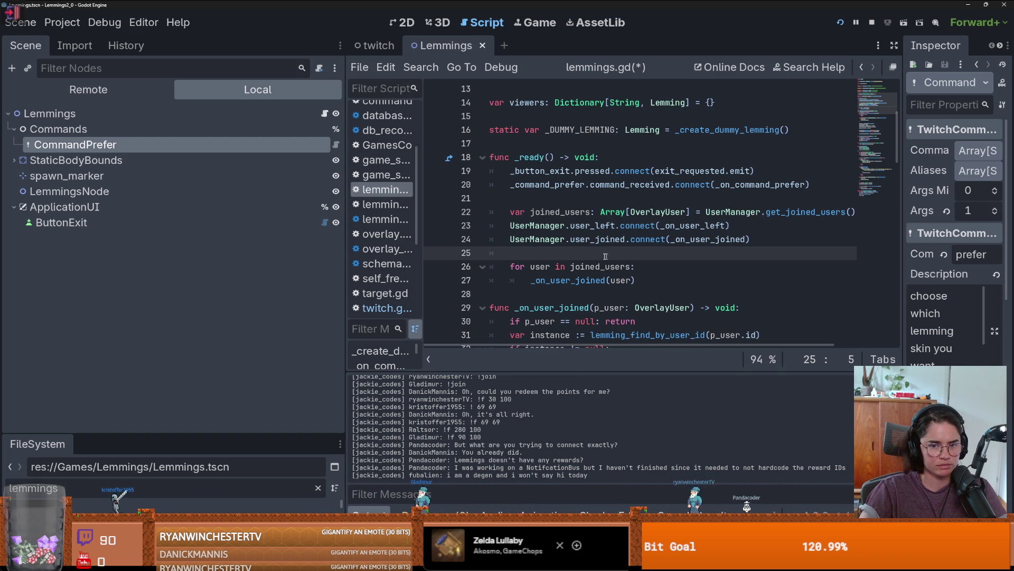
key("ctrl+s")
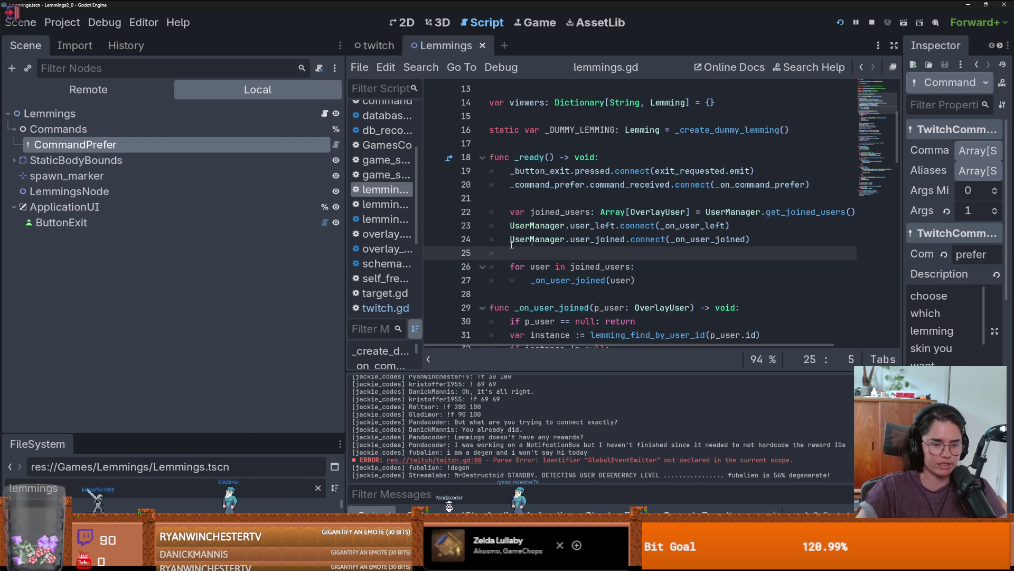
Try a 'notification' file filter, clear it, and resize the FileSystem and scene docks
mouse_move(240, 432)
left_mouse_down()
mouse_move(200, 353)
mouse_move(154, 182)
left_mouse_up()
double_click(151, 227)
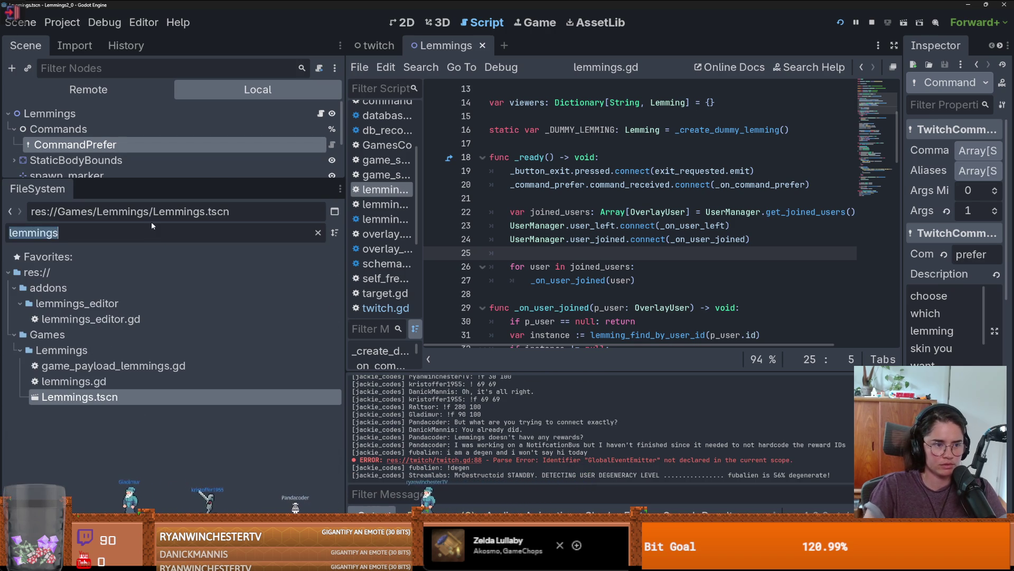
type("notification")
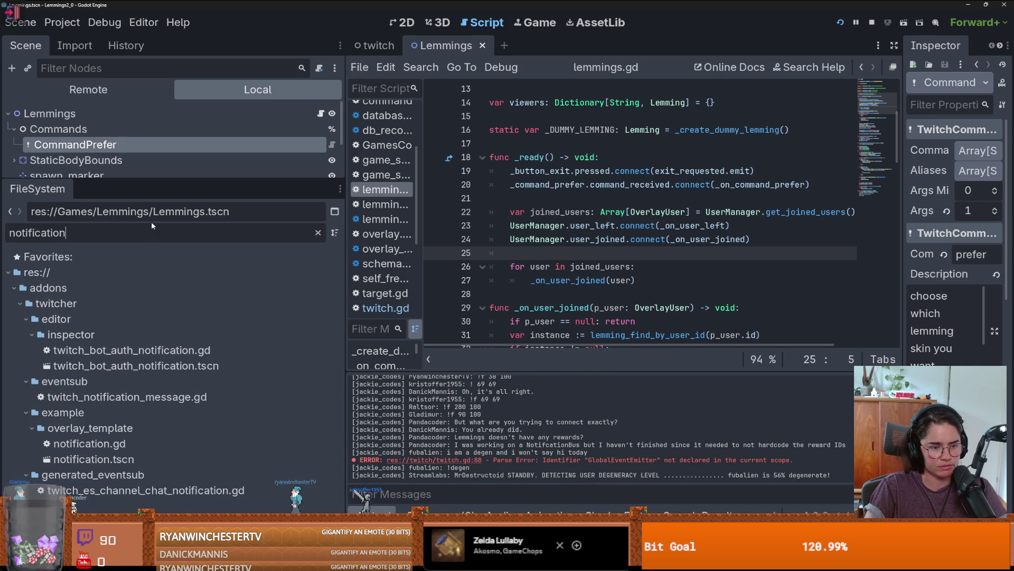
key("ctrl+a")
key("BackSpace")
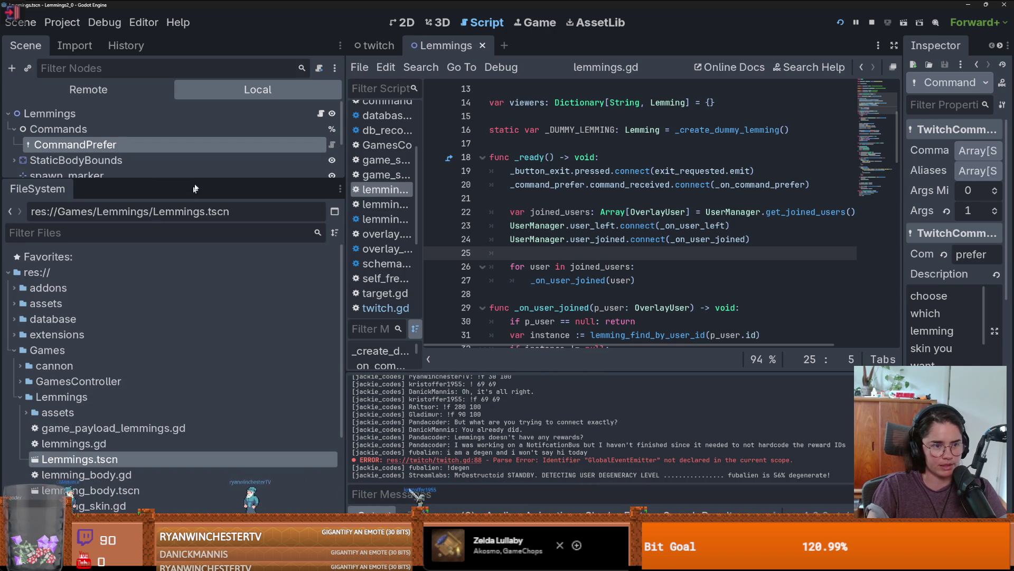
left_click_drag(211, 175, 211, 365)
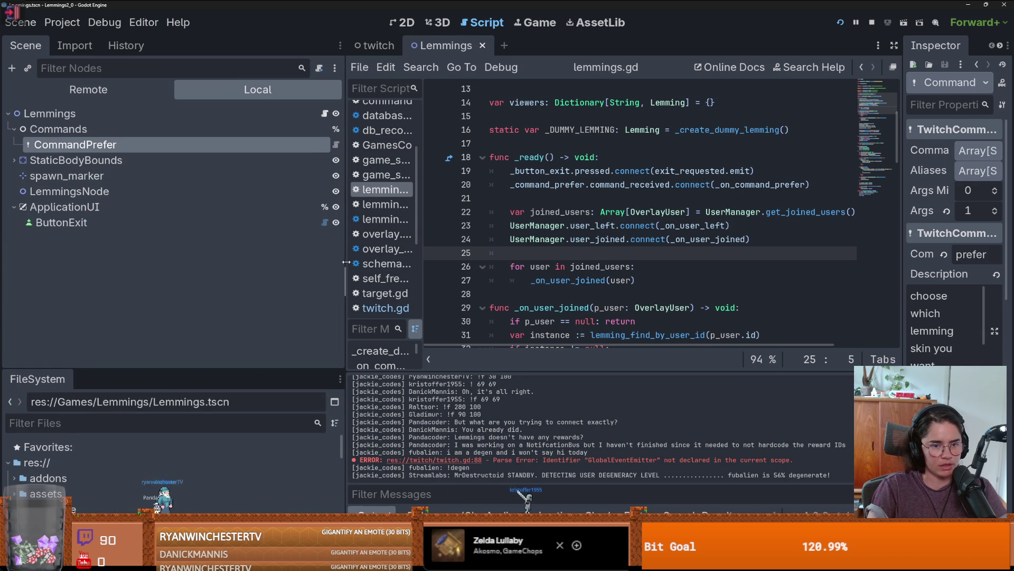
mouse_move(344, 262)
left_mouse_down()
mouse_move(236, 263)
mouse_move(271, 262)
left_mouse_up()
Save the Lemmings scene
key("ctrl+s")
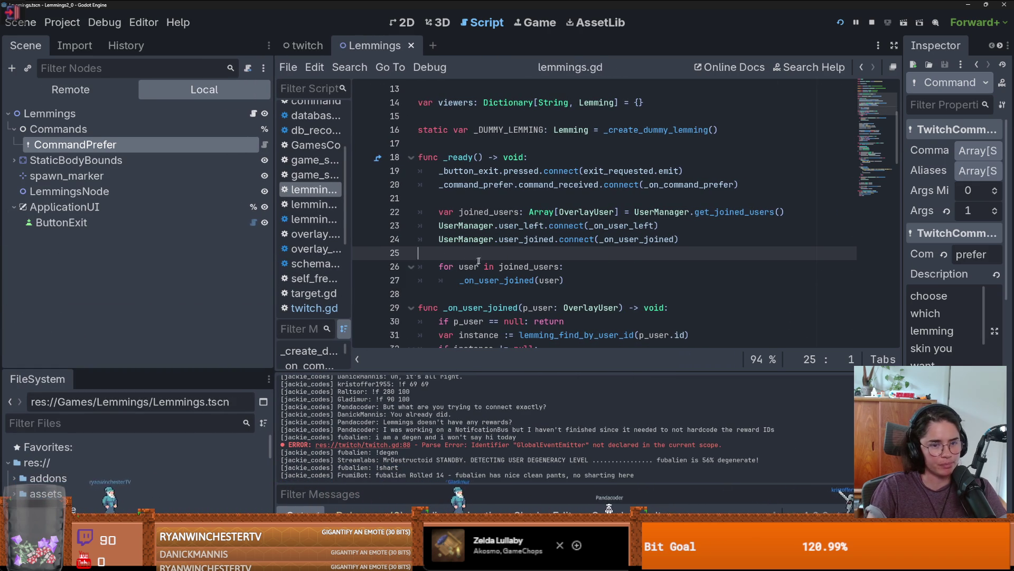
key("ctrl+s")
left_click(480, 203)
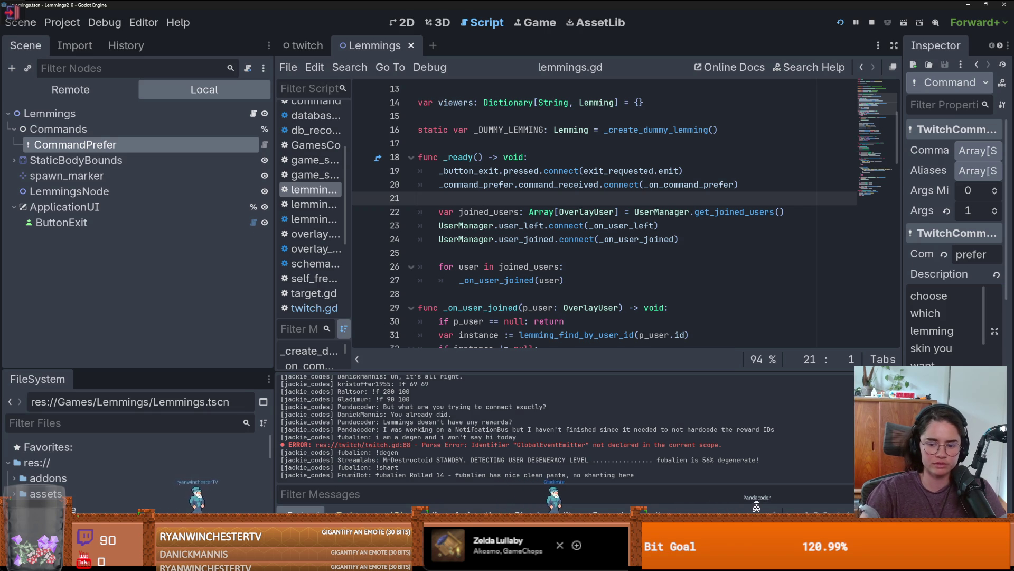
left_click(505, 132)
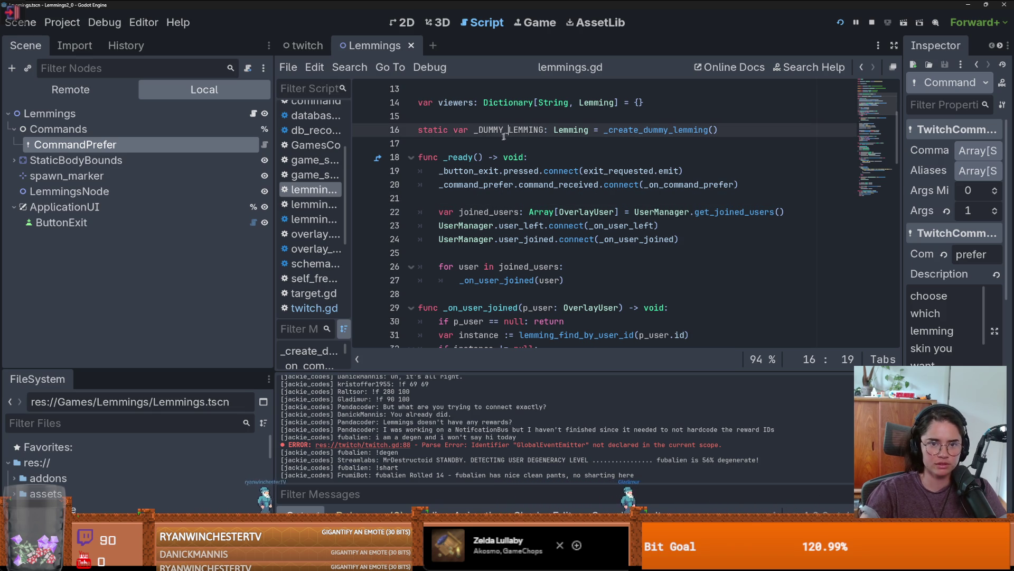
left_click(470, 143)
left_click_drag(191, 367, 191, 259)
Cut the GlobalEventEmitter.emit line from twitch.gd line 88, save, and return to lemmings.gd
left_click(303, 46)
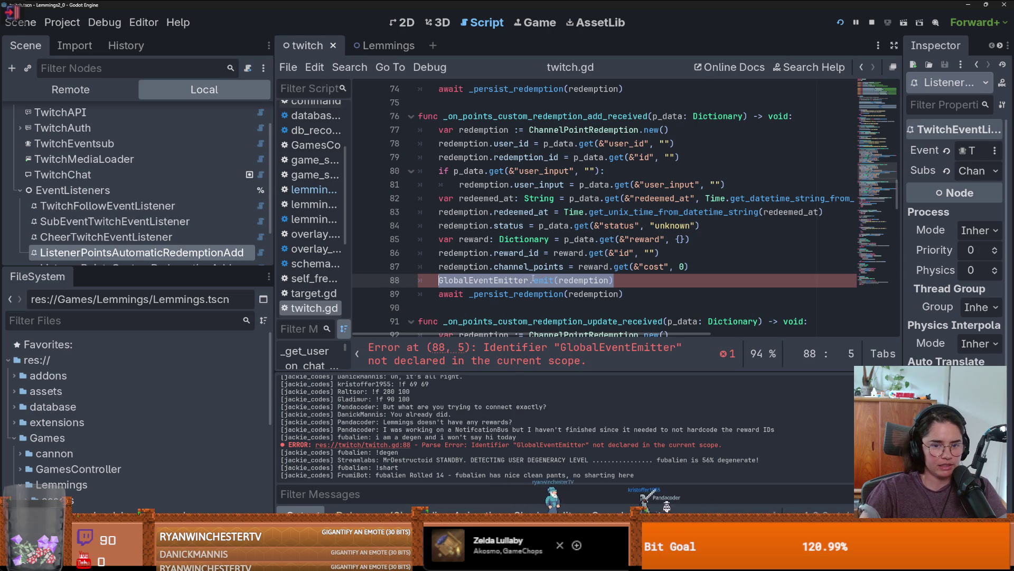
double_click(574, 280)
key("BackSpace")
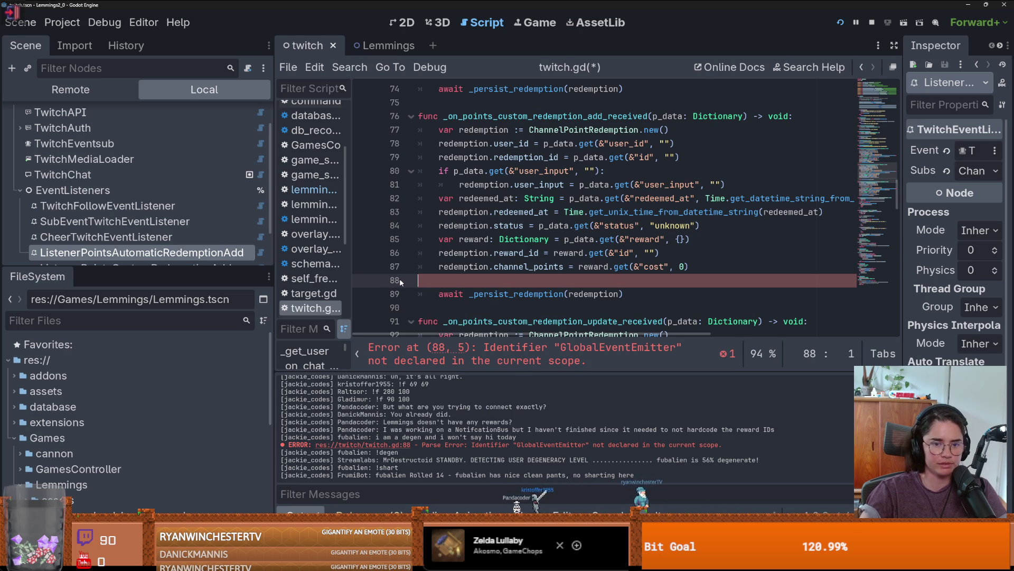
key("ctrl+x")
key("ctrl+s")
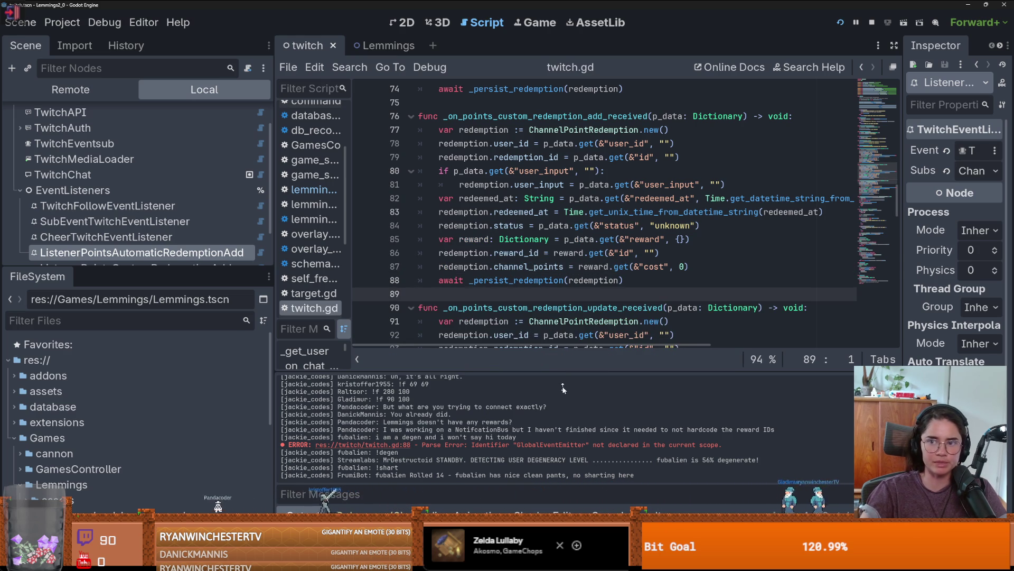
scroll(312, 127, "up", 3)
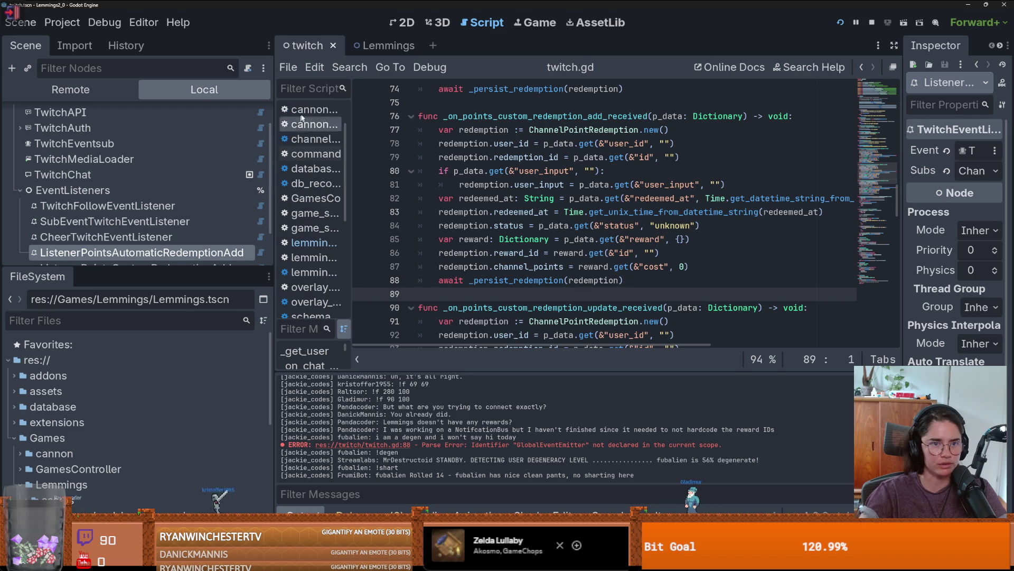
key("ctrl+Tab")
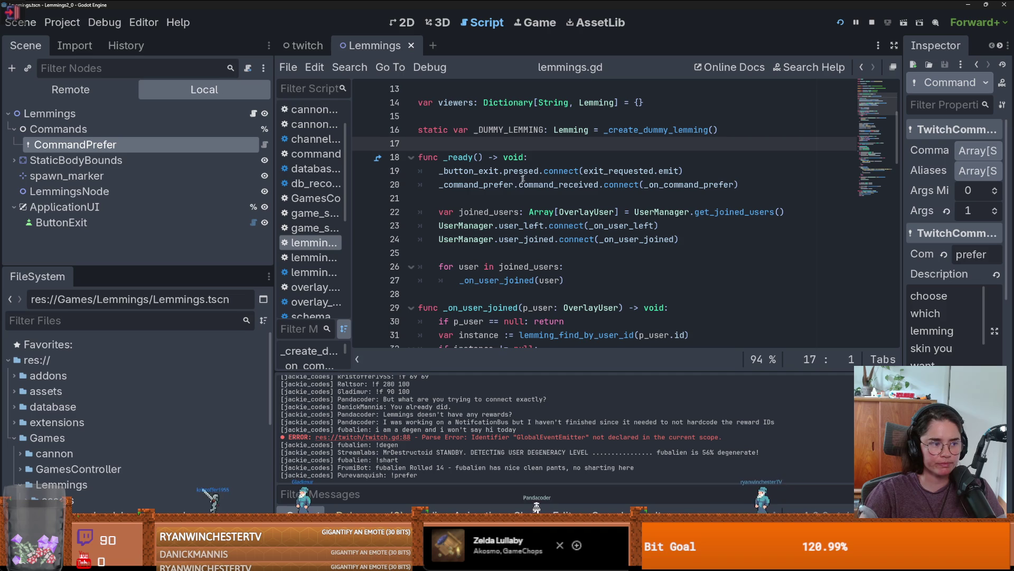
Search lemmings.gd for 'spe' to look for speed code
scroll(527, 241, "down", 6)
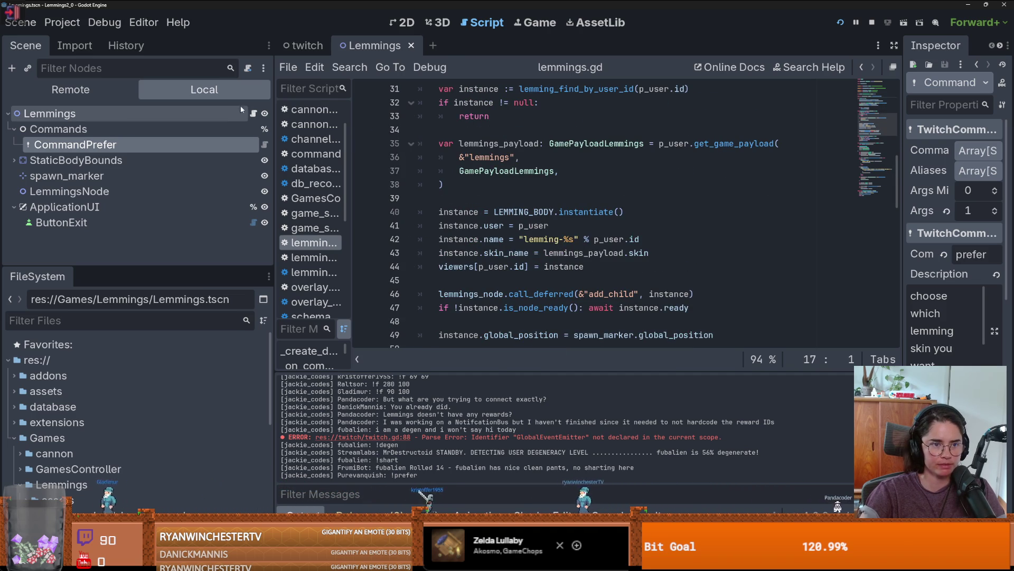
scroll(576, 232, "up", 4)
scroll(579, 228, "up", 6)
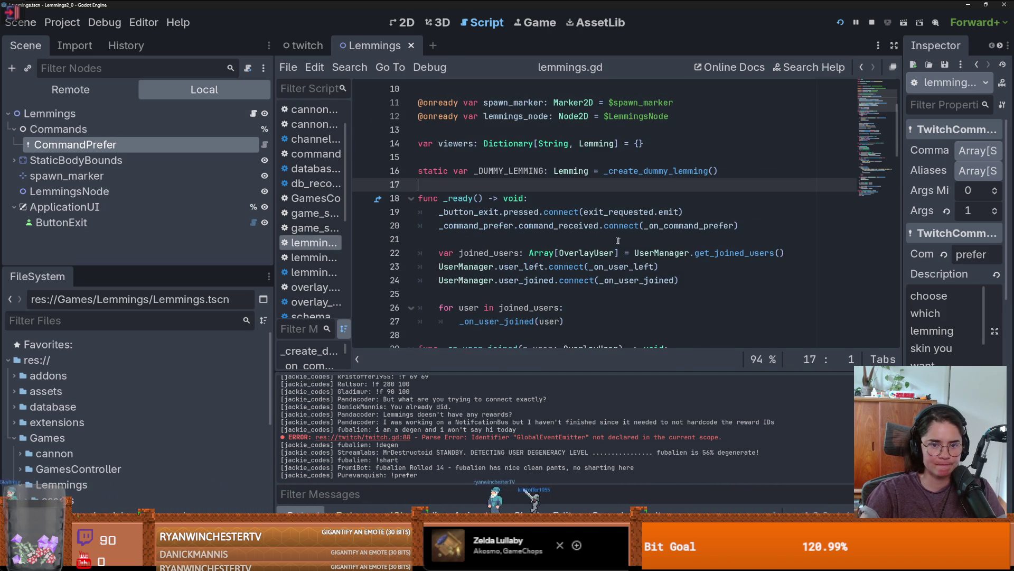
key("ctrl+f")
type("speed")
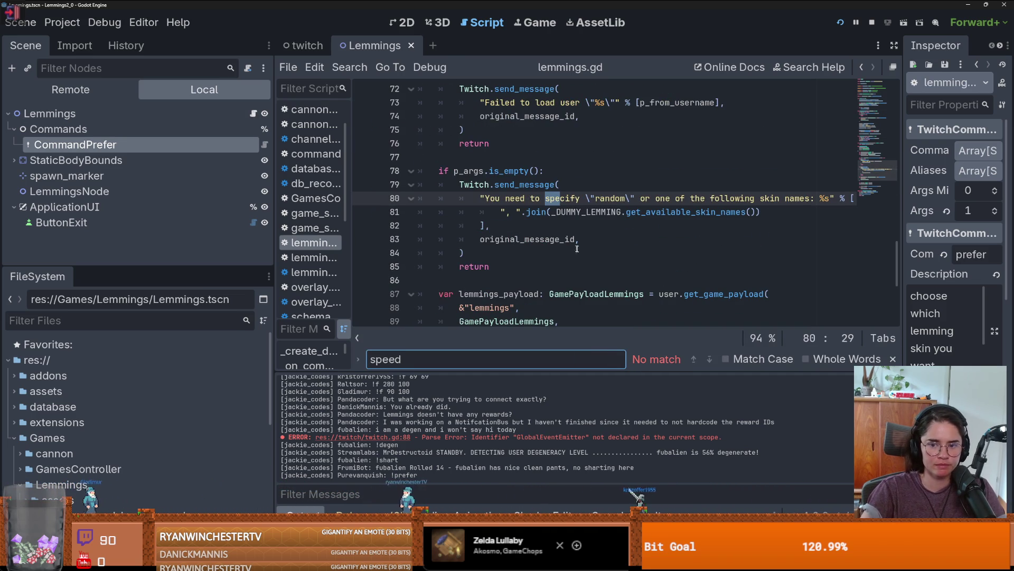
scroll(528, 238, "up", 10)
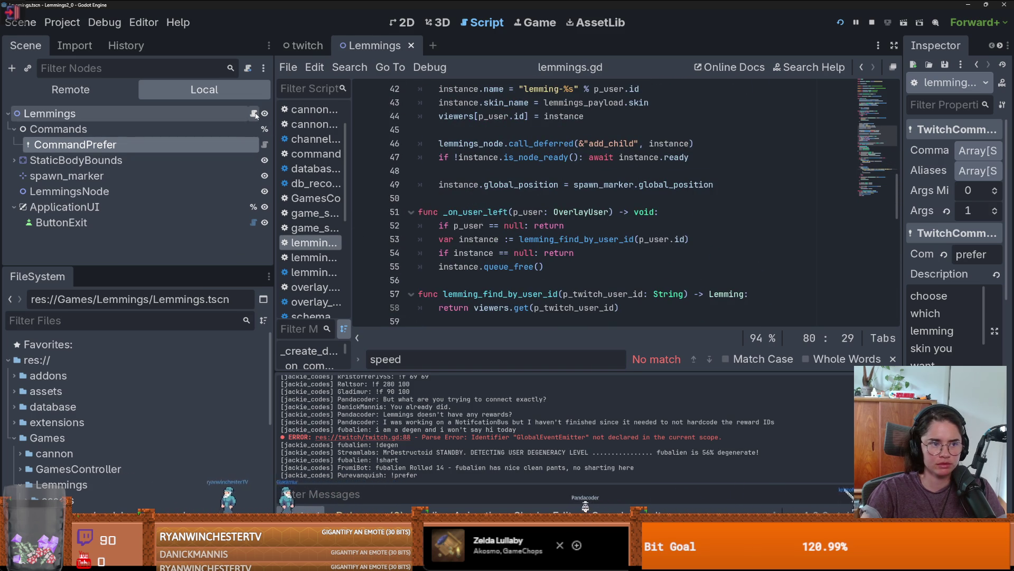
Collapse Commands, filter the FileSystem by 'lemming', and open lemming_body.tscn
left_click(13, 129)
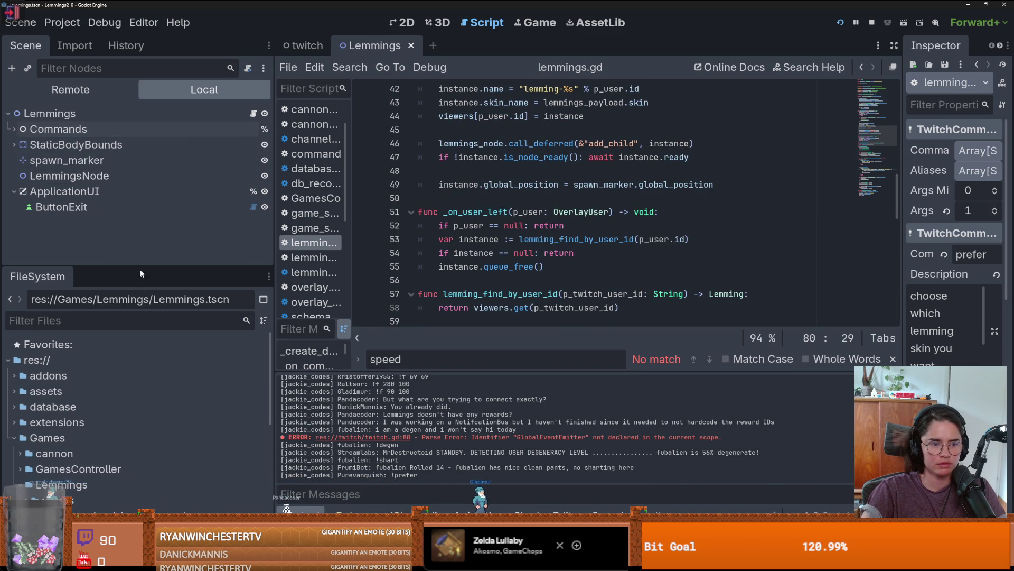
left_click_drag(141, 267, 150, 168)
left_click(119, 222)
type("lemmings")
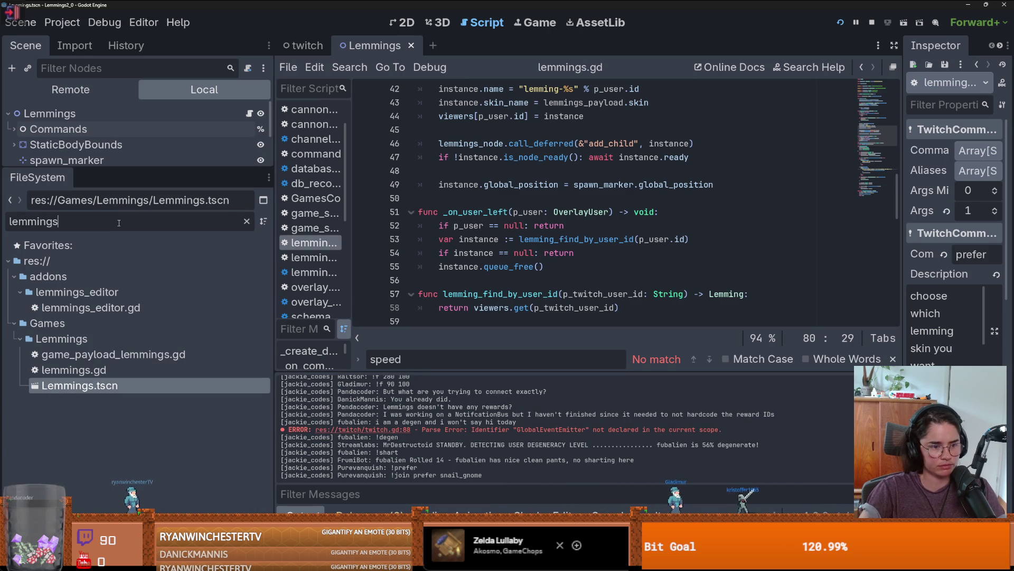
key("BackSpace")
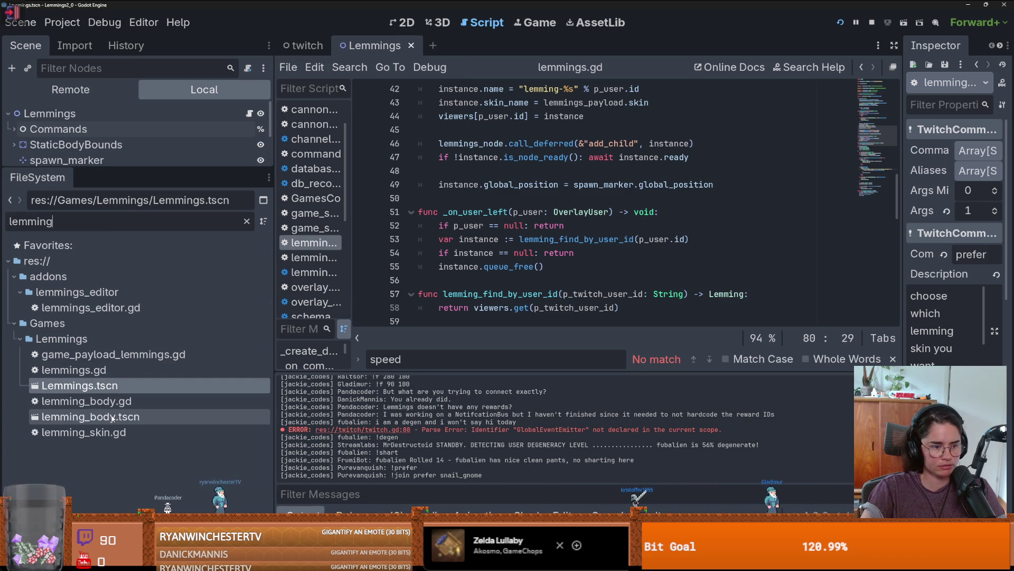
double_click(112, 418)
Open lemming_body.gd and search for 'spe' to locate the speed code
left_click(249, 113)
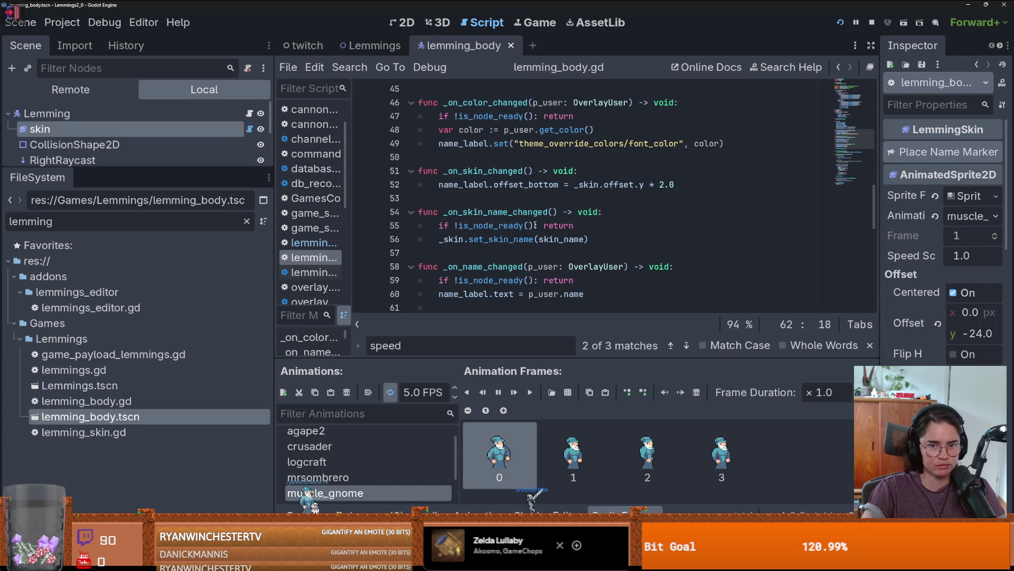
key("ctrl+f")
type("spe")
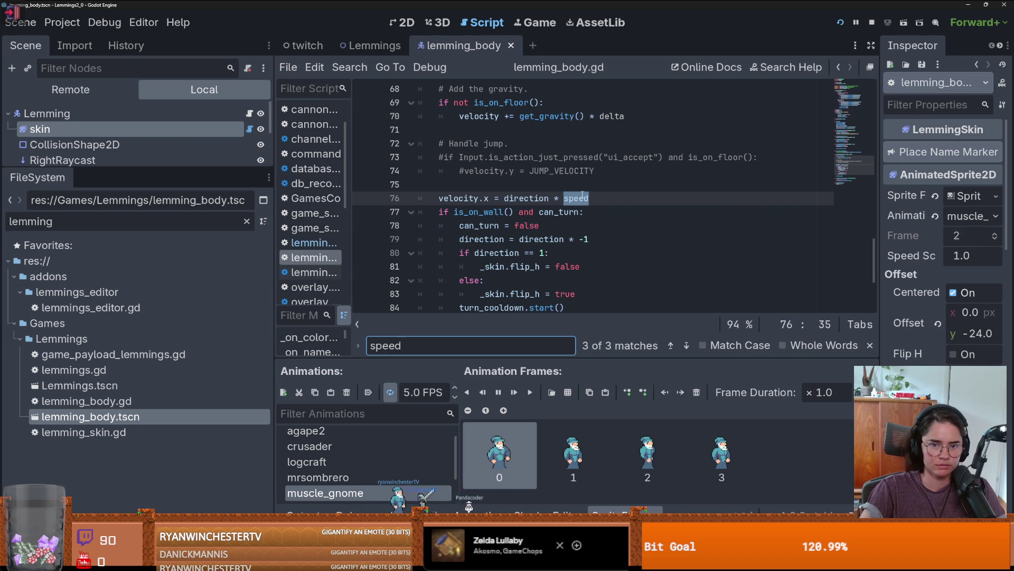
scroll(588, 199, "up", 20)
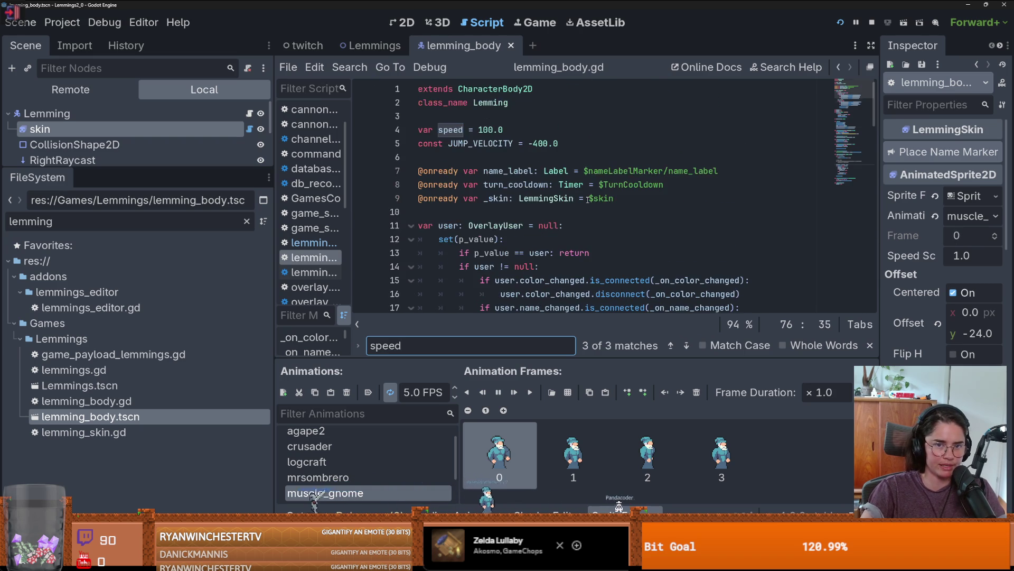
left_click(491, 129)
scroll(571, 191, "down", 11)
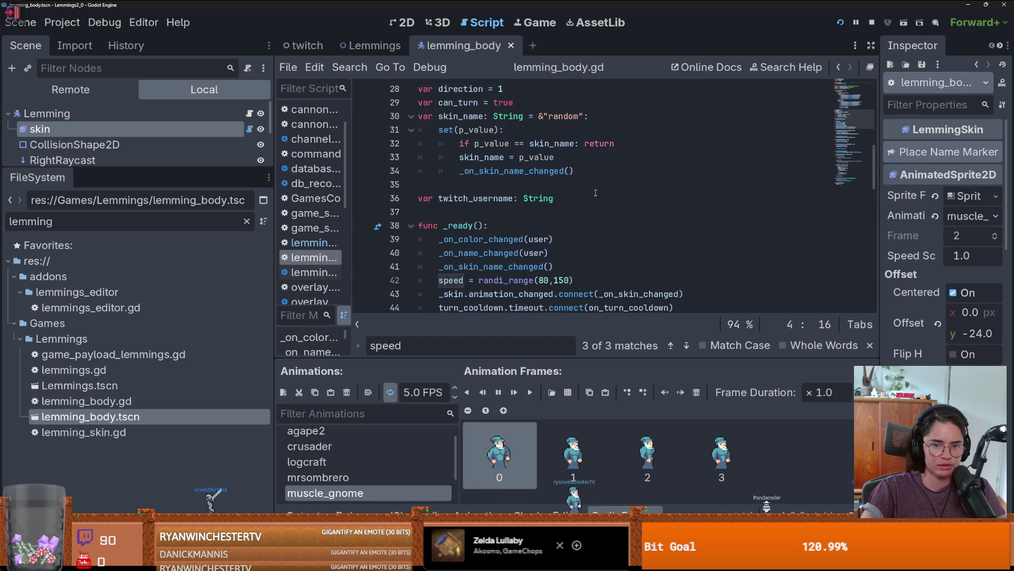
Change randi_range(80,150) to randi_range(50,100), save, and un-maximise the editor window
left_click(540, 198)
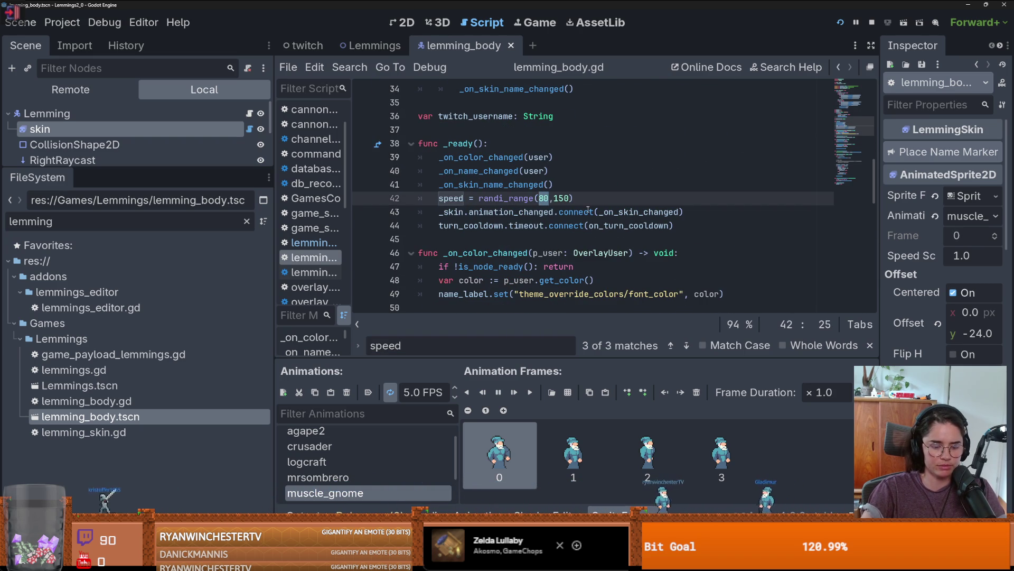
mouse_move(588, 210)
type("50")
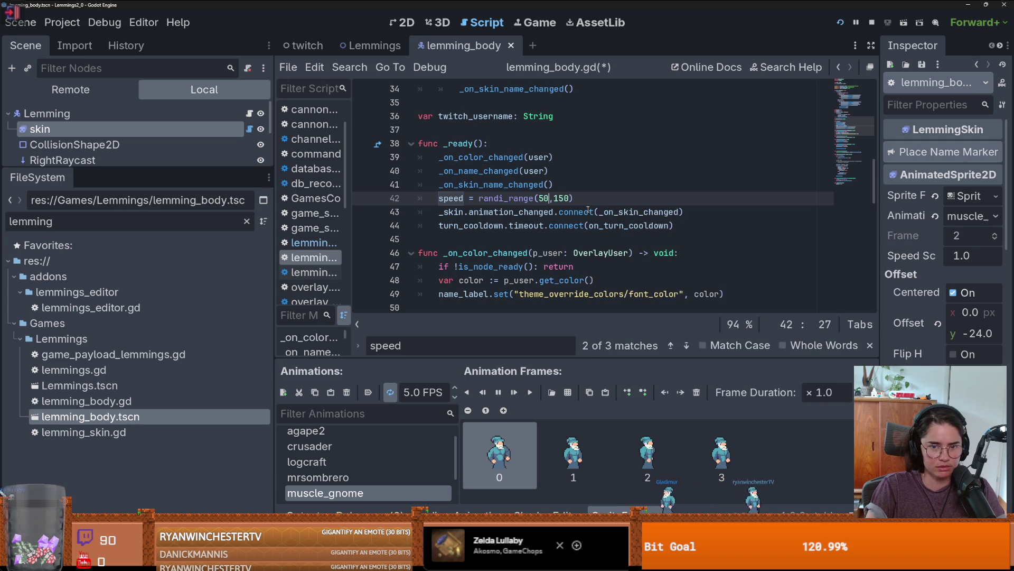
left_click(566, 198)
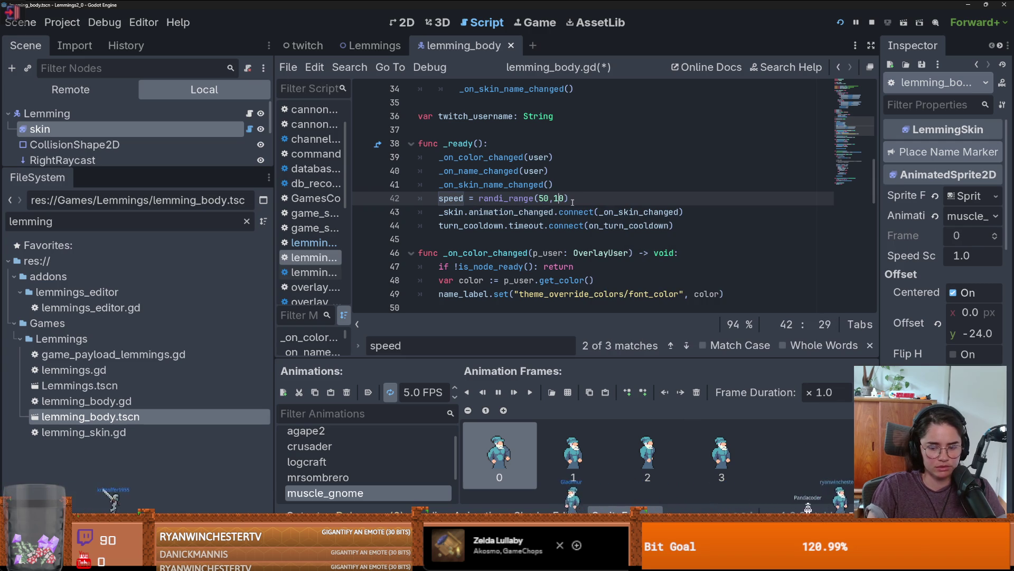
type("s")
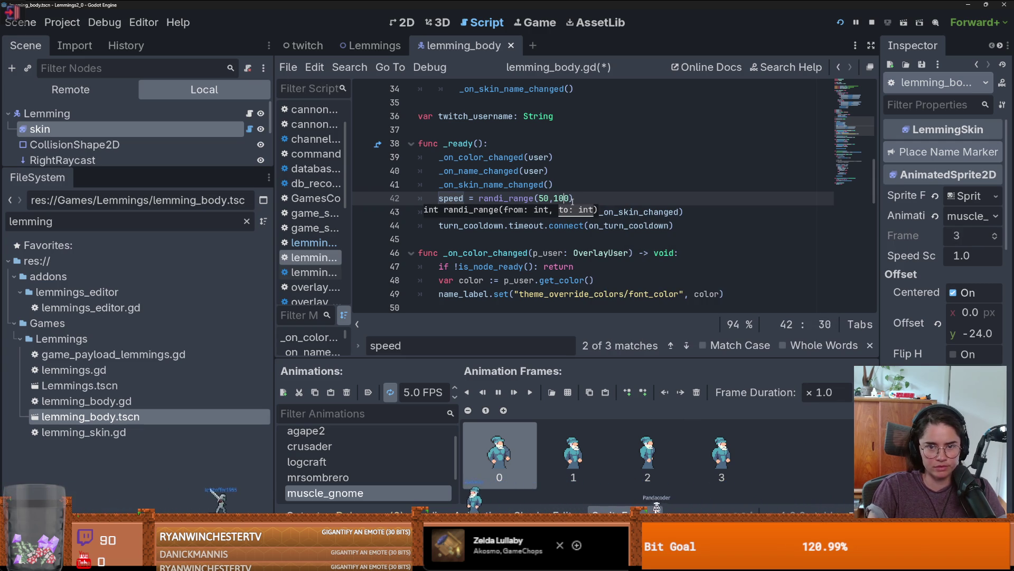
key("ctrl+s")
left_click(588, 187)
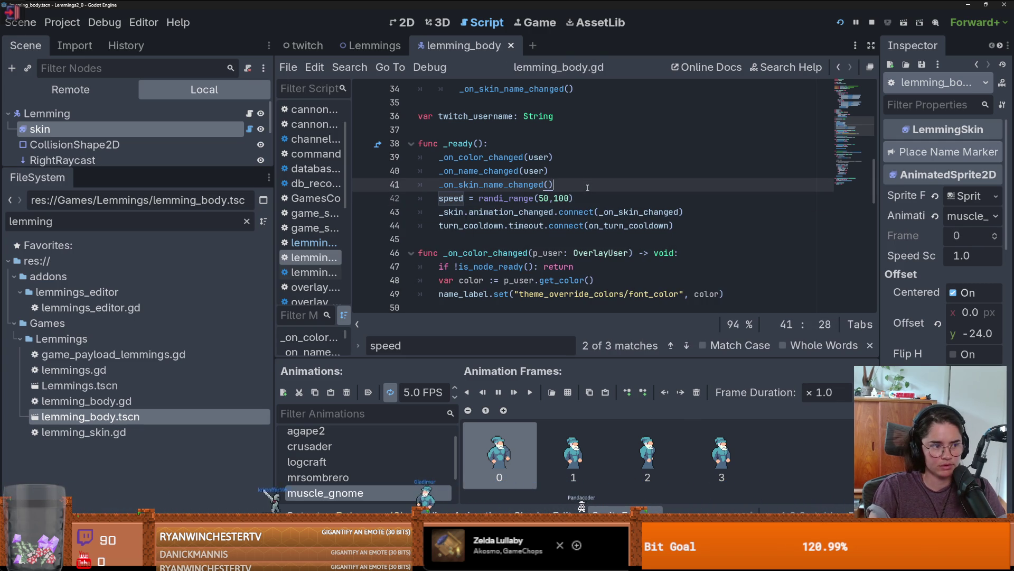
double_click(696, 4)
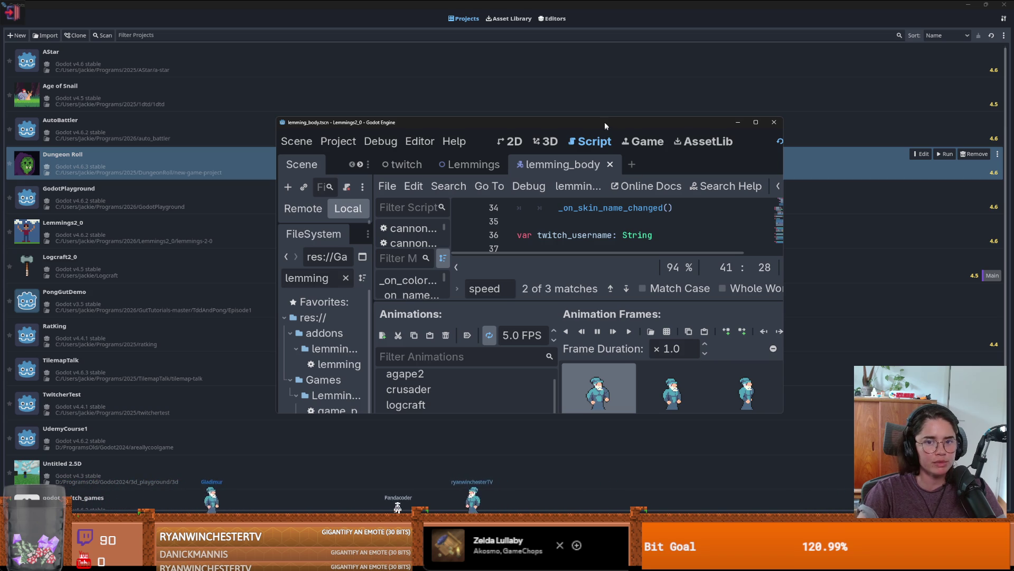
Re-maximise the Godot editor, then view the lemming_body.tscn diff in GitHub Desktop
left_click_drag(604, 122, 614, 64)
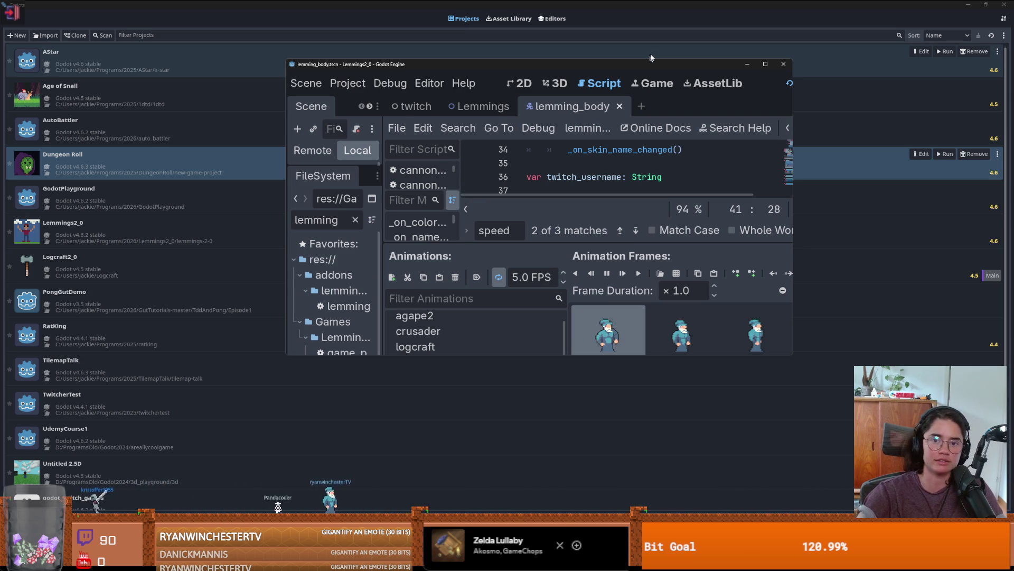
double_click(638, 61)
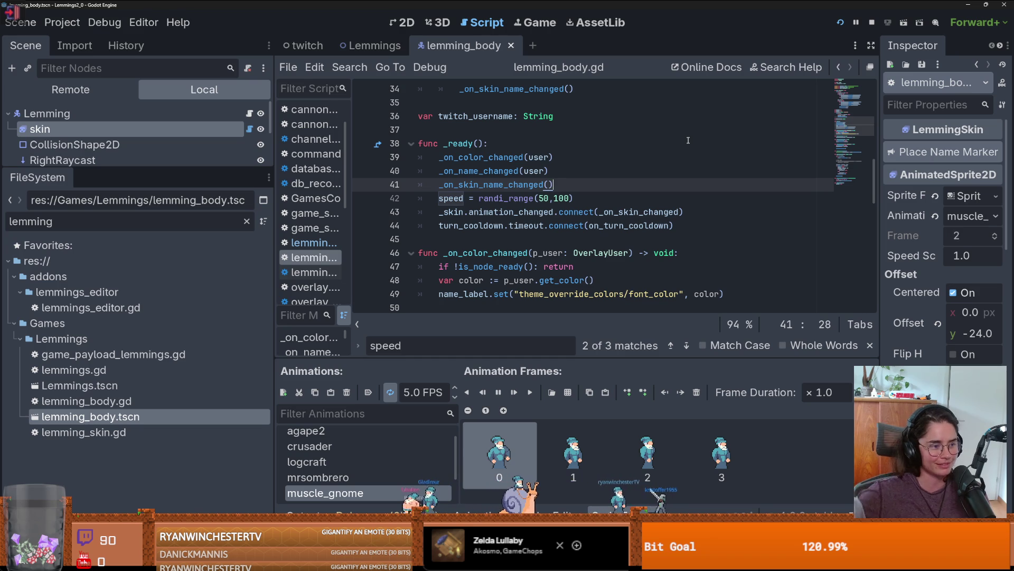
left_click(585, 239)
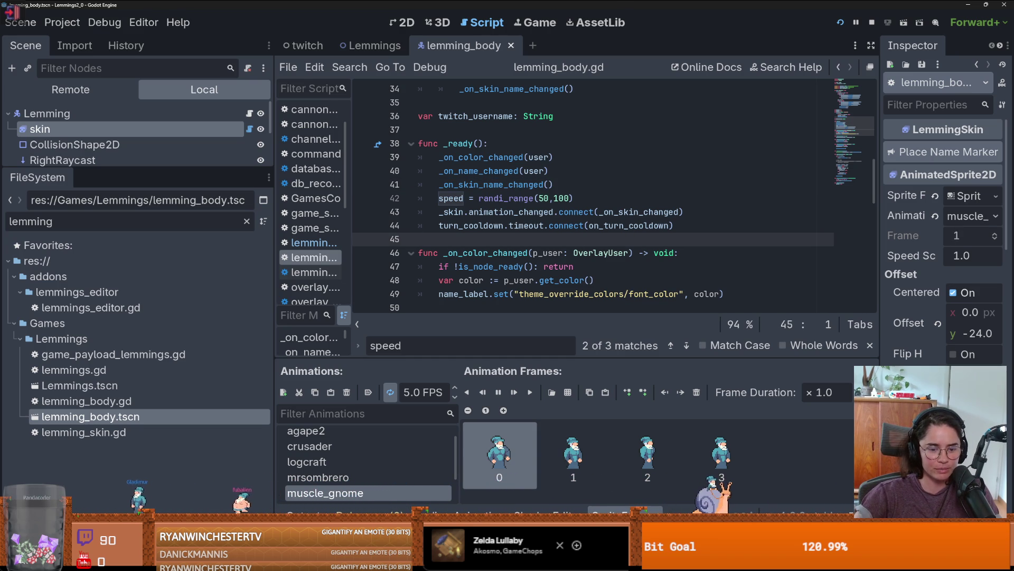
key("alt+Tab")
left_click(103, 80)
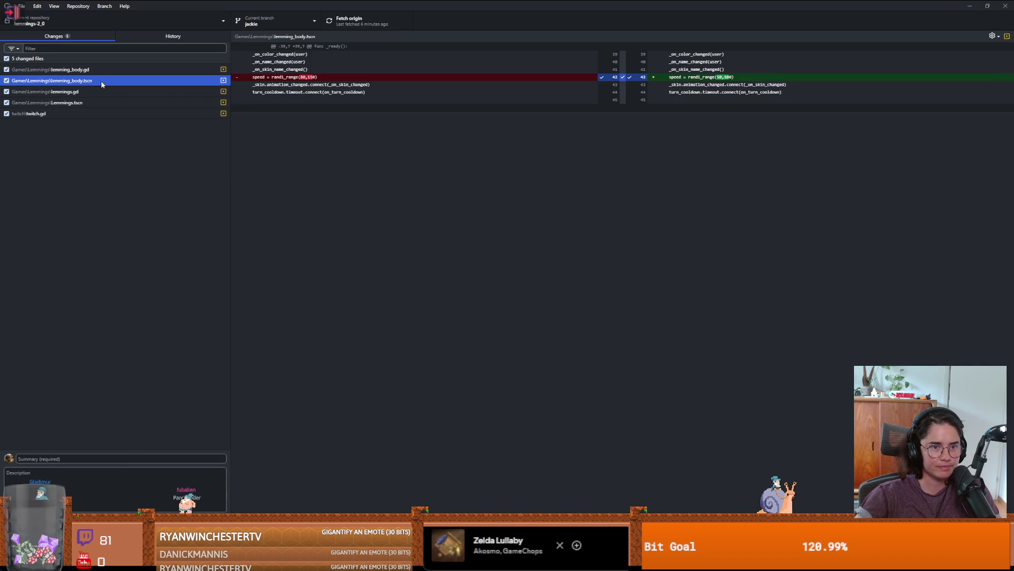
Review the diffs, commit as 'lemming speed and optional user input for reward redemptions', and push
left_click(91, 92)
left_click(60, 112)
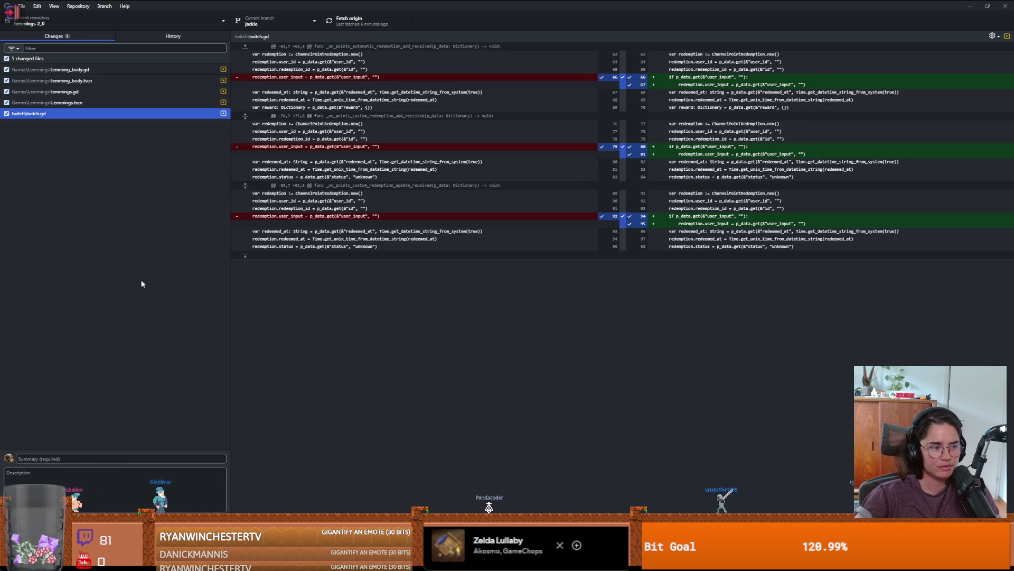
left_click(76, 460)
type("lemming speed and")
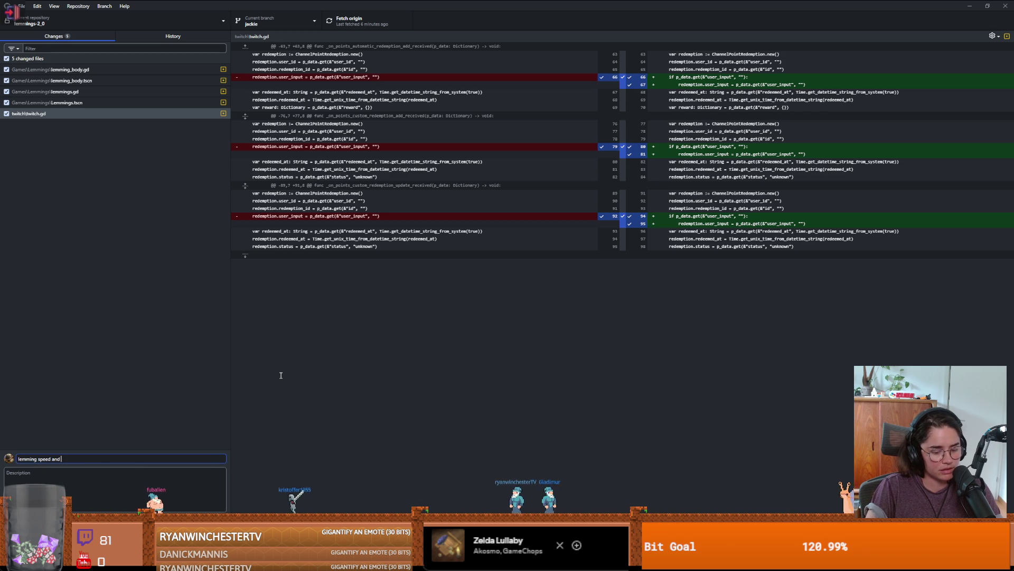
type("optional us")
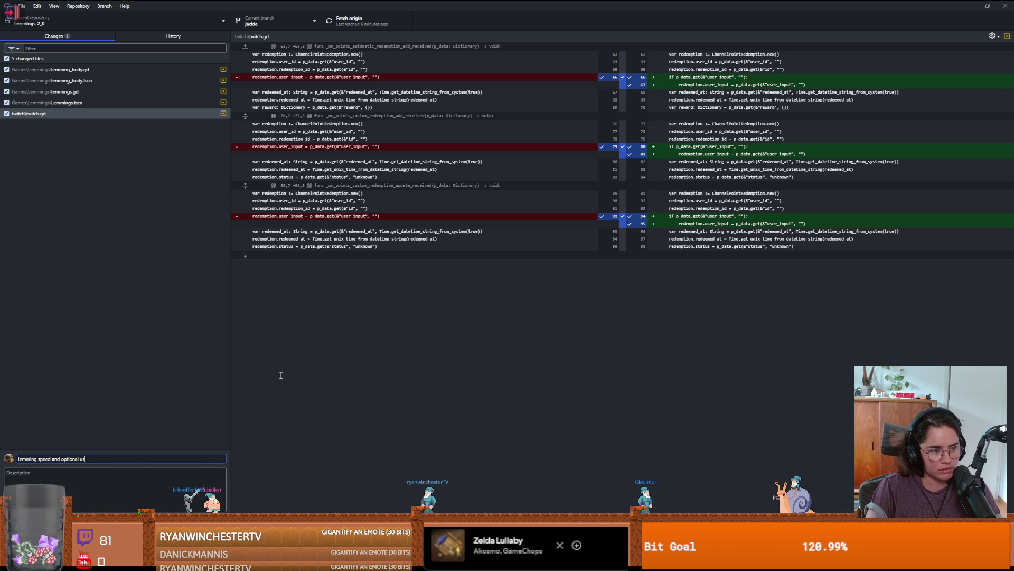
type("er input for r")
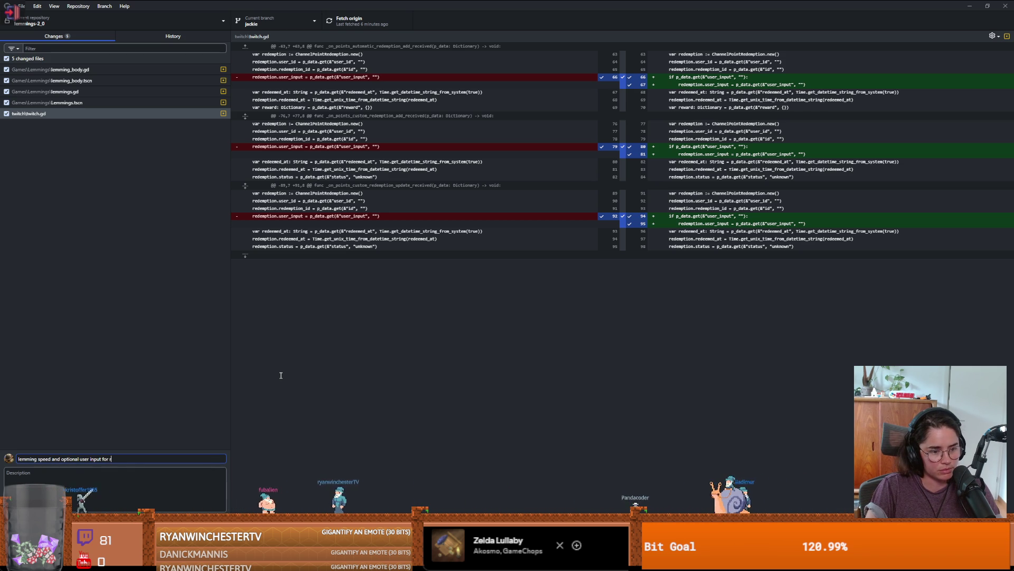
type("eward redemp")
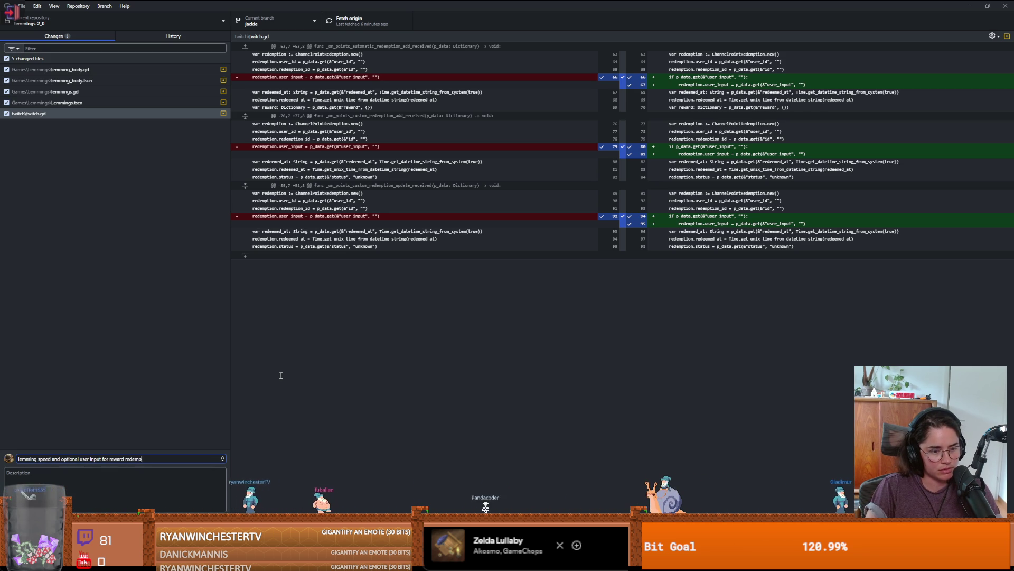
type("tions")
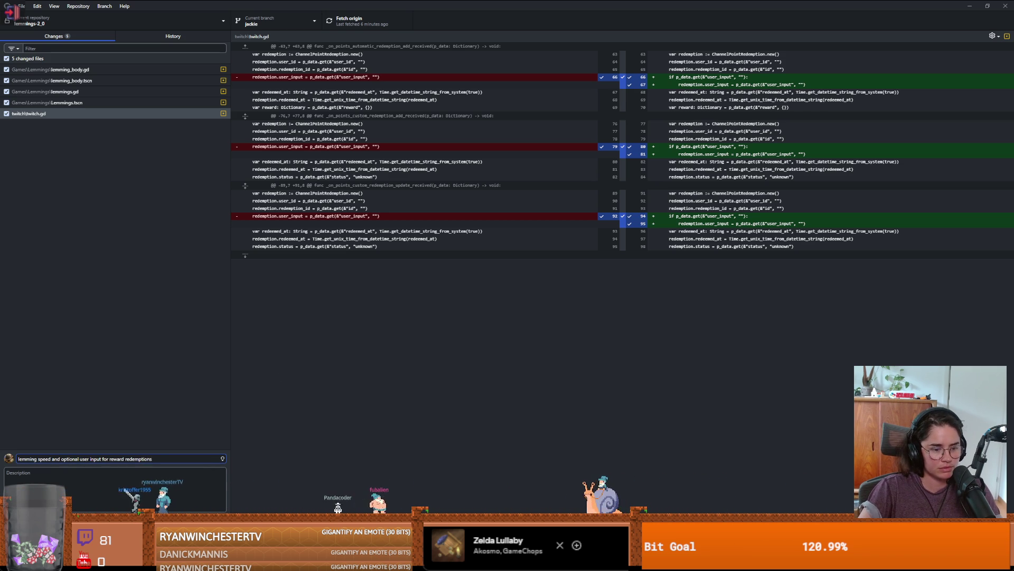
key("ctrl+Return")
left_click(362, 27)
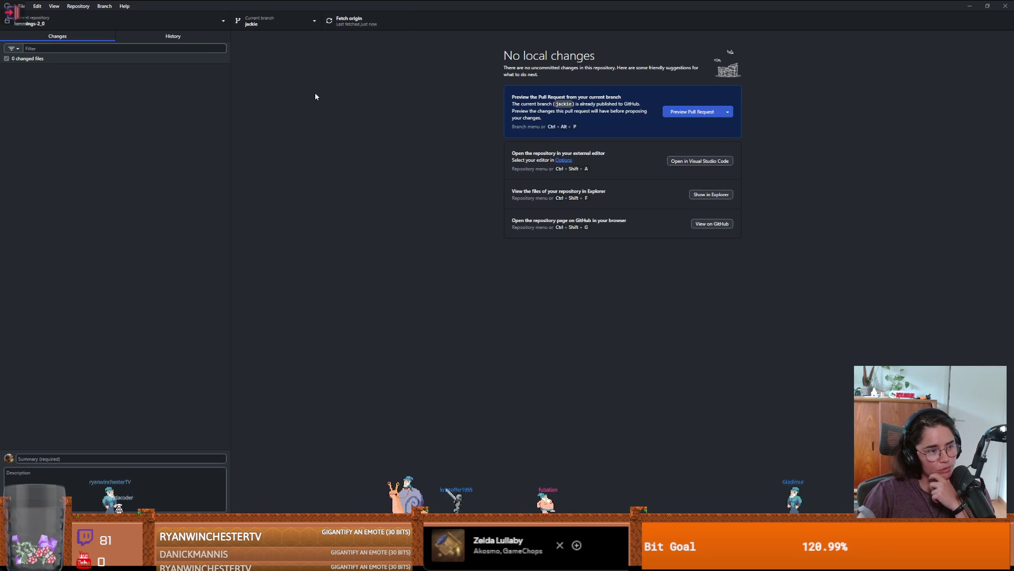
key("alt+Tab")
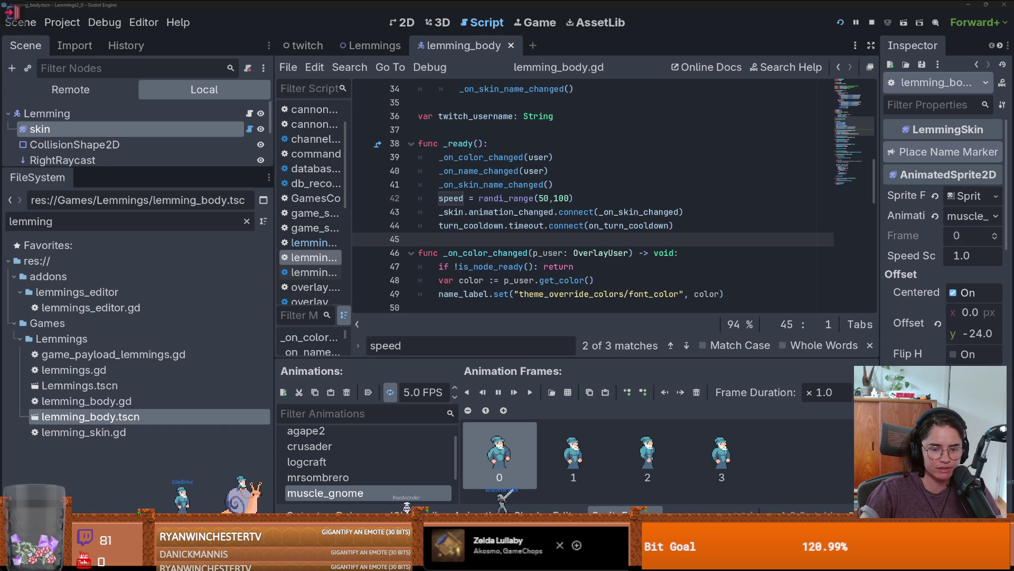
Quit the Lemmings editor, confirm stopping the running game, and close the NZXT CAM window
double_click(586, 4)
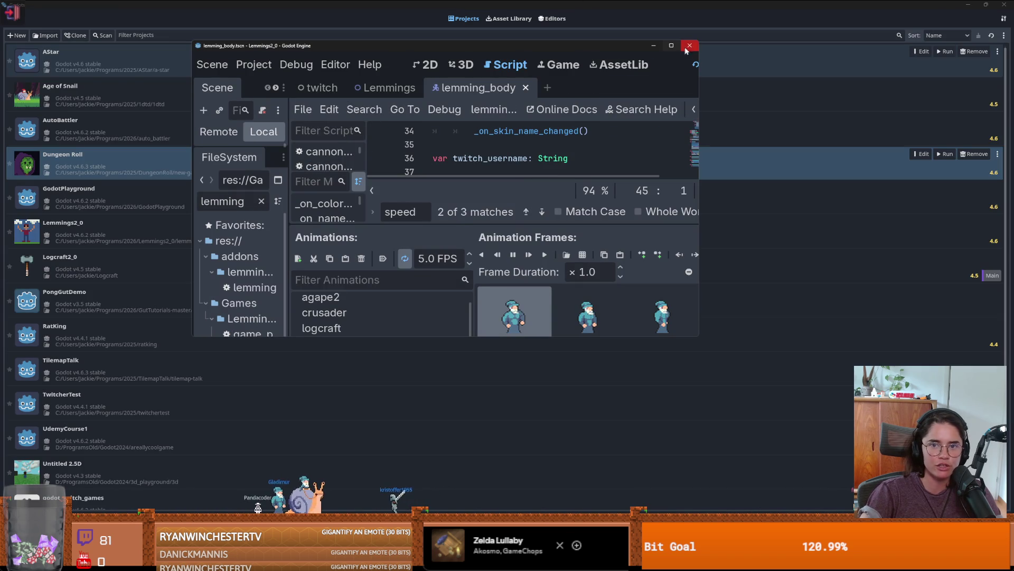
key("ctrl+shift+q")
key("Return")
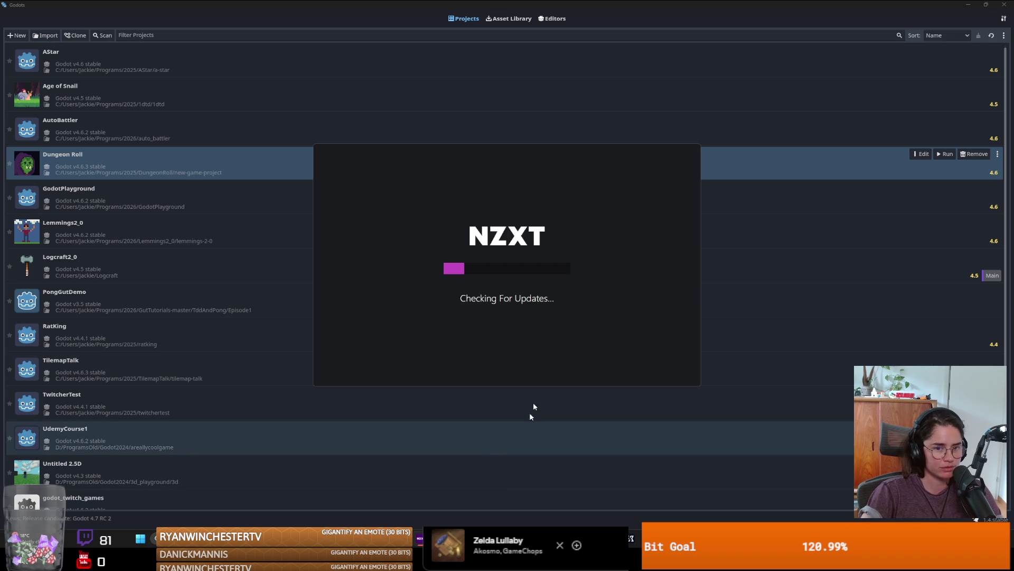
left_click(413, 523)
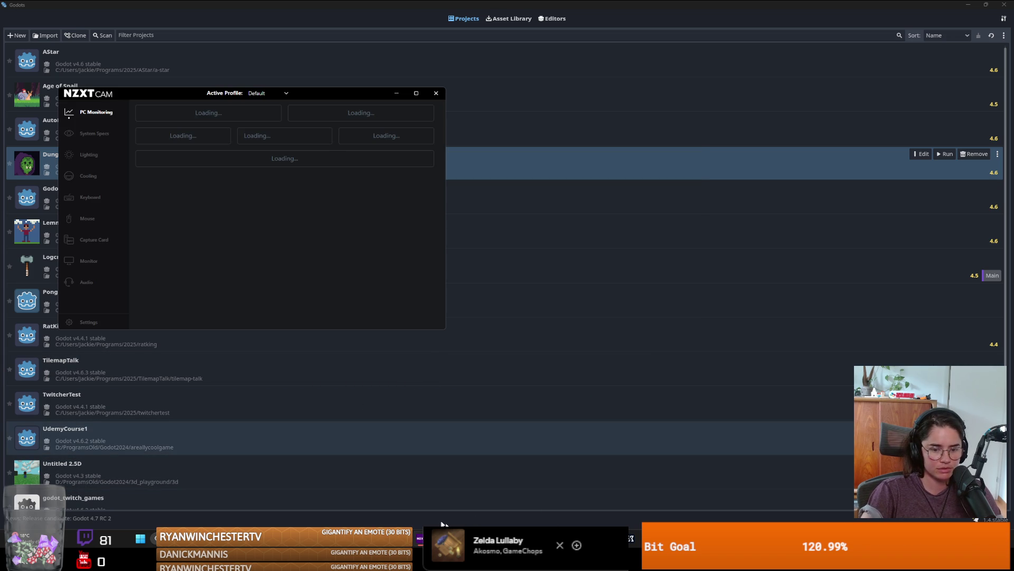
left_click(436, 94)
Discard the stray libsqlite dll change in GitHub Desktop
mouse_move(404, 539)
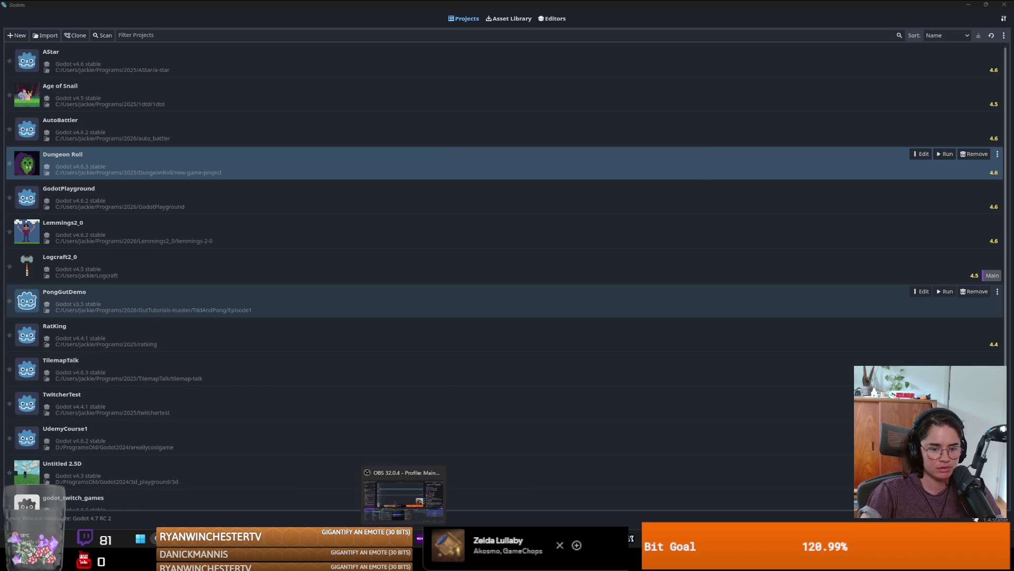
key("alt+Tab")
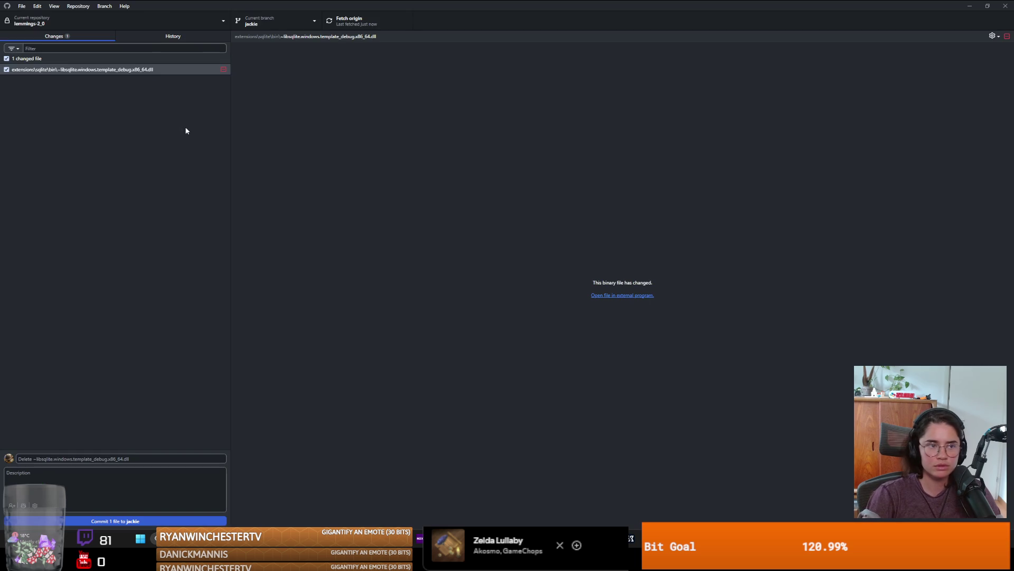
right_click(127, 74)
left_click(144, 82)
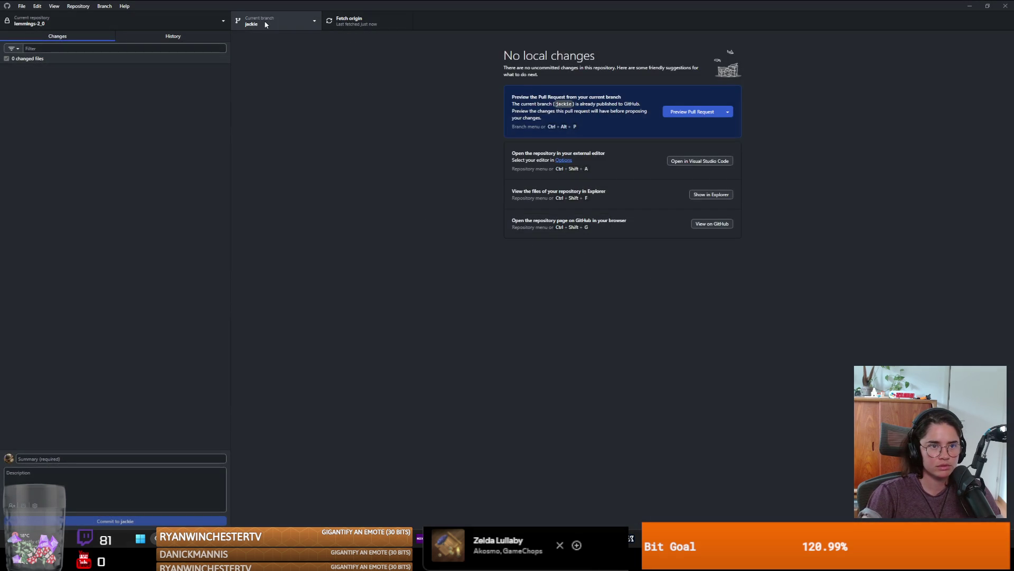
Switch to main and merge the jackie branch into it with a merge commit
left_click(265, 24)
left_click(270, 71)
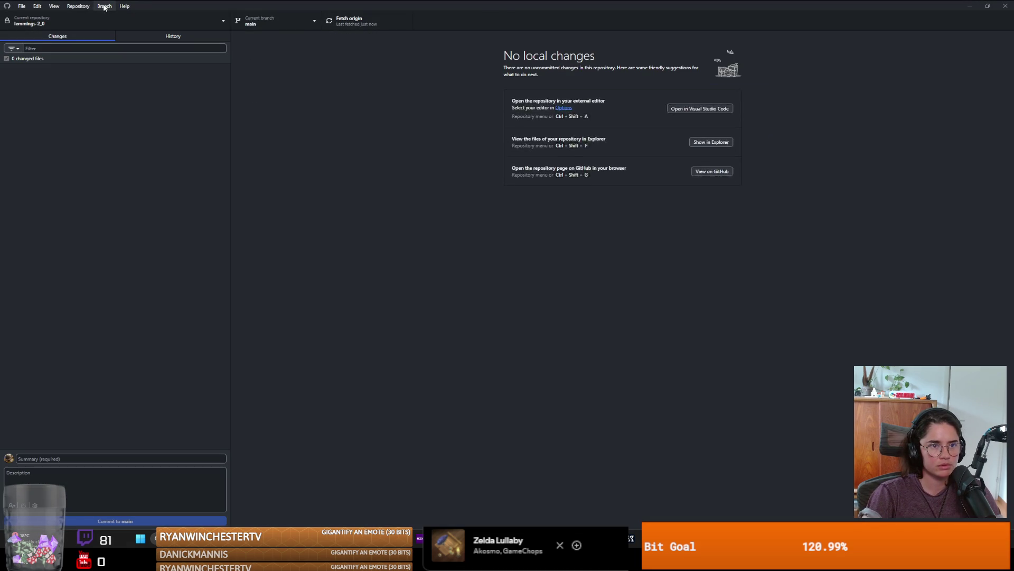
left_click(106, 6)
left_click(118, 96)
left_click(465, 259)
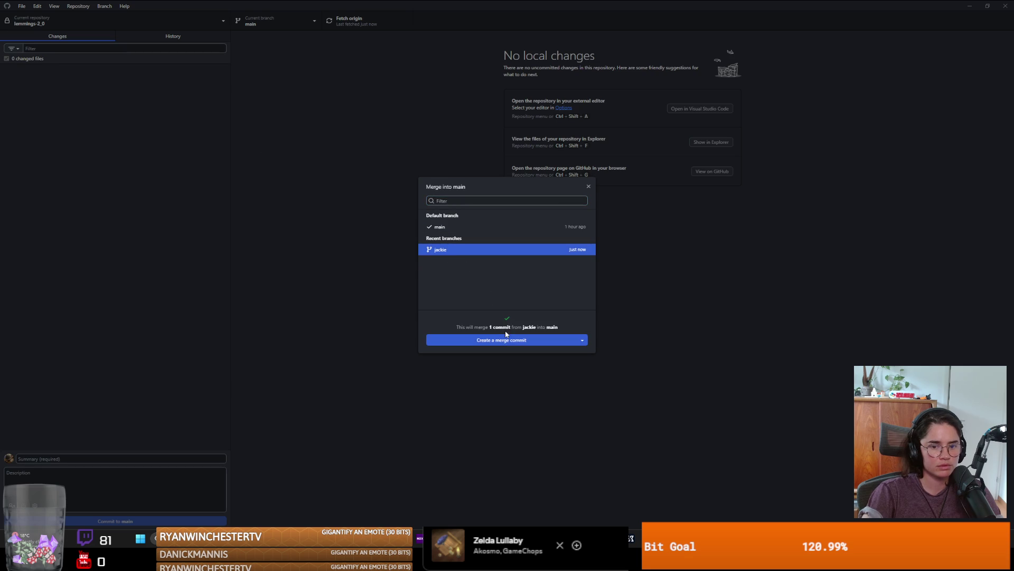
left_click(502, 330)
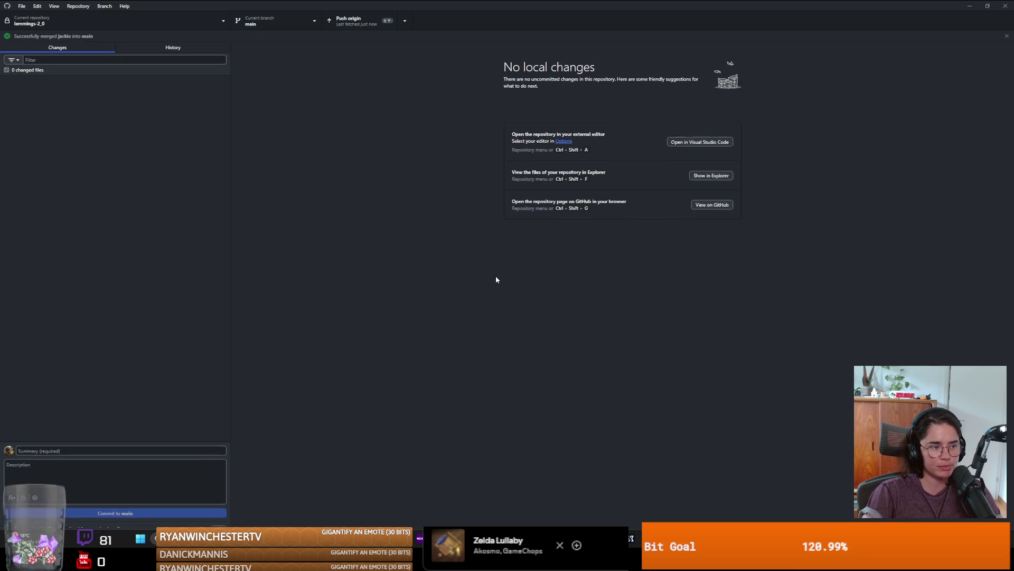
Push the merged main to origin, then switch back to the jackie branch
left_click(362, 30)
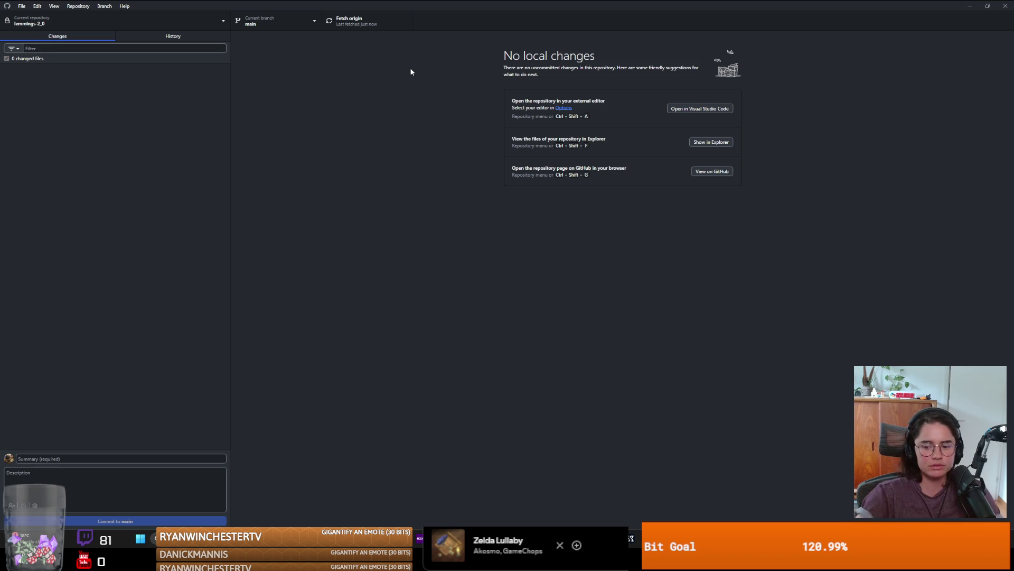
left_click(261, 26)
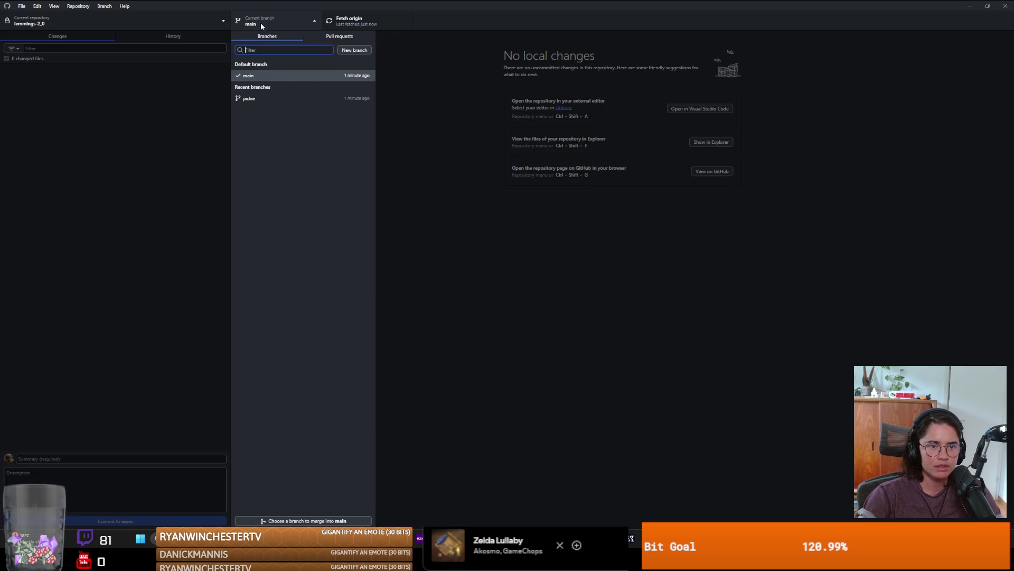
left_click(488, 148)
left_click(256, 21)
left_click(260, 98)
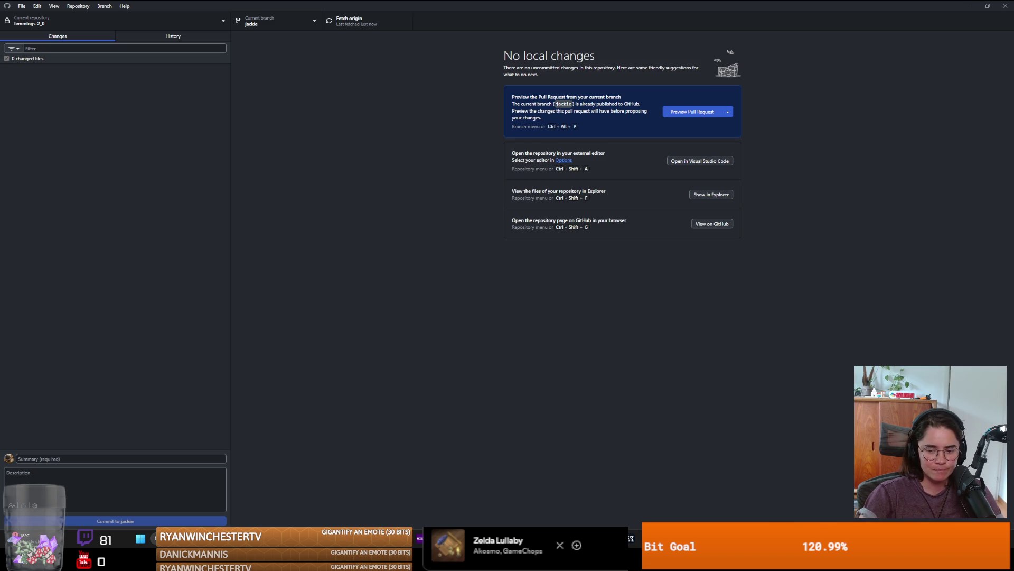
left_click(787, 560)
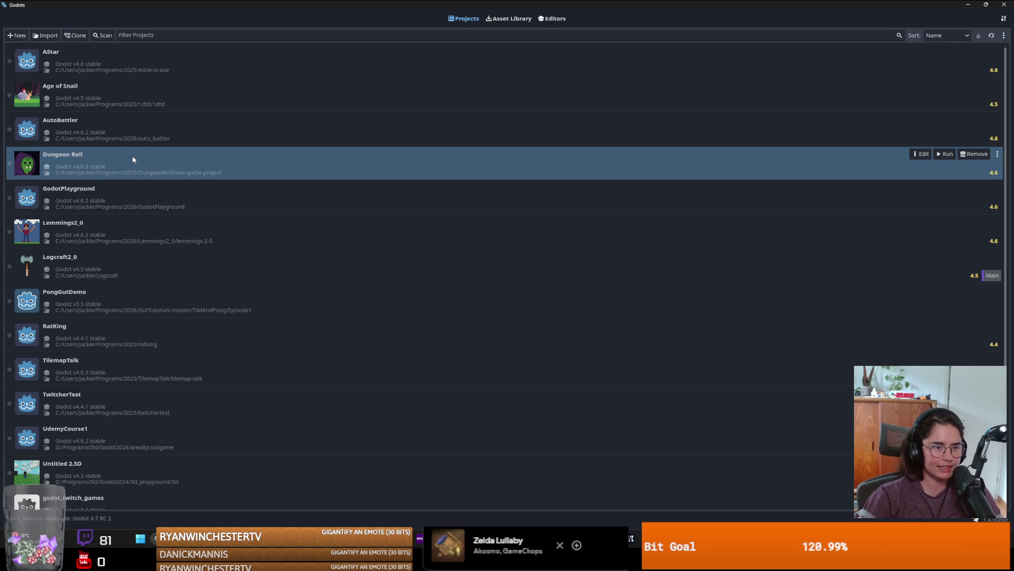
Open Lemmings2_0 from the Project Manager in the editor and run the Lemmings game
left_click(169, 231)
left_click(921, 222)
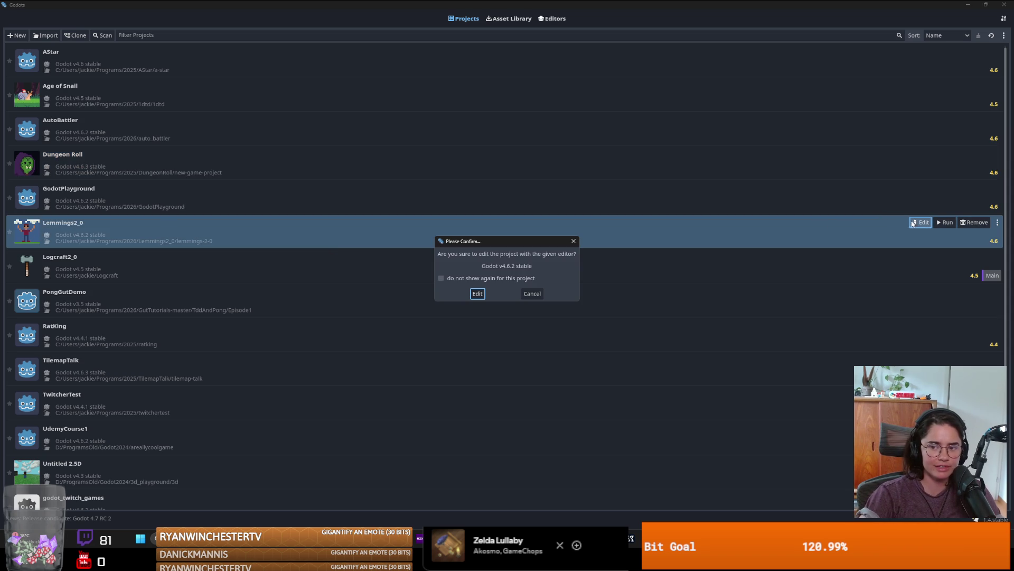
left_click(483, 296)
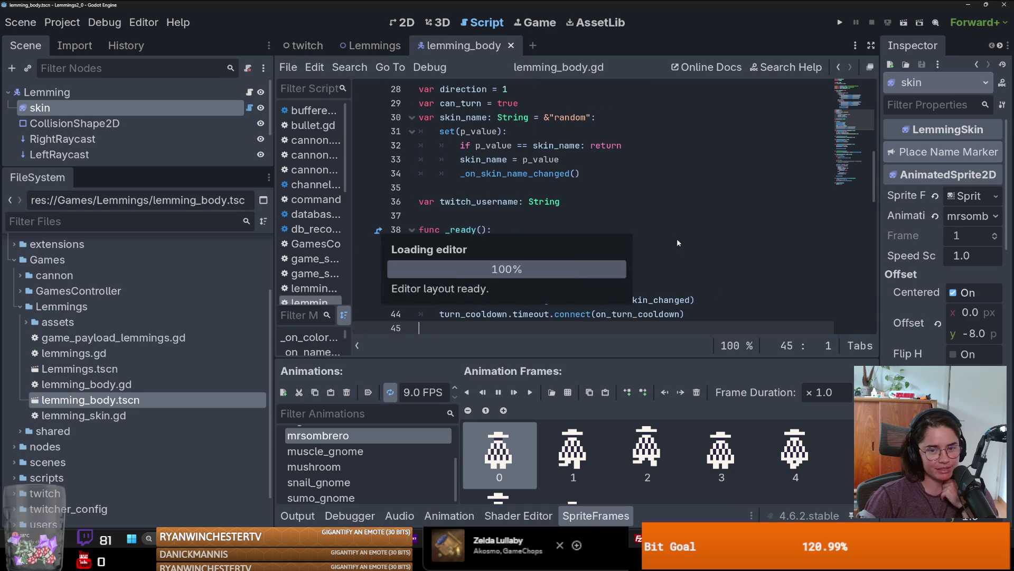
left_click(678, 244)
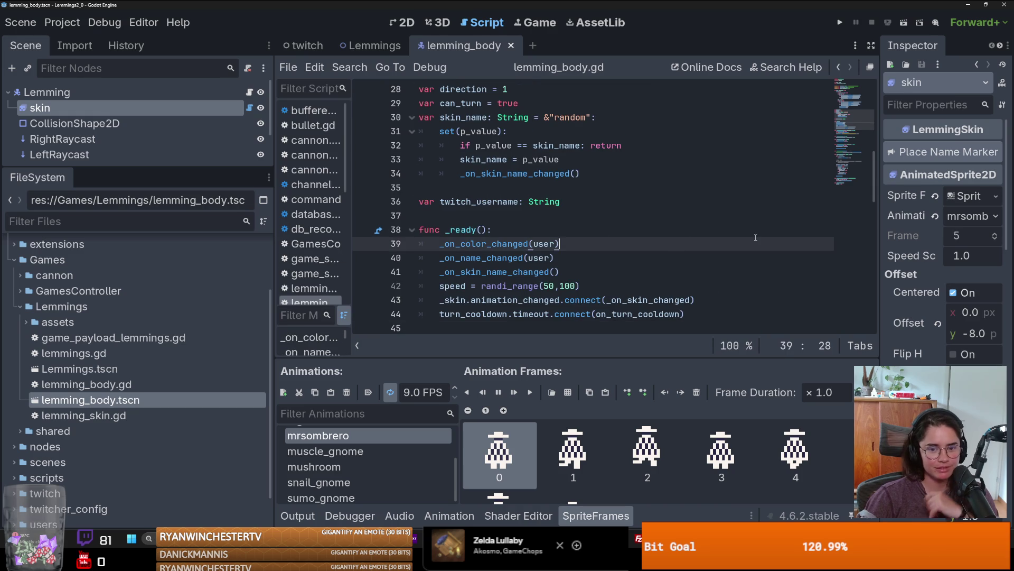
left_click(840, 22)
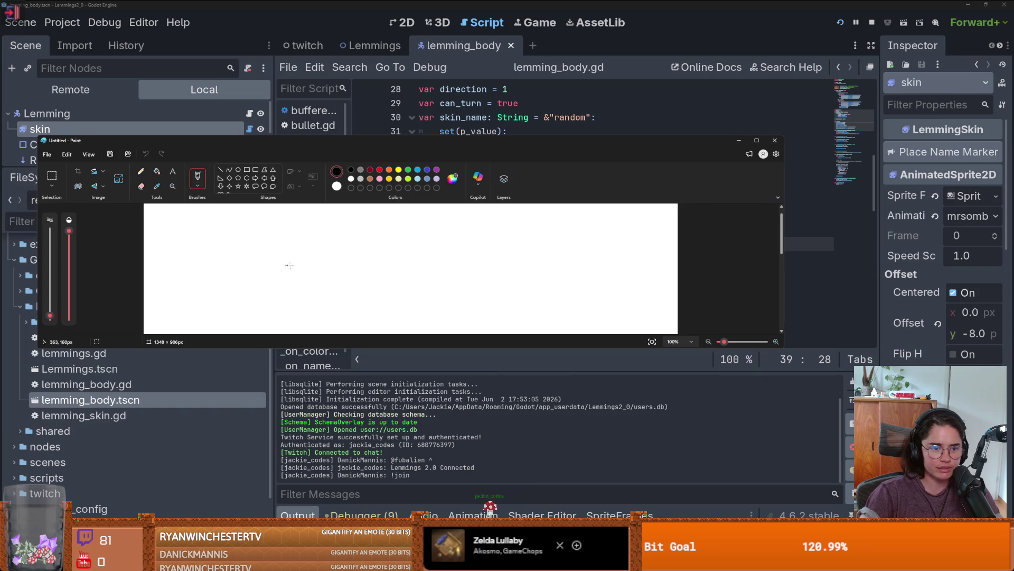
Scribble 'Sthl' on the Paint canvas, undo the last strokes, and close without saving
left_click_drag(307, 259, 273, 286)
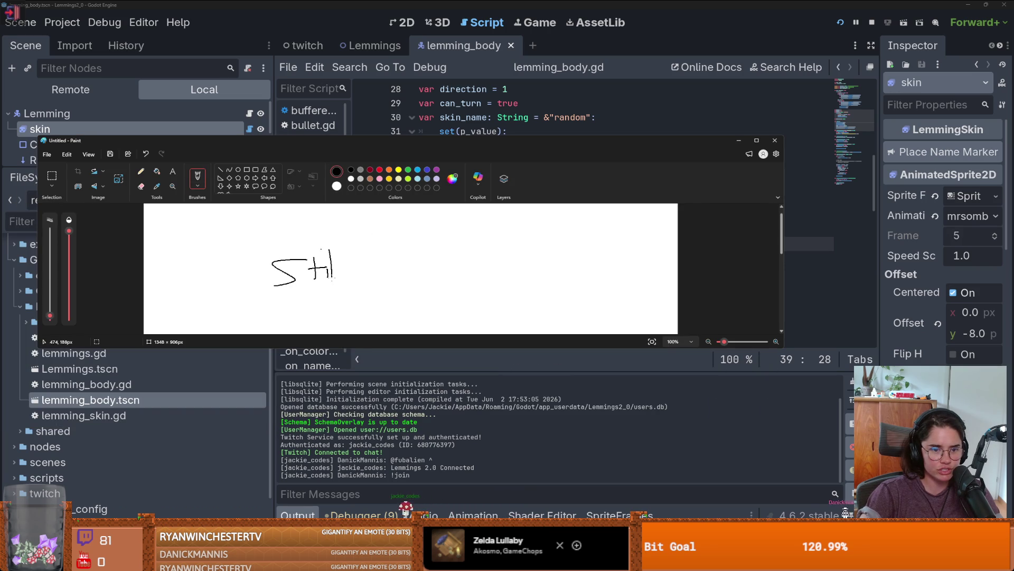
left_click_drag(330, 268, 352, 281)
mouse_move(365, 246)
left_mouse_down()
mouse_move(368, 278)
mouse_move(392, 249)
mouse_move(386, 239)
left_mouse_up()
key("ctrl+z")
key("ctrl+z")
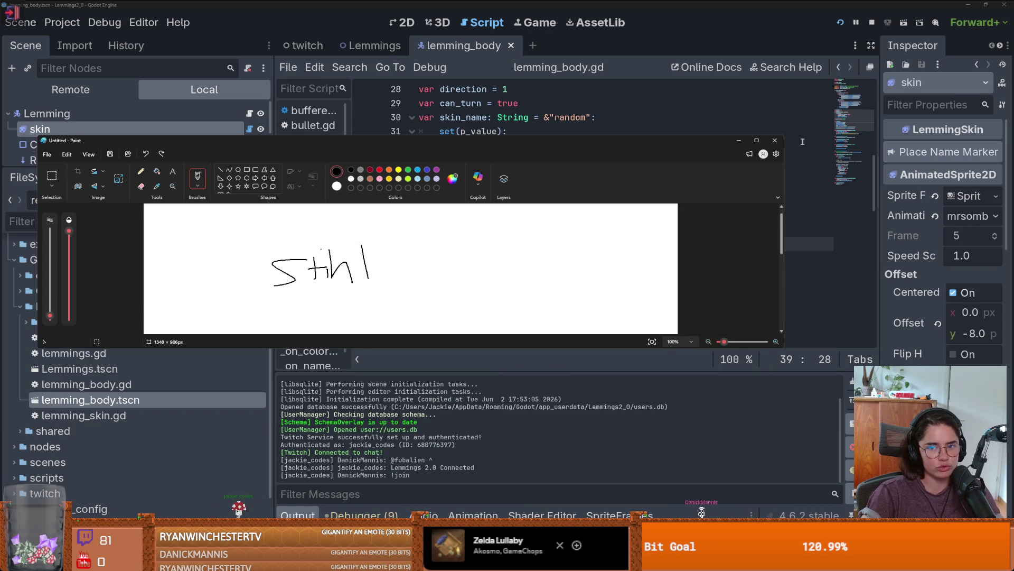
left_click(775, 141)
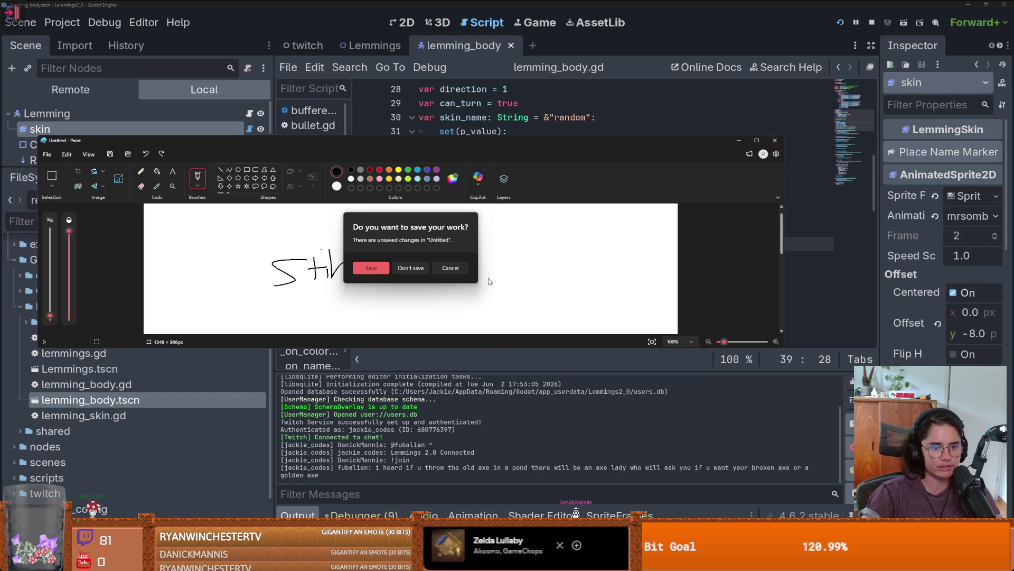
left_click(409, 268)
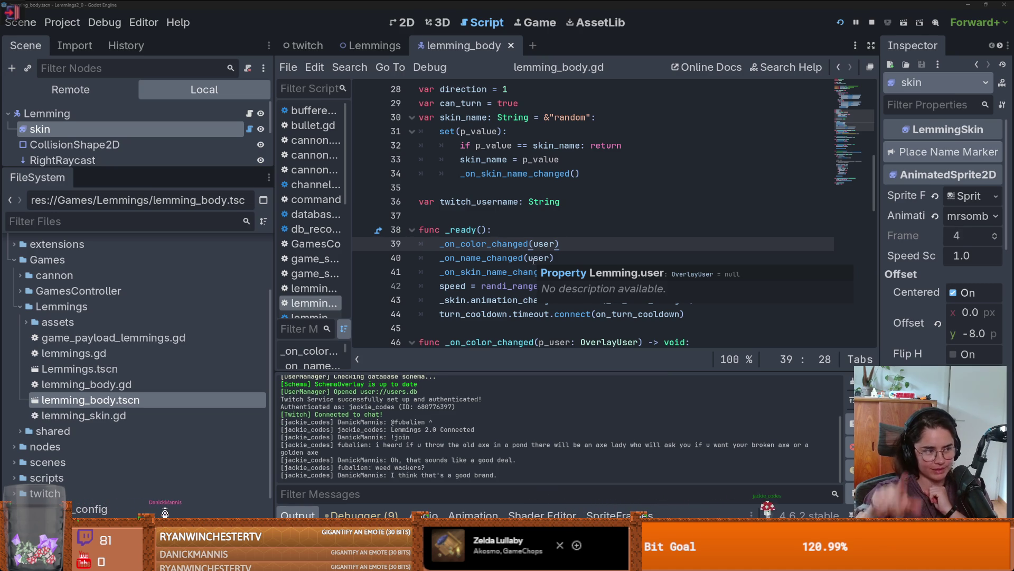
Save the lemming scene and enlarge the scene tree panel
left_click(478, 213)
key("ctrl+s")
left_click_drag(180, 168, 180, 256)
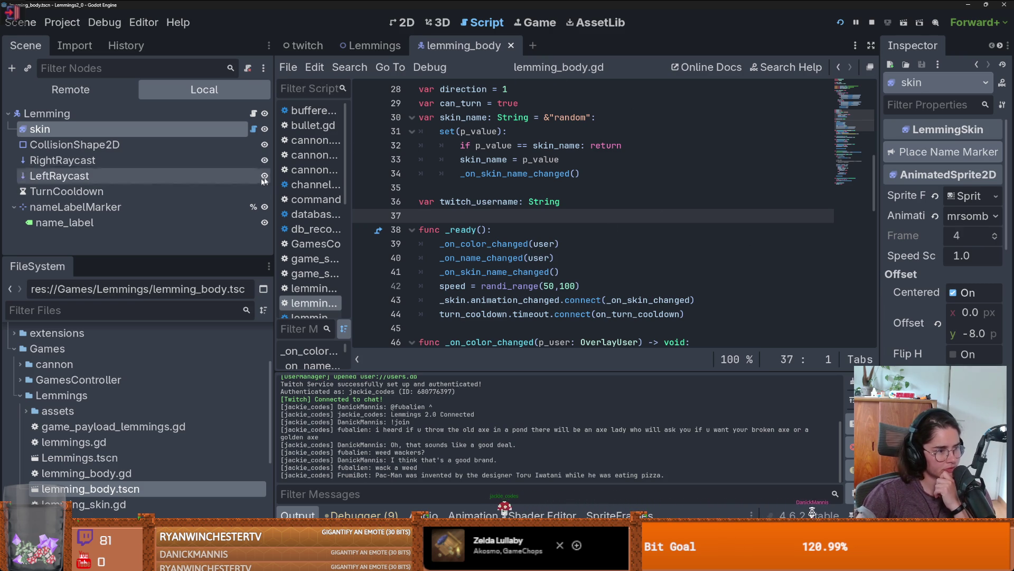
Quit to the project list and open the Dungeon Roll project in the editor
key("ctrl+shift+q")
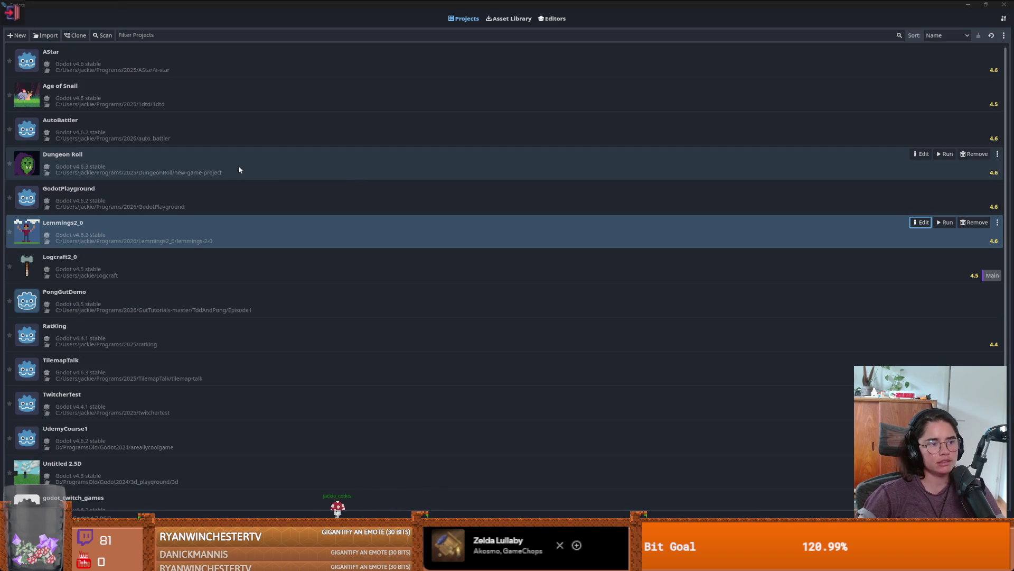
left_click(253, 167)
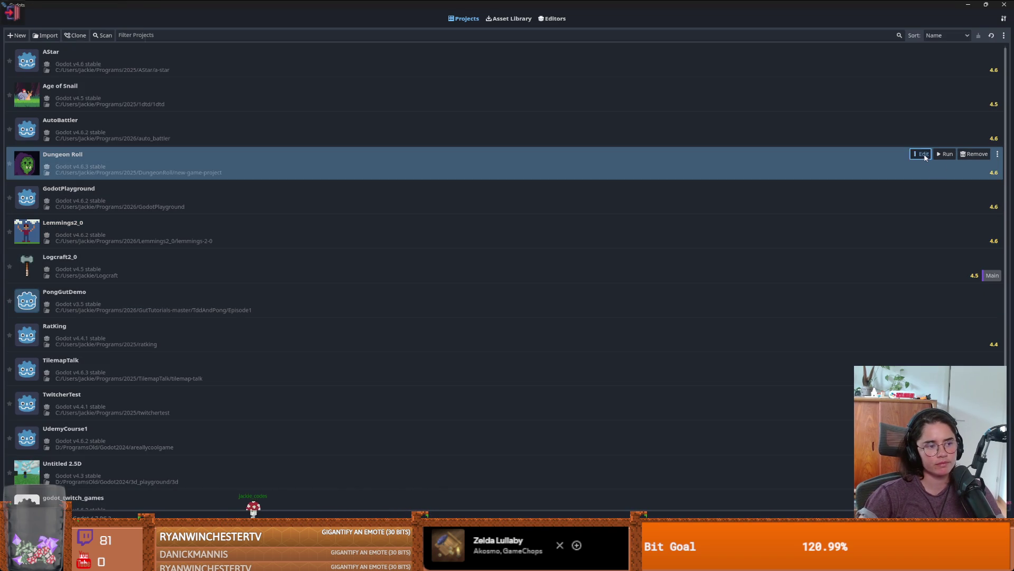
left_click(922, 154)
left_click(478, 293)
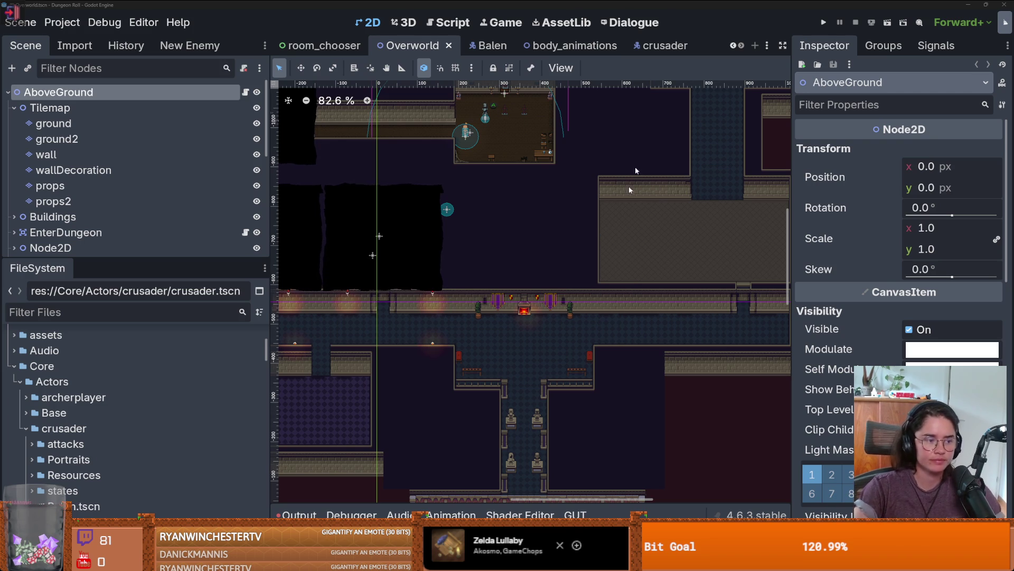
Save the Overworld scene, start a new game, and walk left through the checkered room
key("ctrl+s")
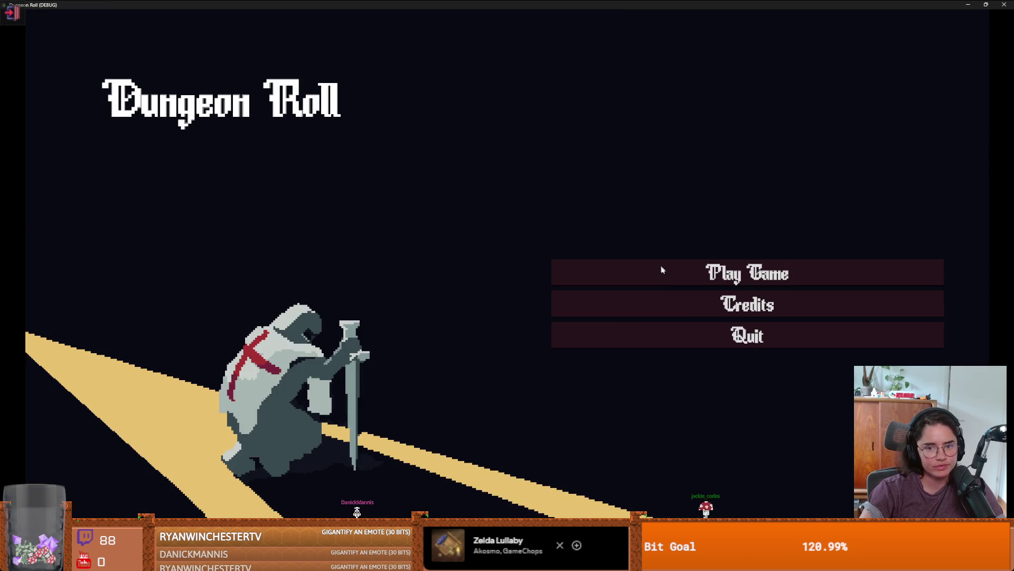
left_click(661, 266)
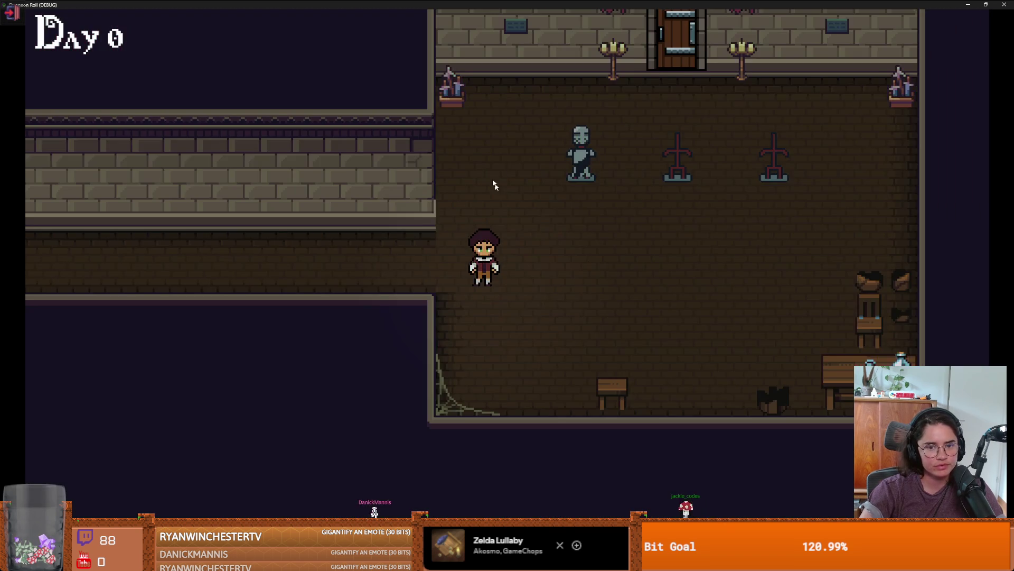
key("a")
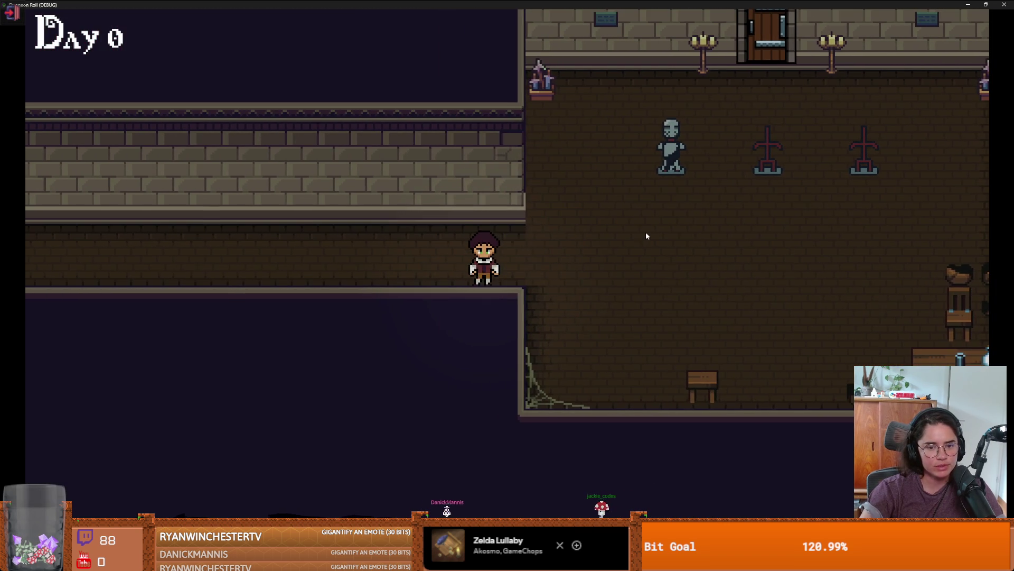
key("a")
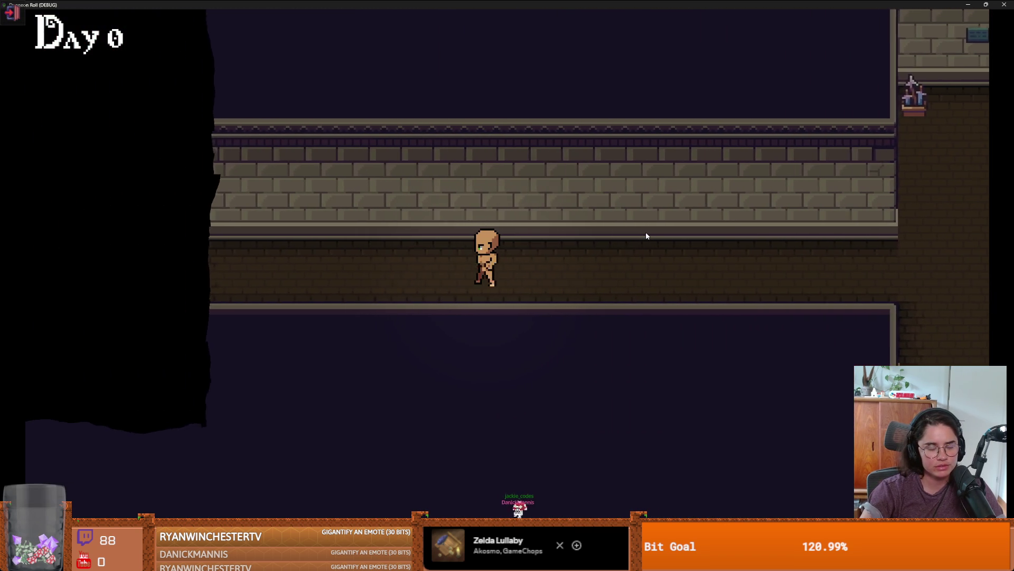
key("a")
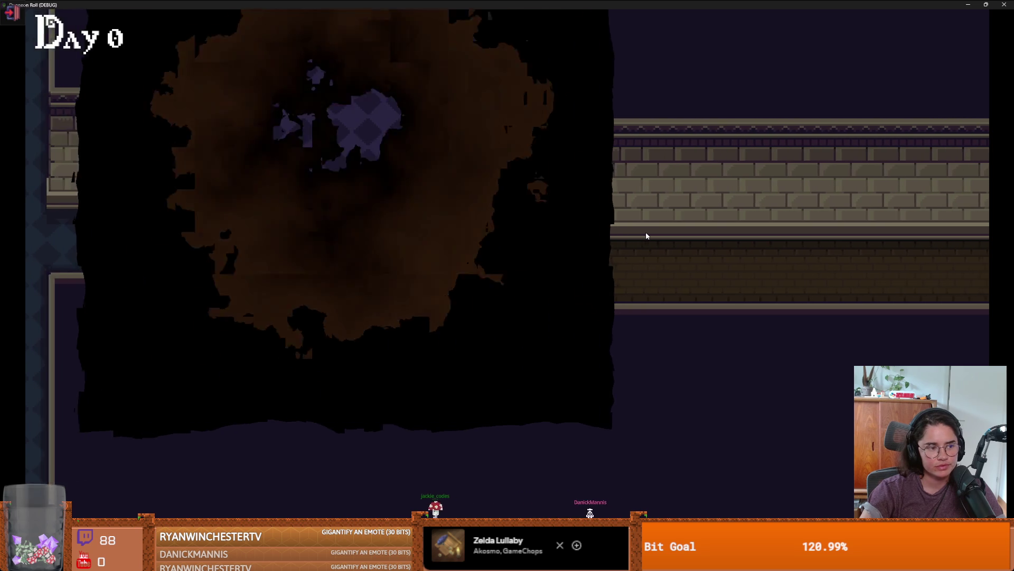
key("a")
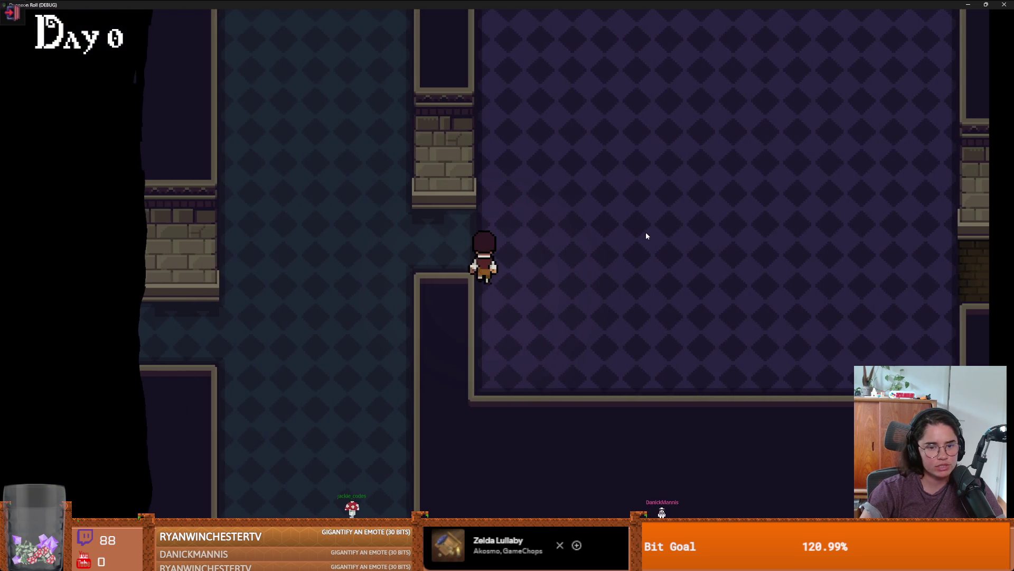
key("a")
Walk down the corridor and right into the torch-lit hall to check torch layering
key("s")
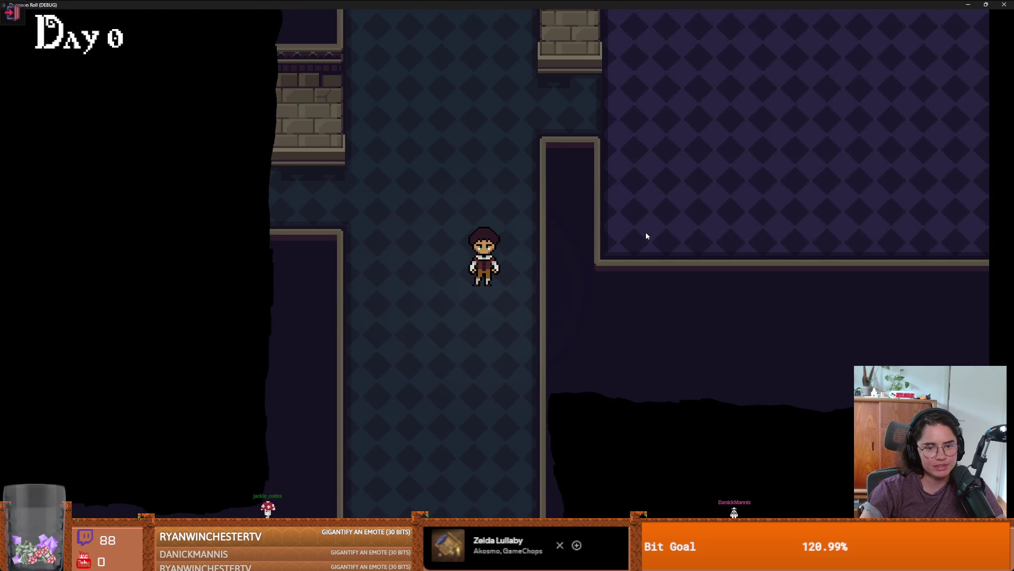
key("s")
key("w")
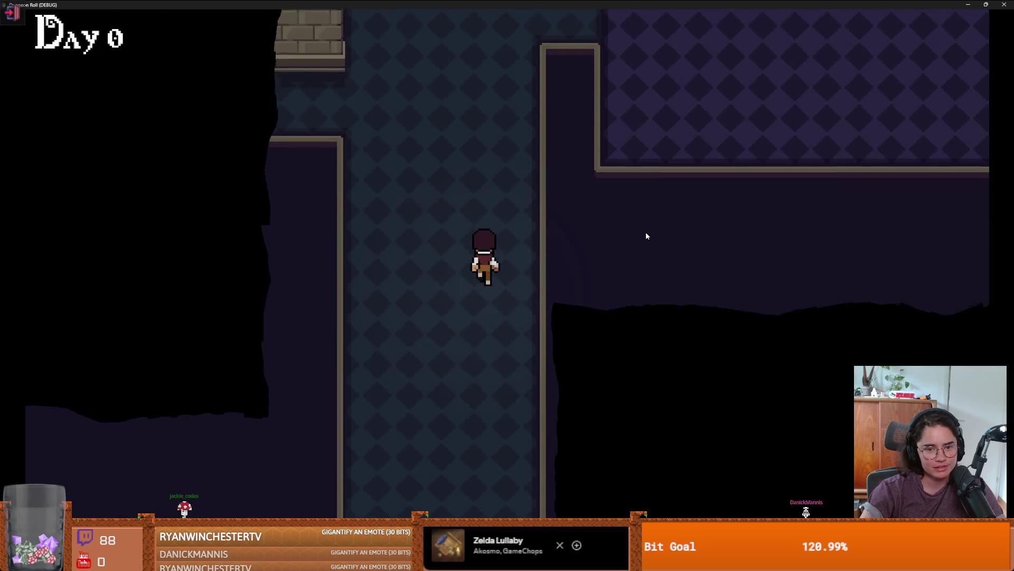
key("s")
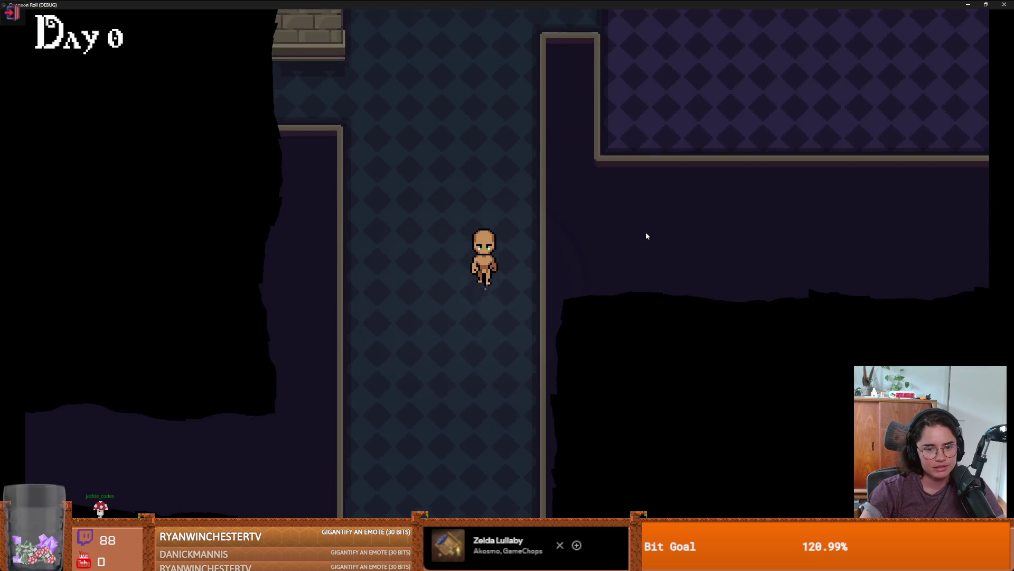
key("s")
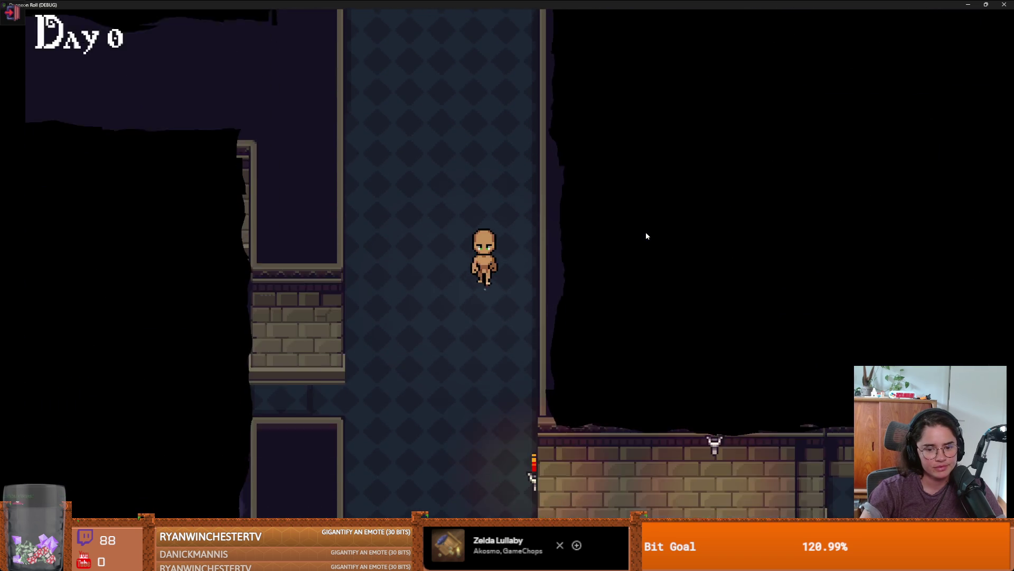
key("s")
key("d")
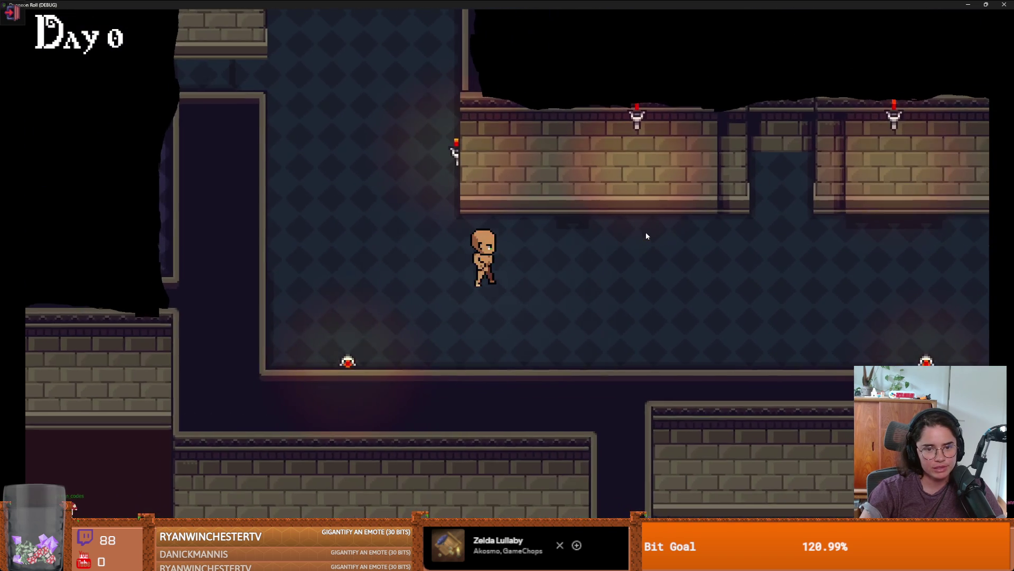
key("d")
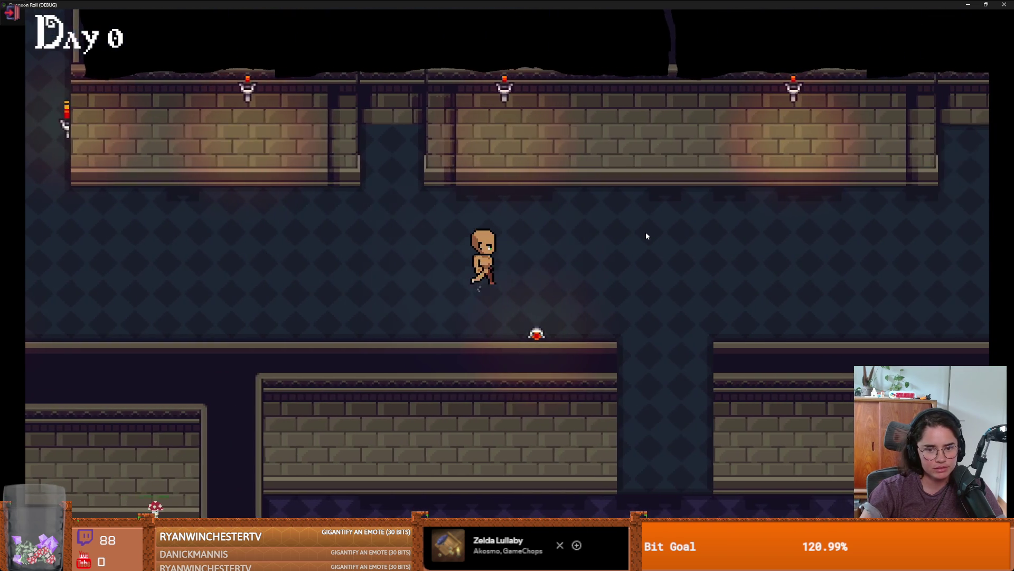
key("d")
key("s")
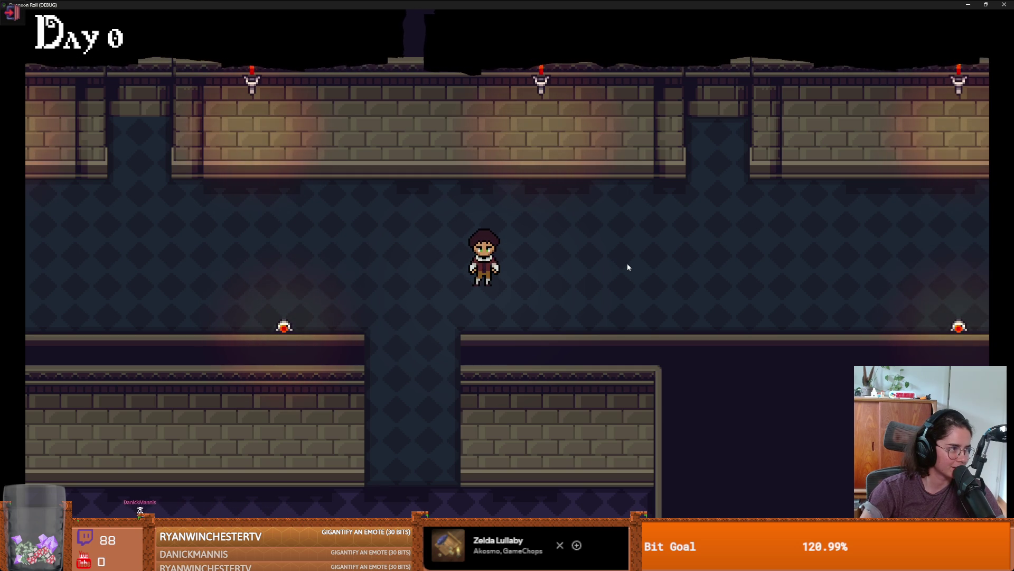
Walk through the torch corridor, down past the busts into the courtyard
key("w")
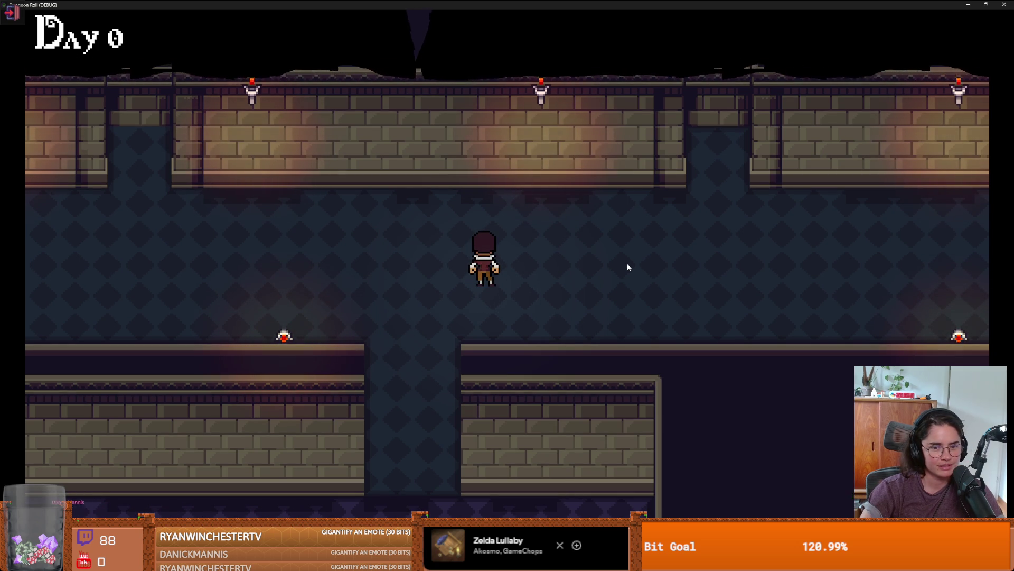
key("s")
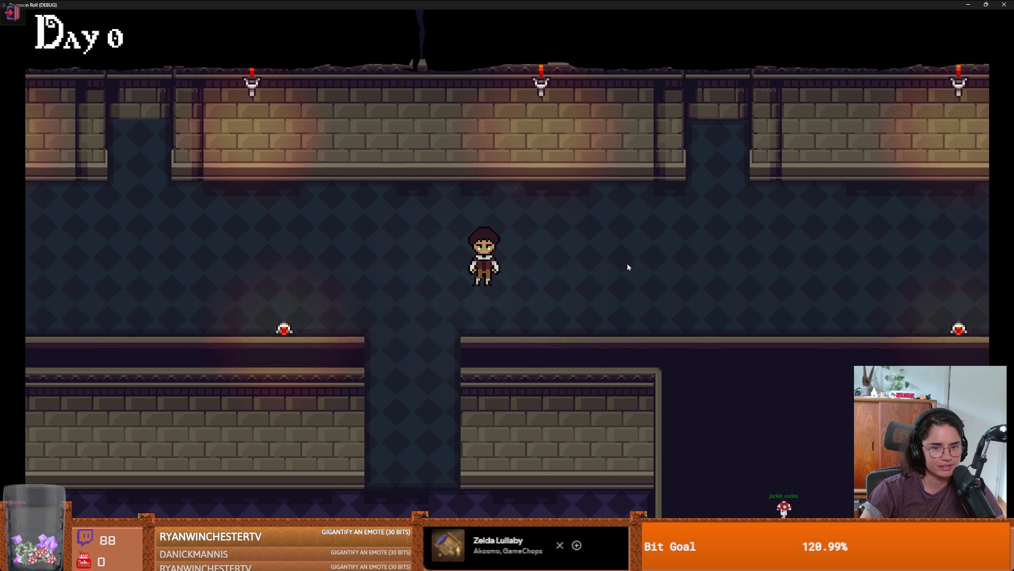
key("d")
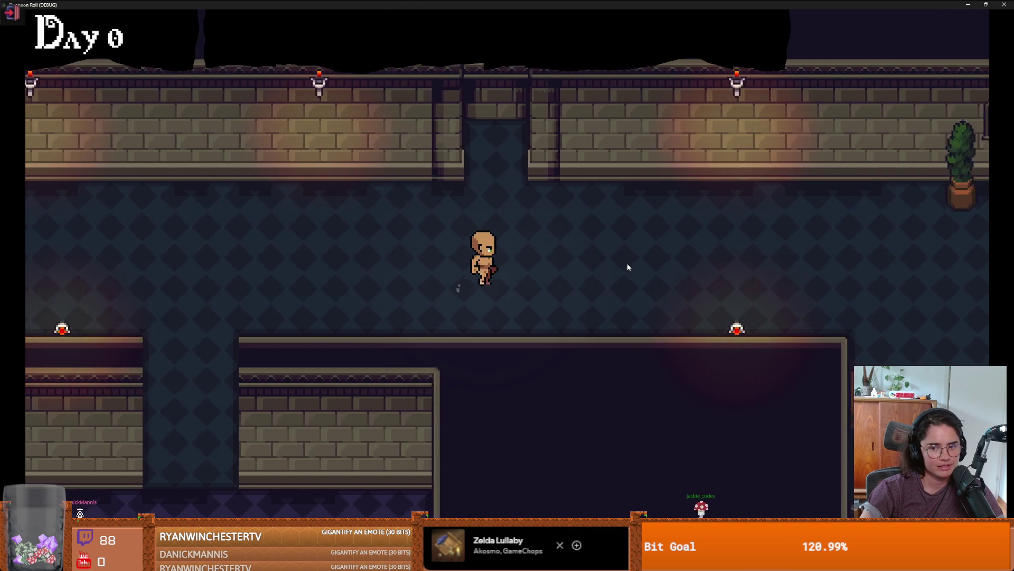
key("s")
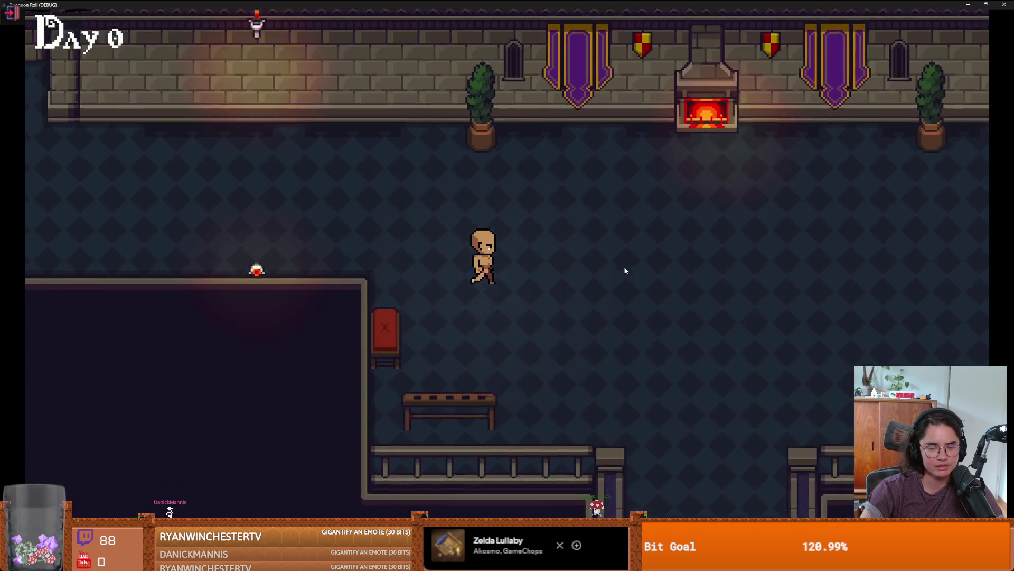
key("s")
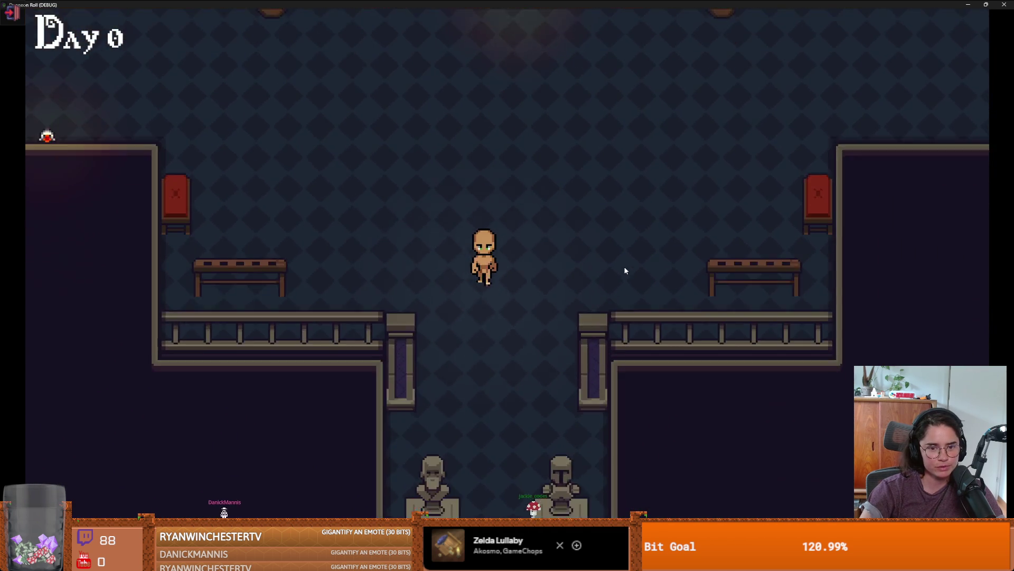
key("s")
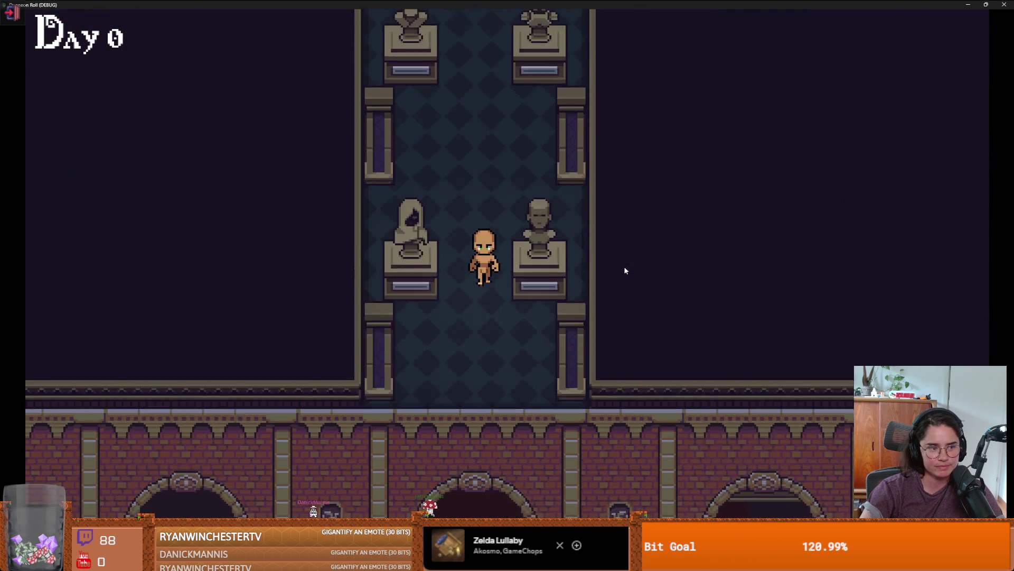
key("s")
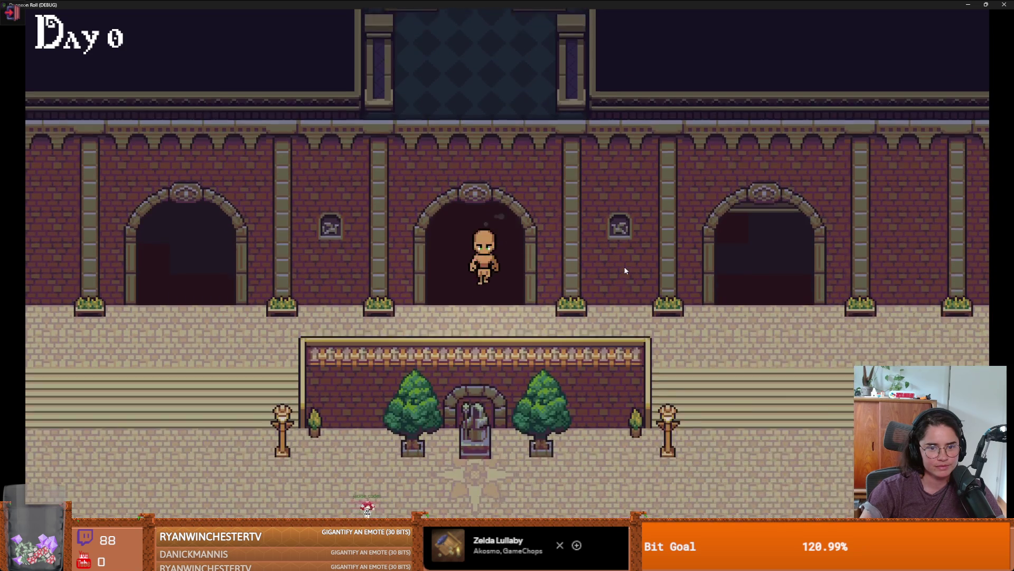
key("s")
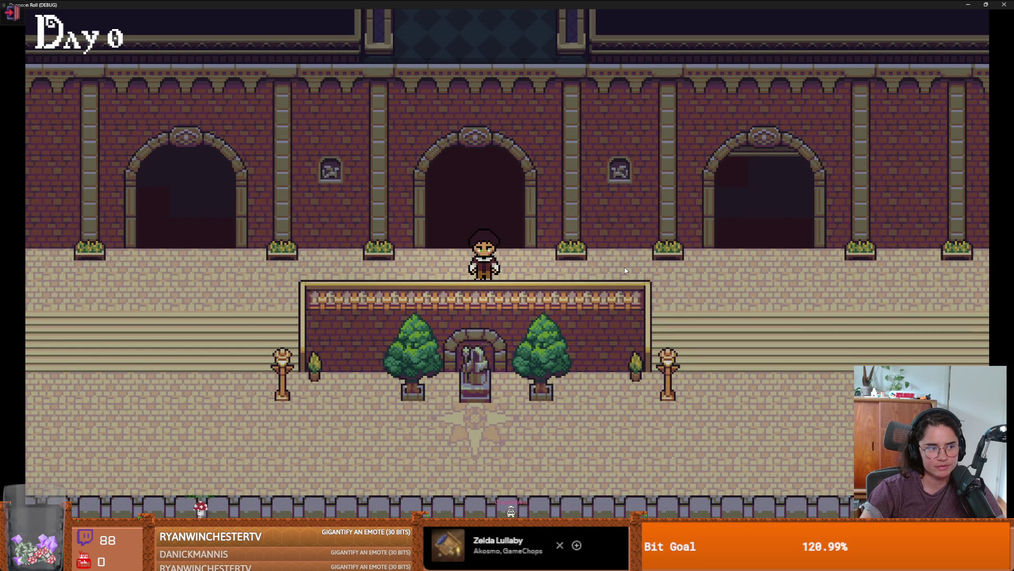
Walk back up into the fireplace hall, then stop the running game
key("w")
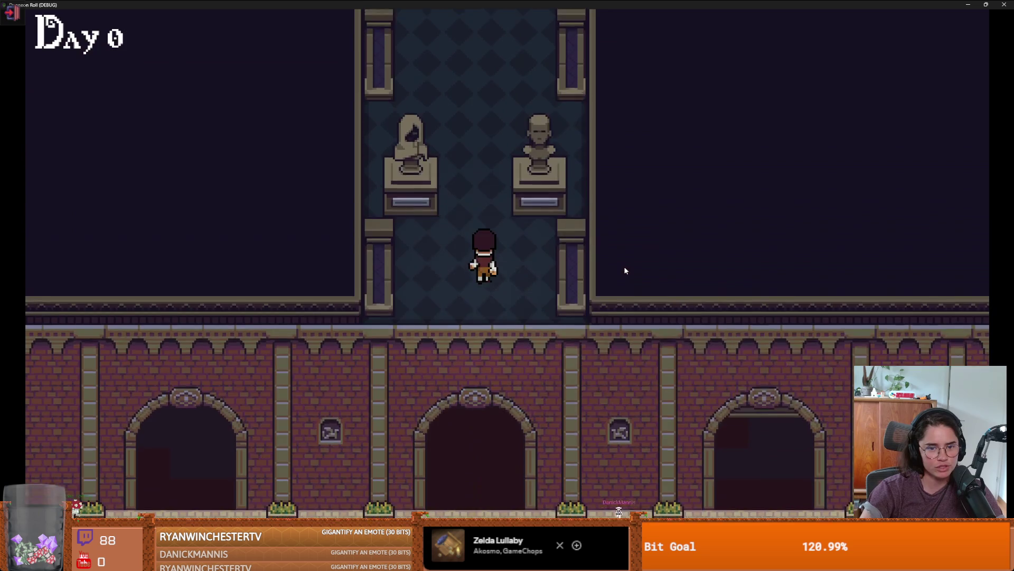
key("w")
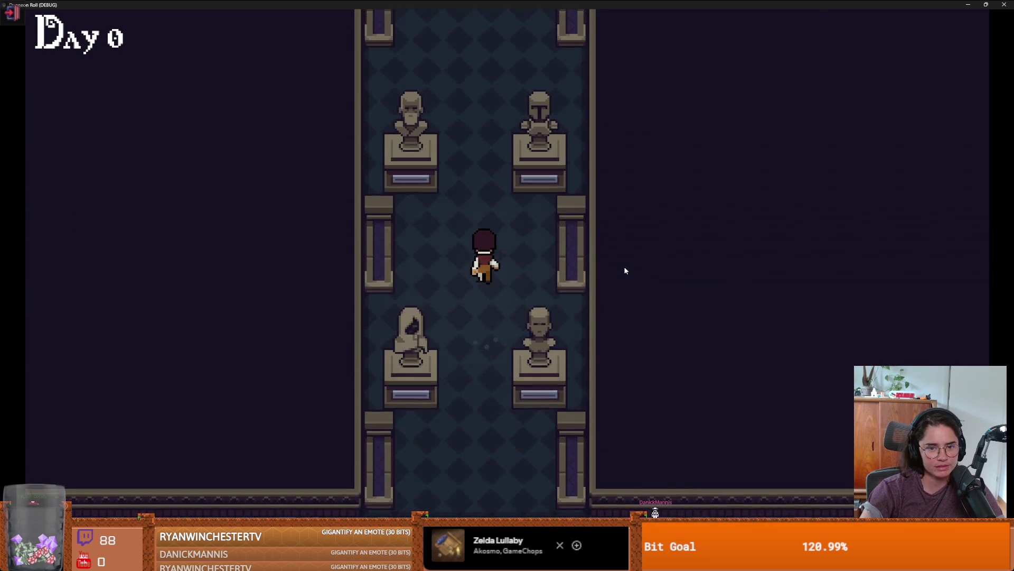
key("w")
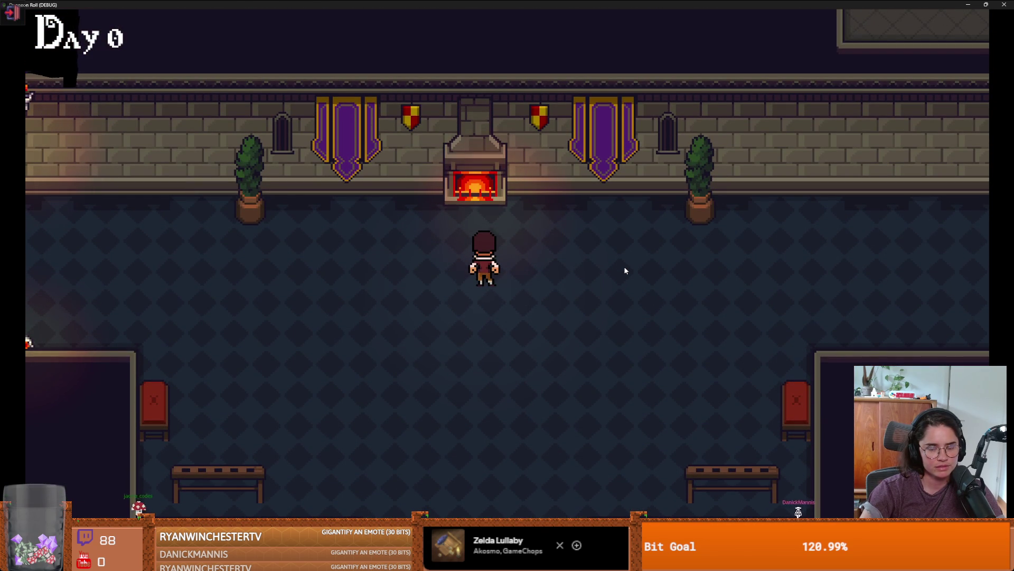
key("F8")
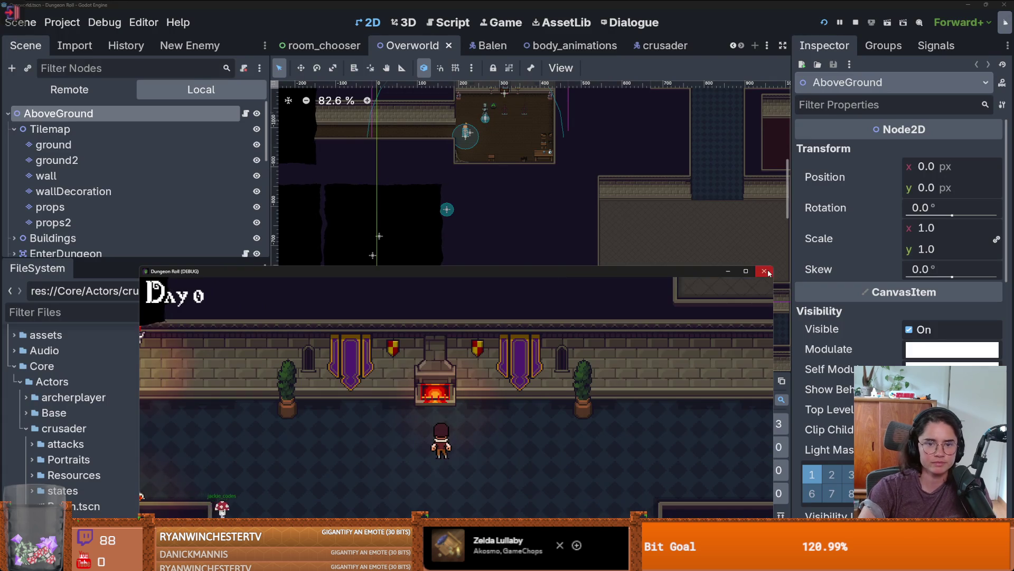
Hide and reshow the ColorRect node to check its effect on the overworld
scroll(687, 238, "up", 3)
scroll(709, 234, "down", 1)
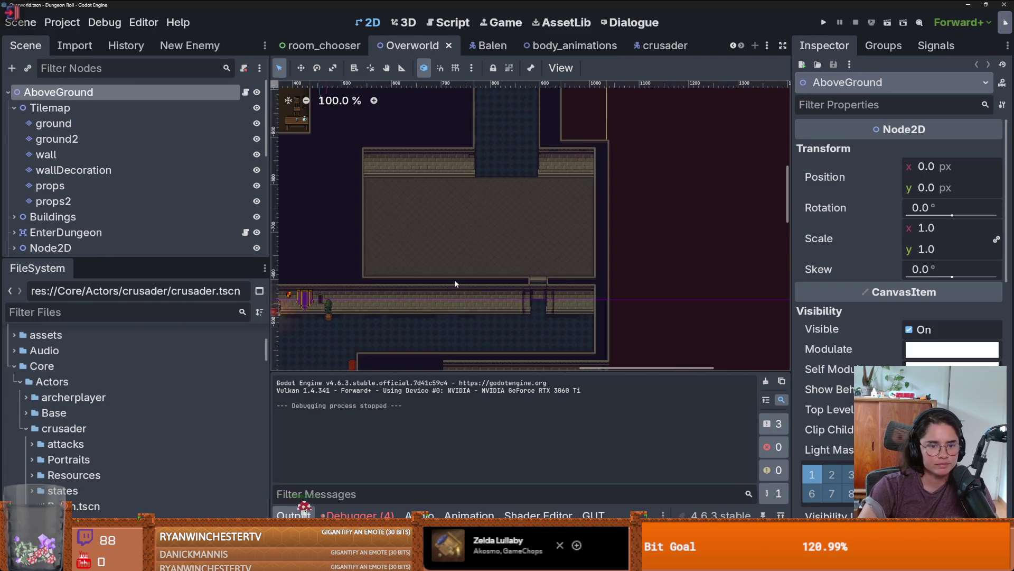
scroll(533, 235, "up", 18)
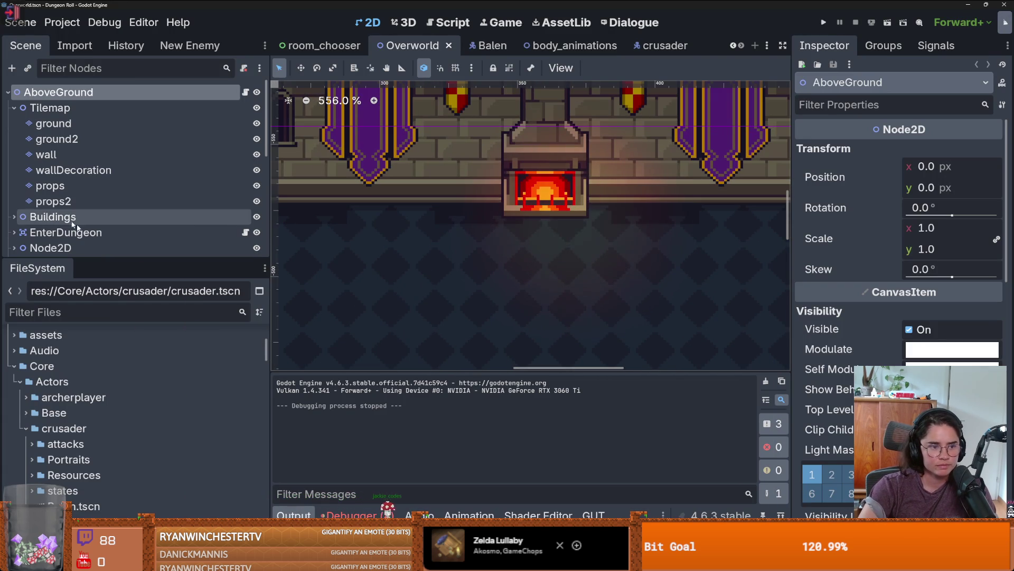
left_click_drag(117, 258, 117, 425)
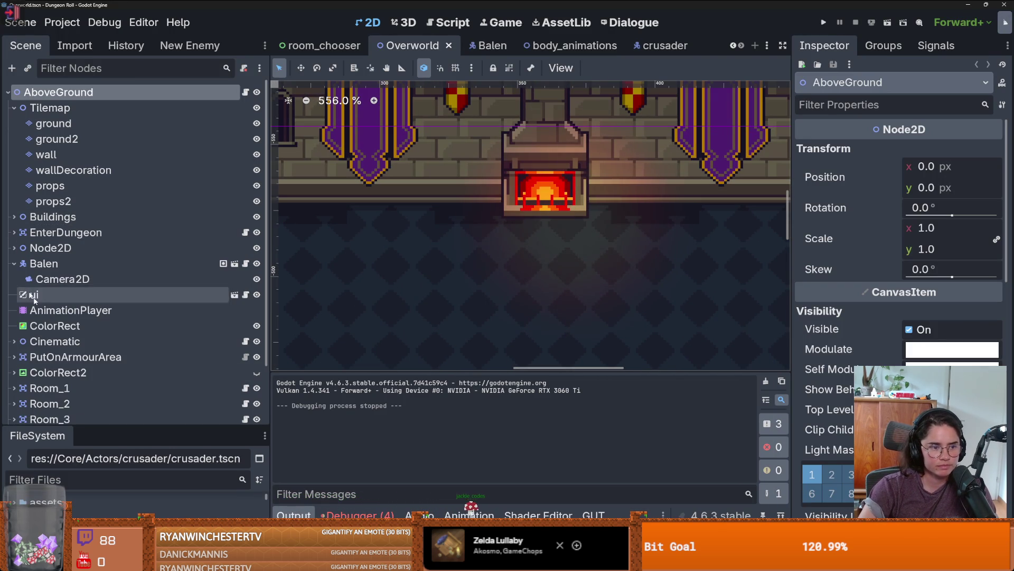
scroll(32, 288, "down", 3)
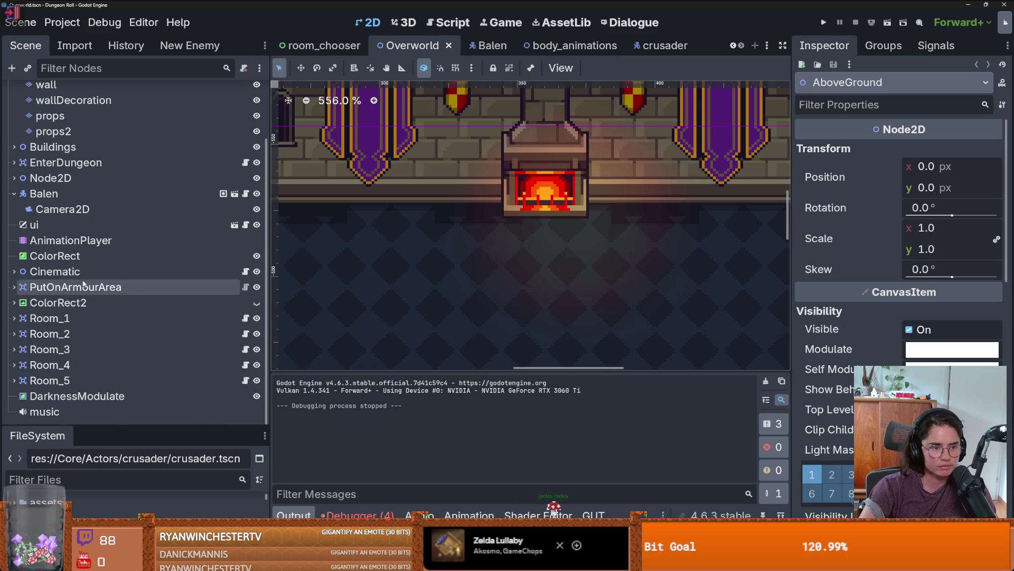
scroll(95, 273, "up", 2)
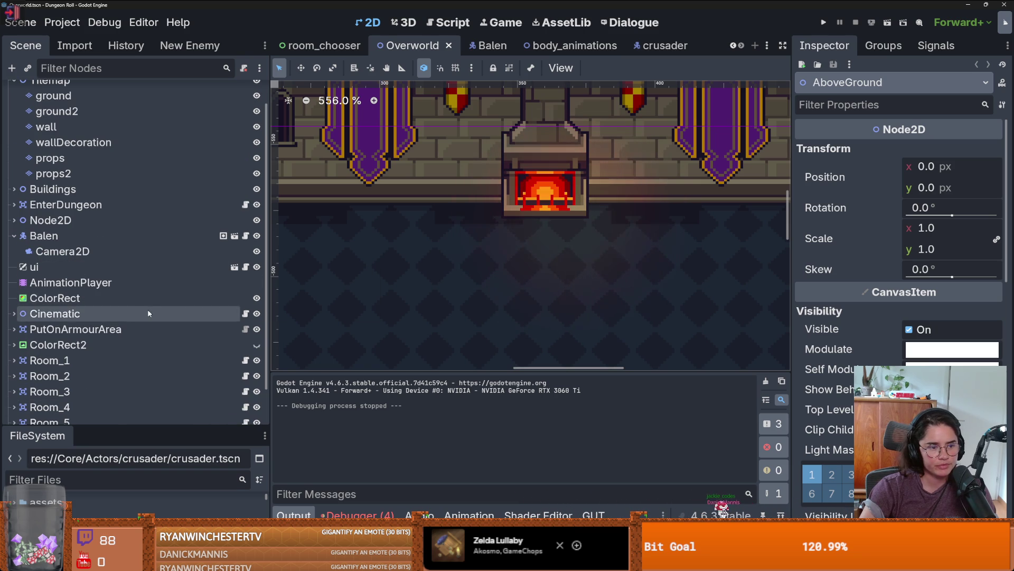
scroll(148, 310, "down", 2)
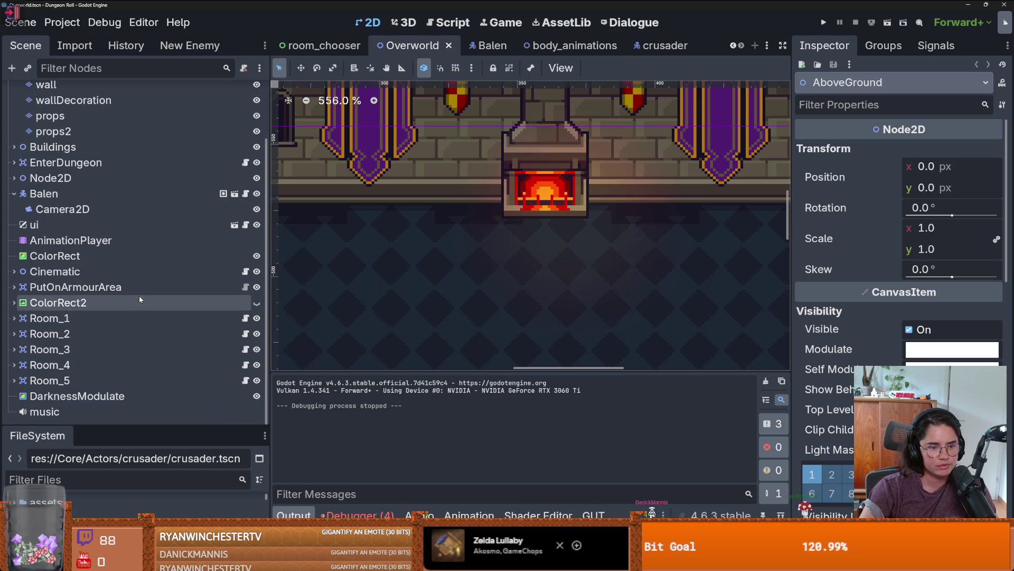
left_click(147, 258)
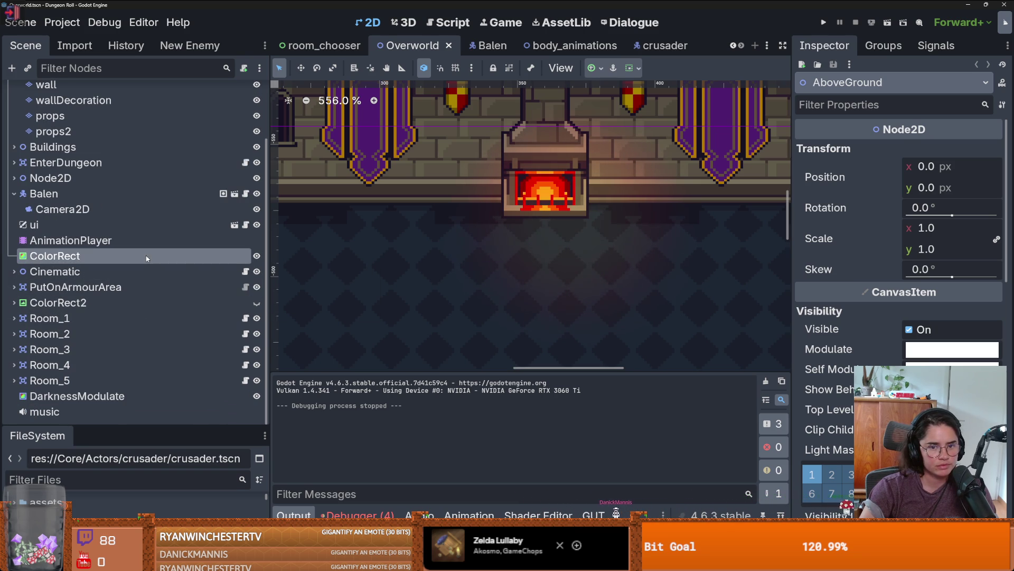
left_click(257, 256)
left_click(257, 258)
Select the DarknessModulate node and open its Color swatch in the Inspector
scroll(199, 269, "up", 3)
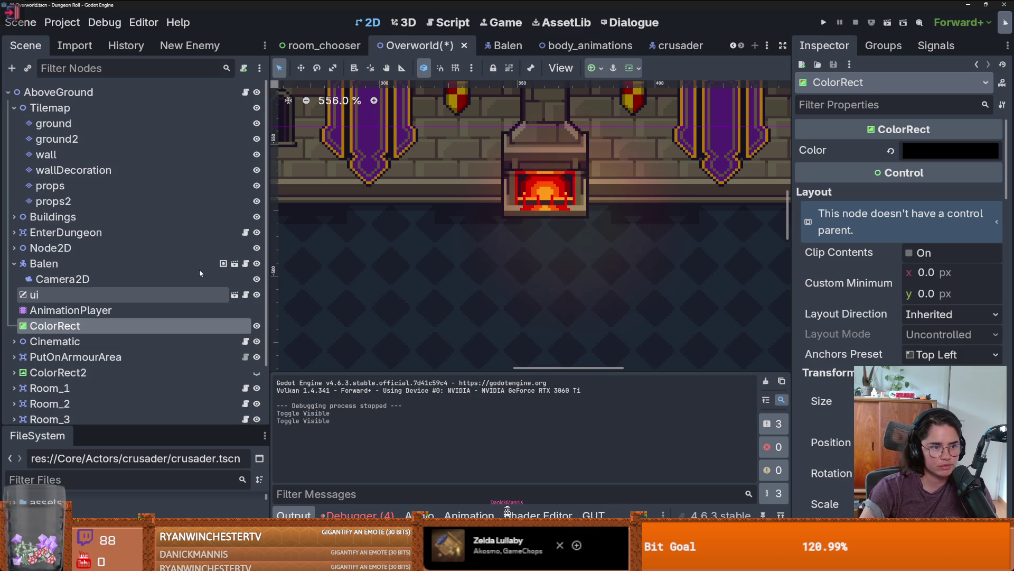
scroll(198, 268, "down", 3)
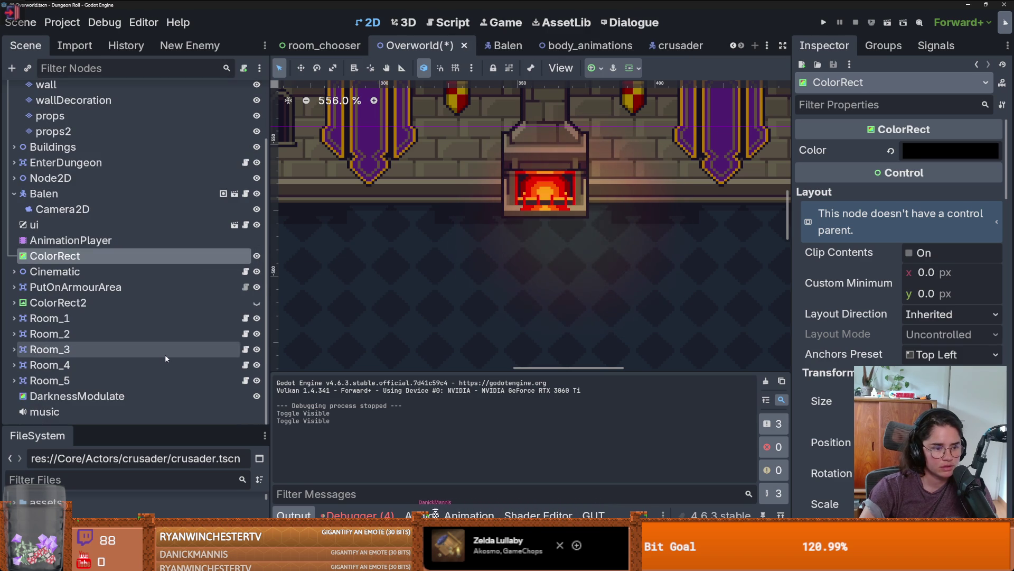
left_click(105, 396)
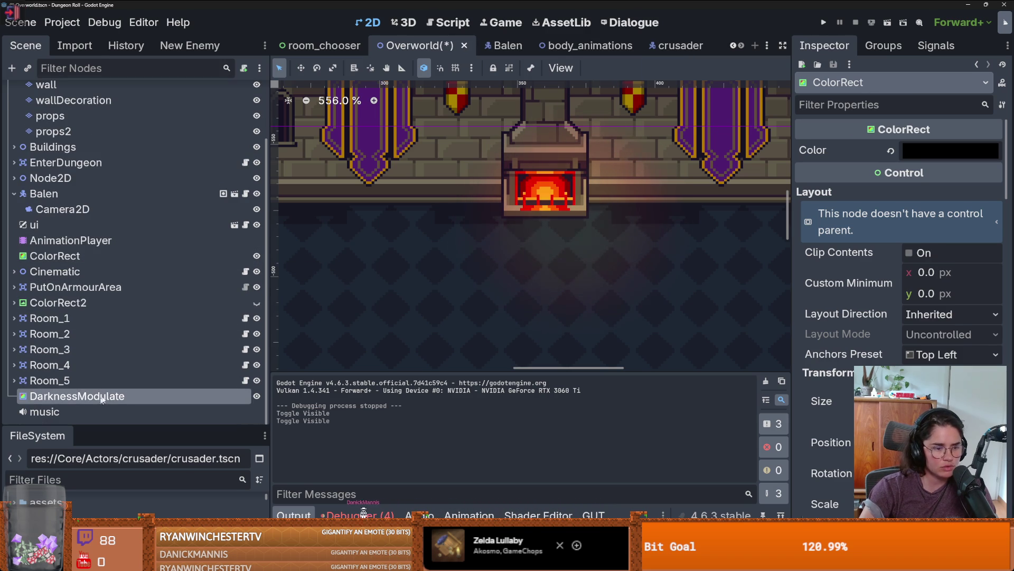
left_click(922, 148)
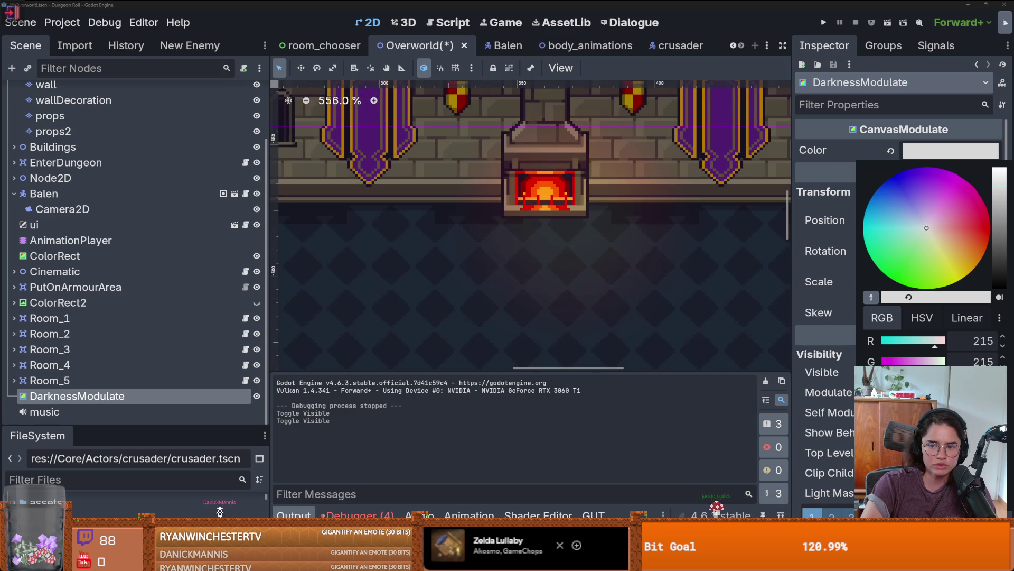
Darken the DarknessModulate tint by lowering its R/G values to 182
left_click_drag(1003, 262, 1004, 205)
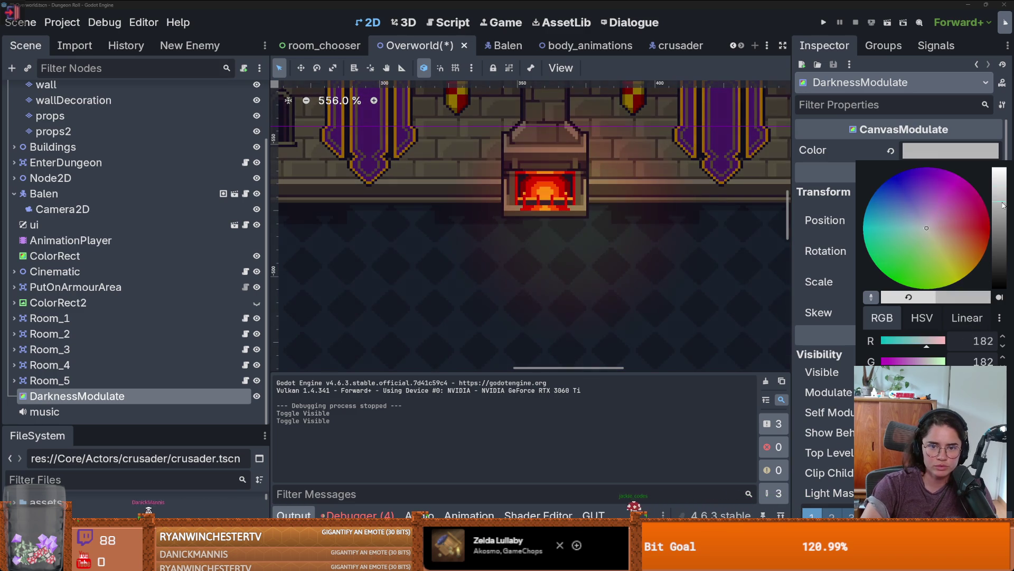
scroll(640, 270, "down", 3)
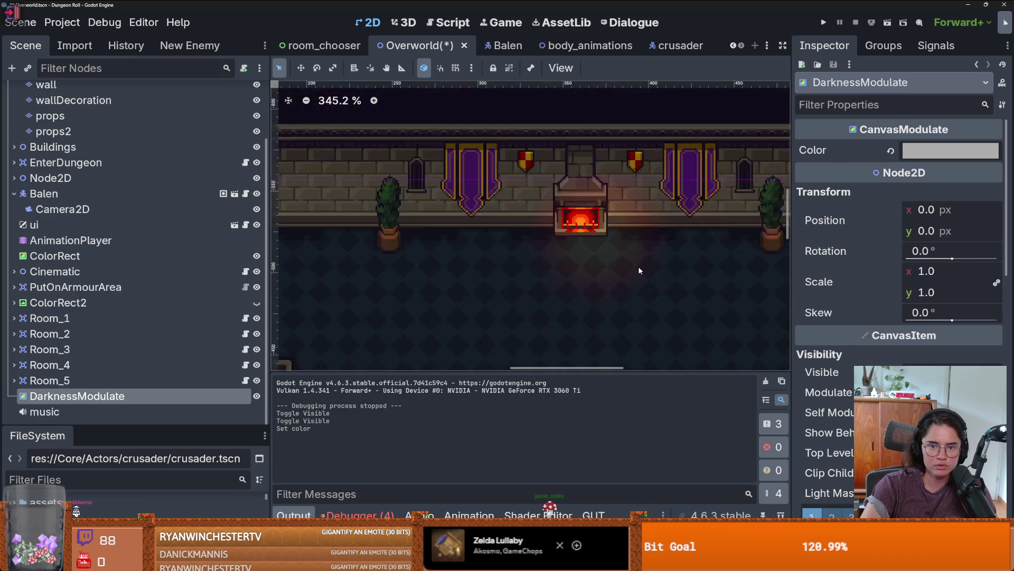
scroll(608, 248, "down", 5)
scroll(587, 225, "up", 2)
scroll(586, 225, "up", 3)
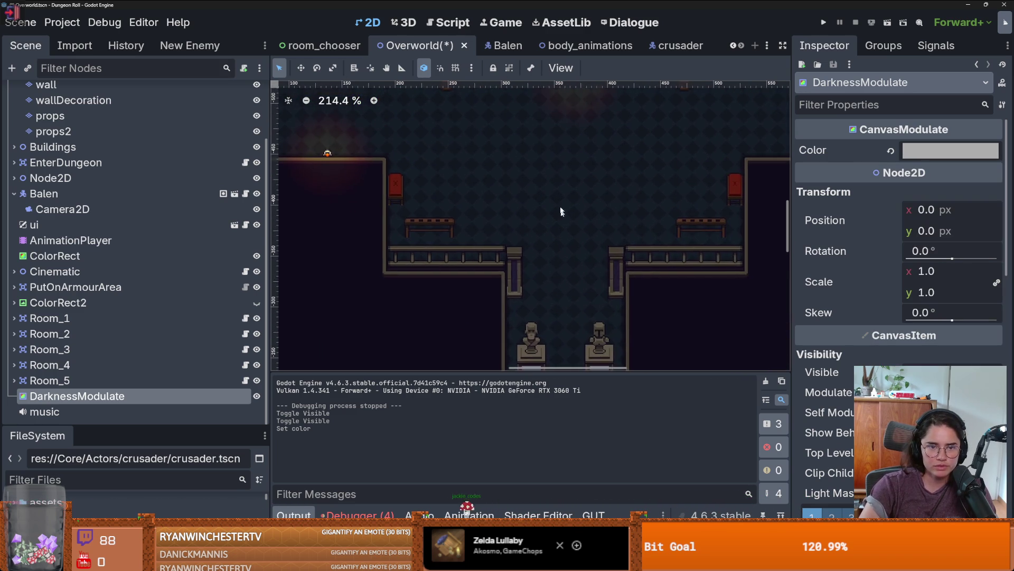
scroll(591, 230, "down", 6)
scroll(597, 235, "up", 1)
scroll(596, 234, "up", 1)
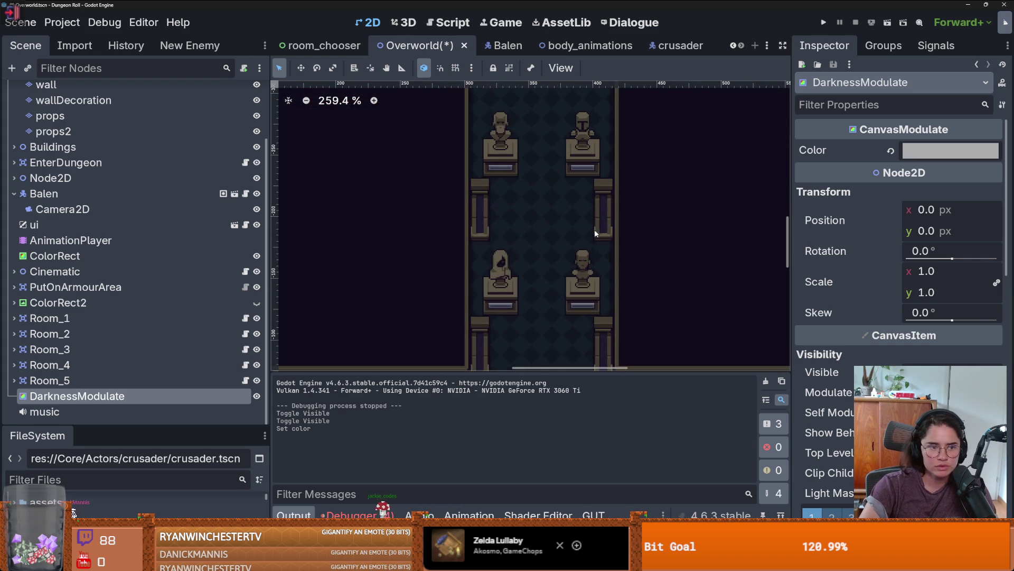
scroll(158, 296, "up", 3)
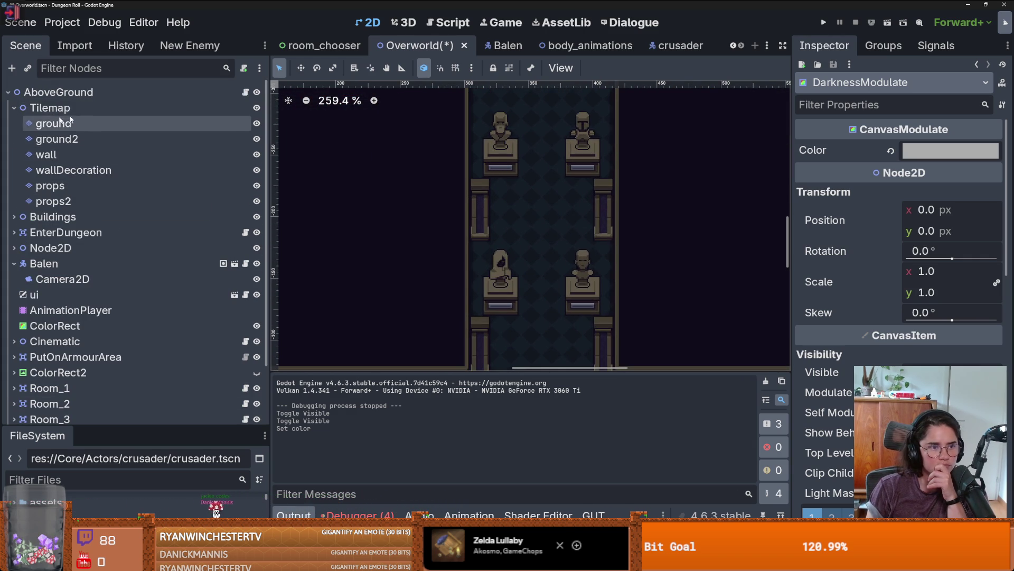
Nudge the fireplace PointLight2D under Node2D up and left to (360, -531)
left_click(15, 107)
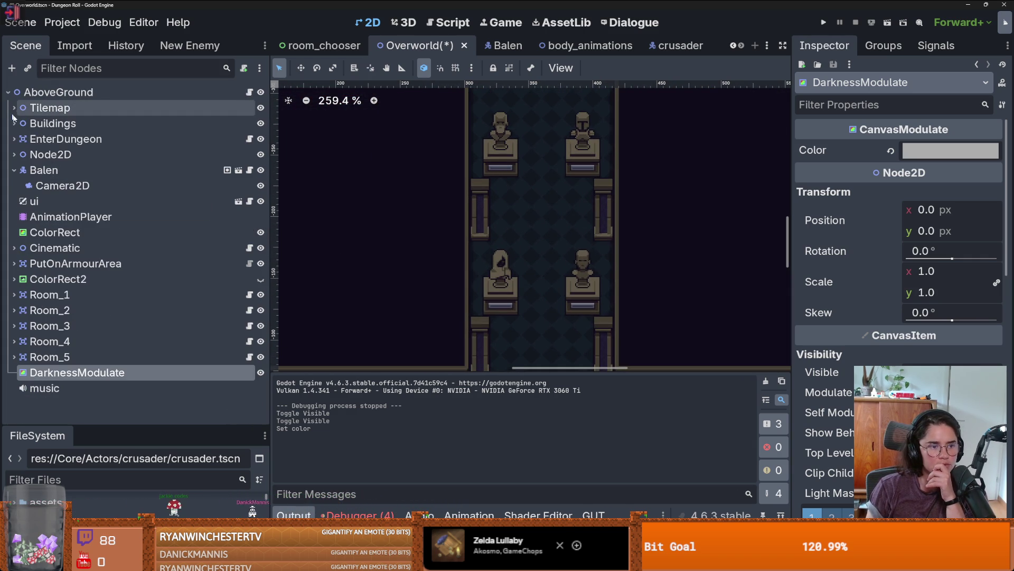
left_click(14, 169)
left_click(14, 155)
double_click(68, 170)
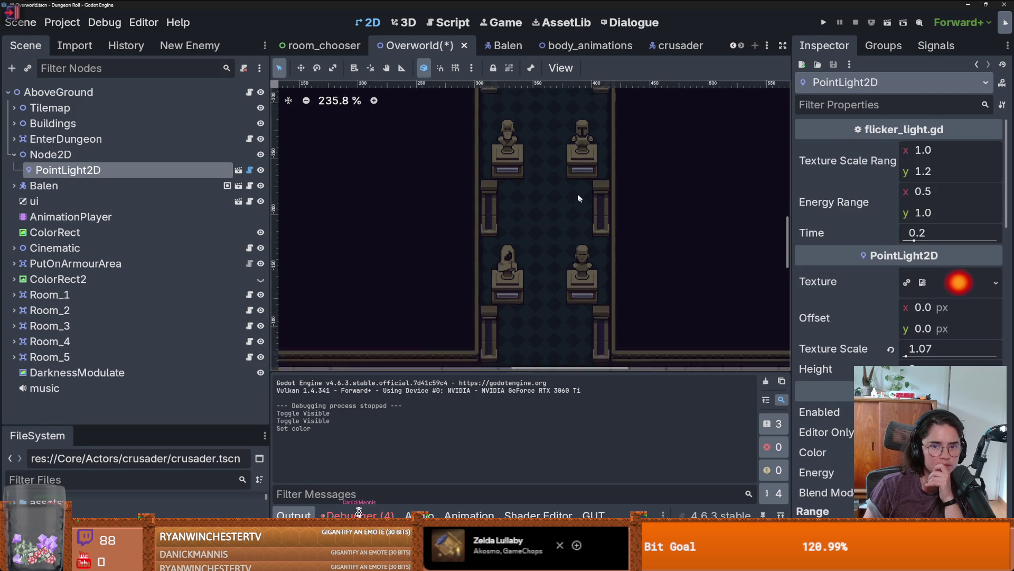
scroll(579, 174, "up", 3)
left_click_drag(595, 186, 578, 169)
Instance the up_torch.tscn scene as a child of Node2D
left_click(102, 159)
left_click(30, 73)
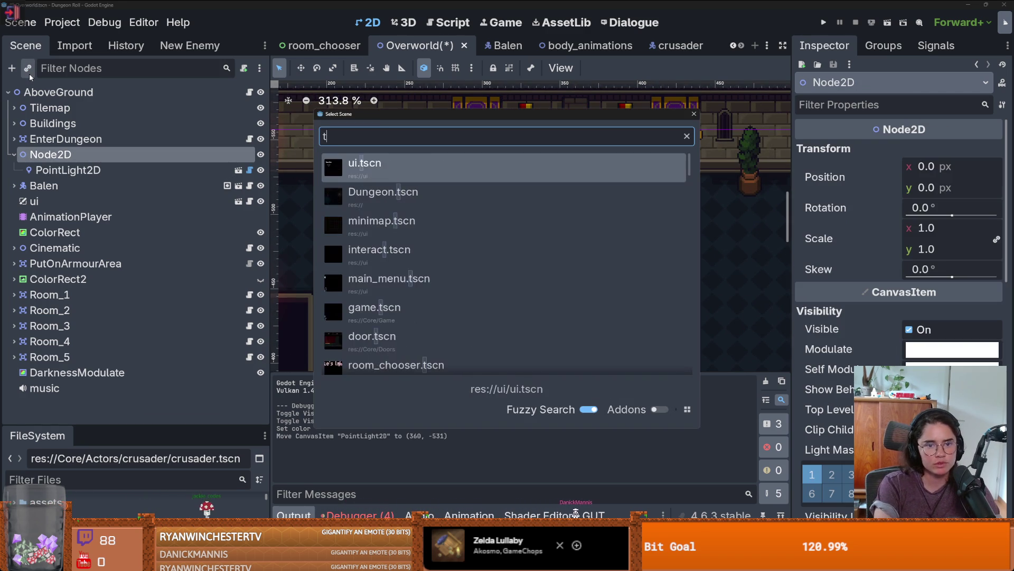
type("torch")
key("Down")
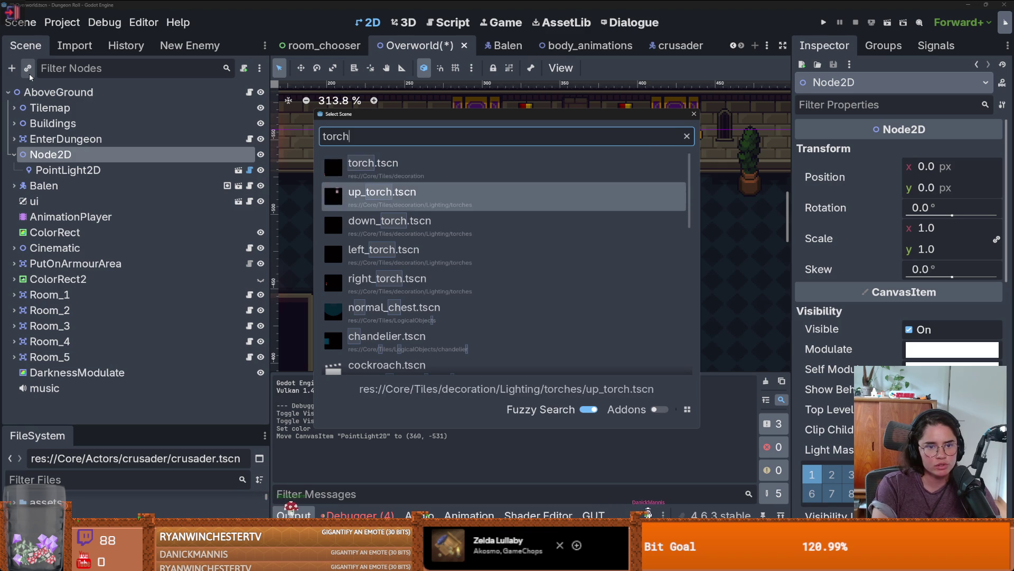
key("Return")
Place the torch on the left pillar and a duplicate on the right pillar
left_click_drag(517, 290, 517, 356)
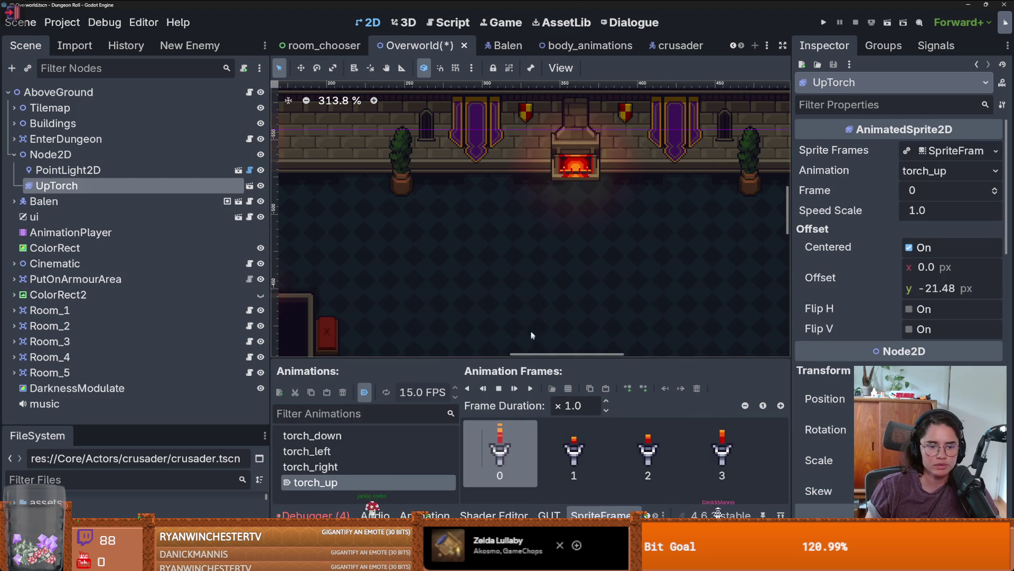
scroll(447, 156, "down", 2)
scroll(447, 156, "up", 1)
right_click(448, 173)
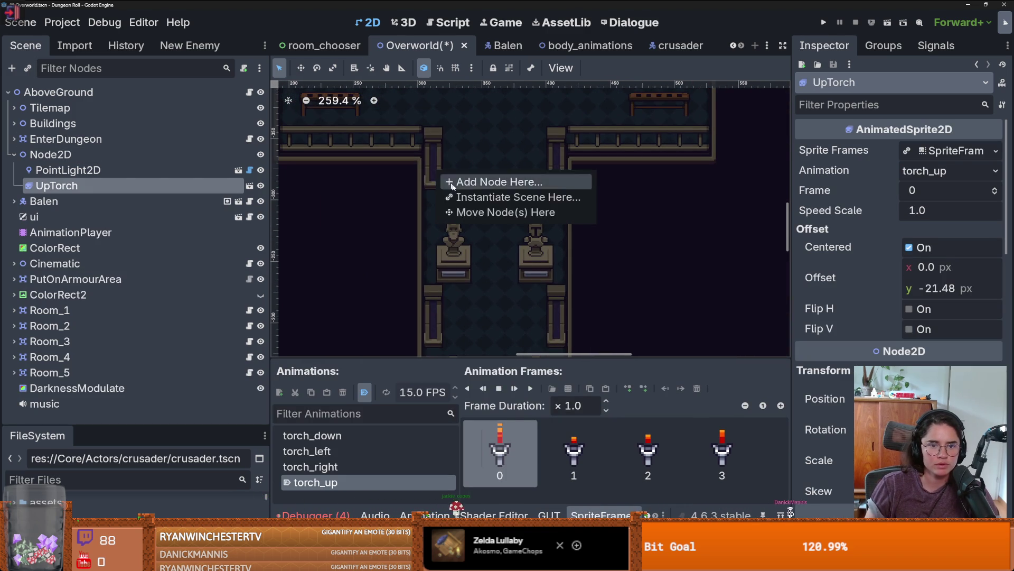
left_click(509, 211)
scroll(433, 153, "up", 2)
left_click_drag(437, 140, 433, 160)
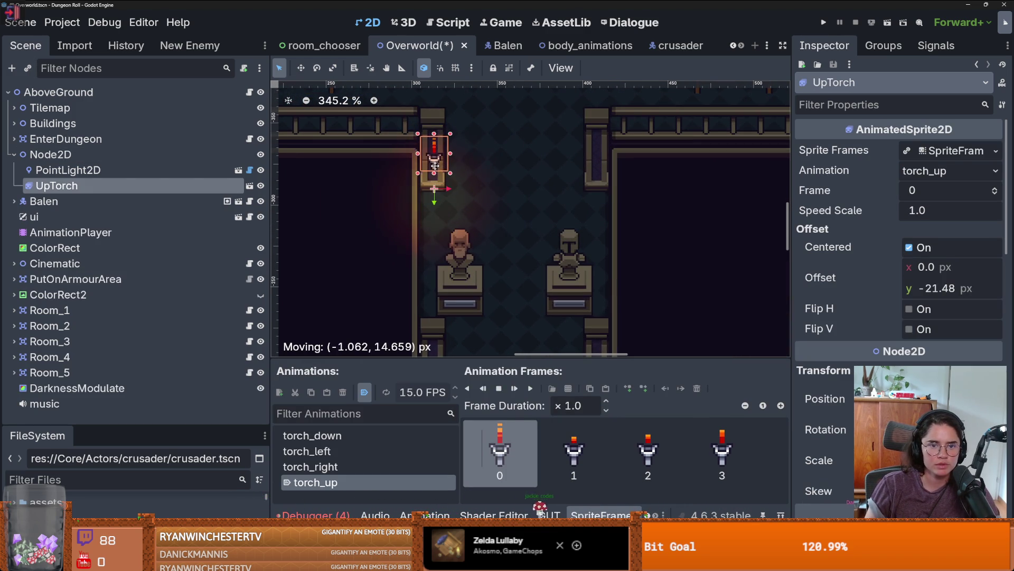
scroll(438, 172, "up", 2)
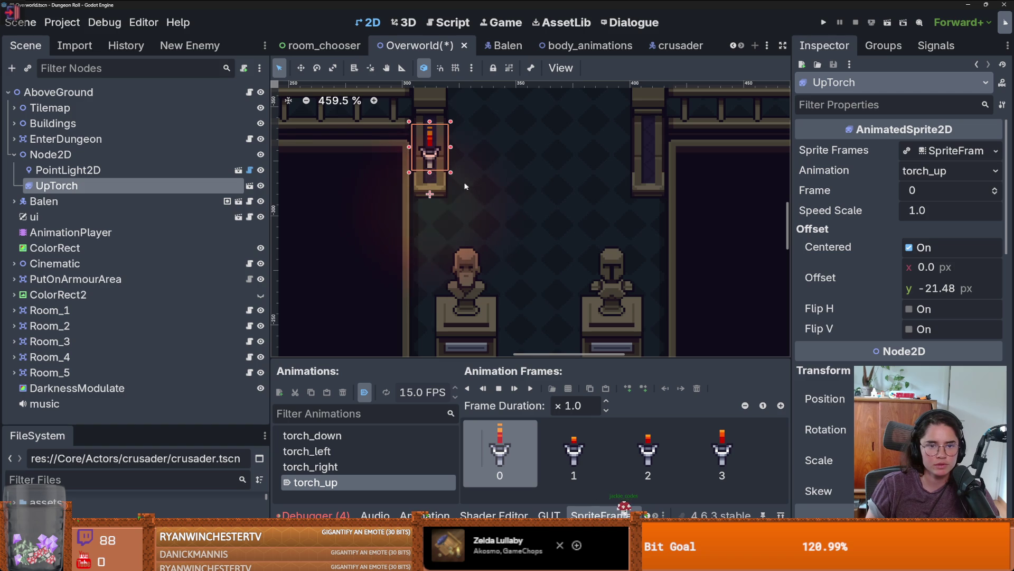
key("ctrl+d")
left_click_drag(433, 163, 649, 162)
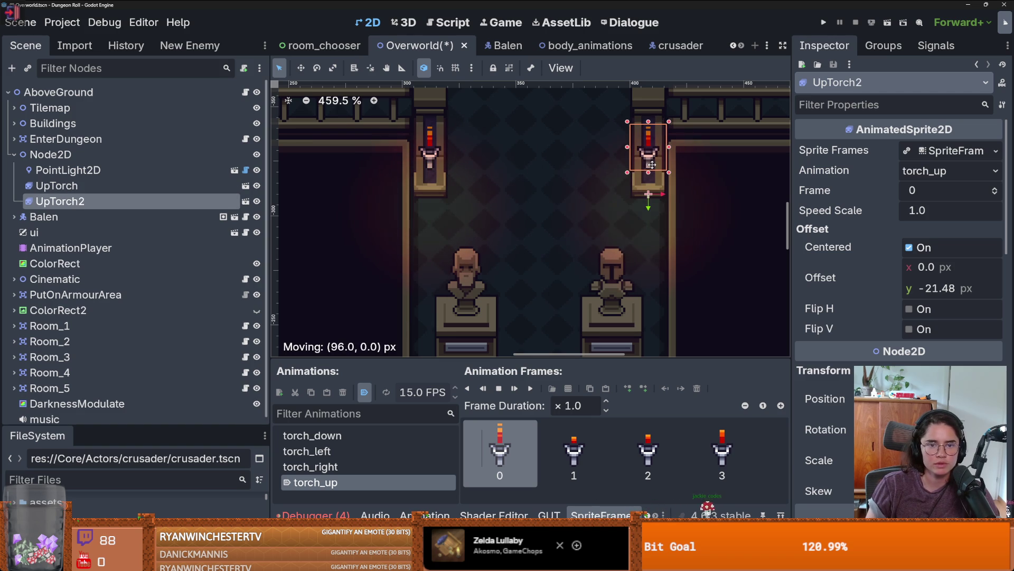
key("Delete")
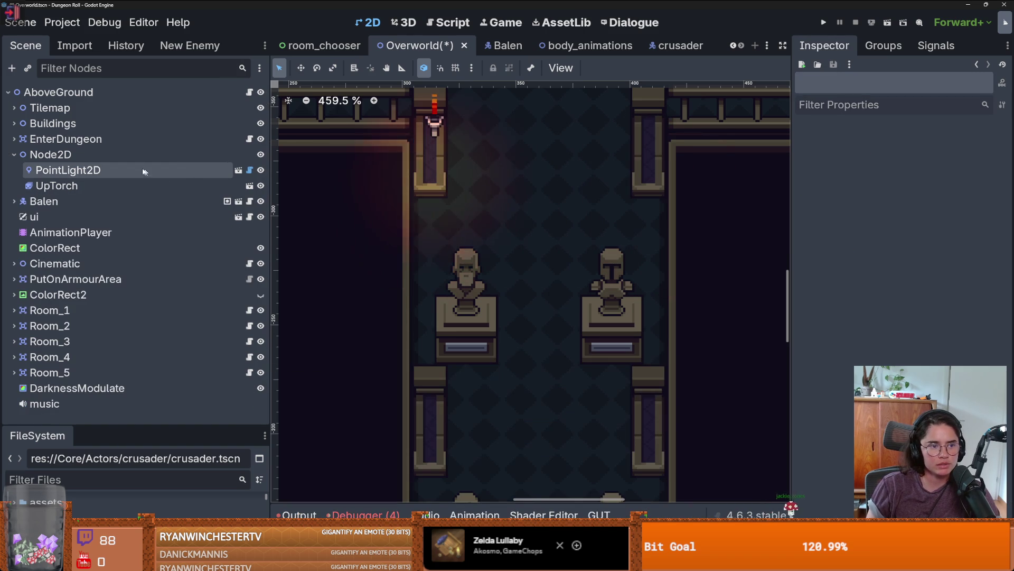
left_click(14, 155)
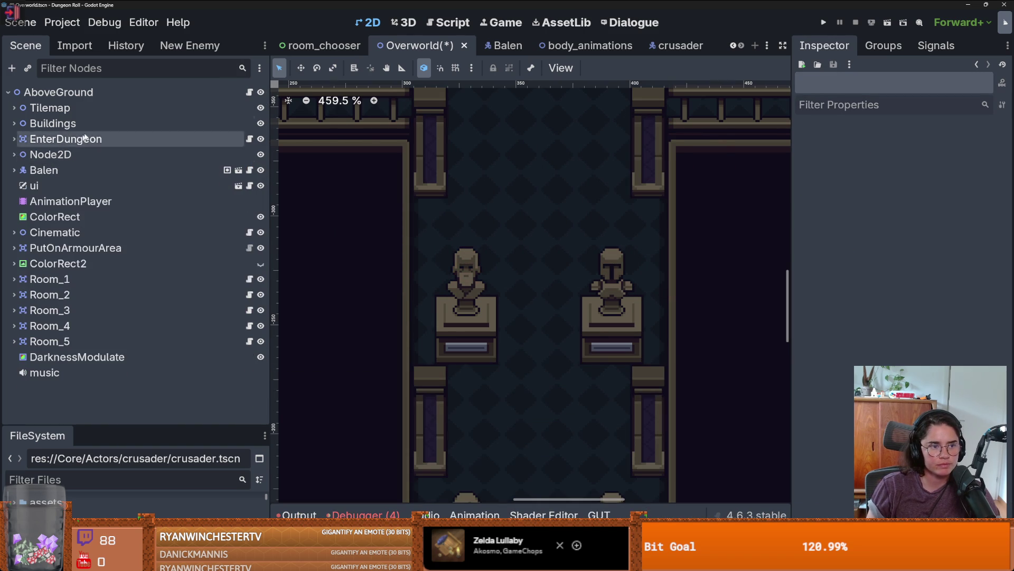
left_click(14, 107)
left_click(106, 185)
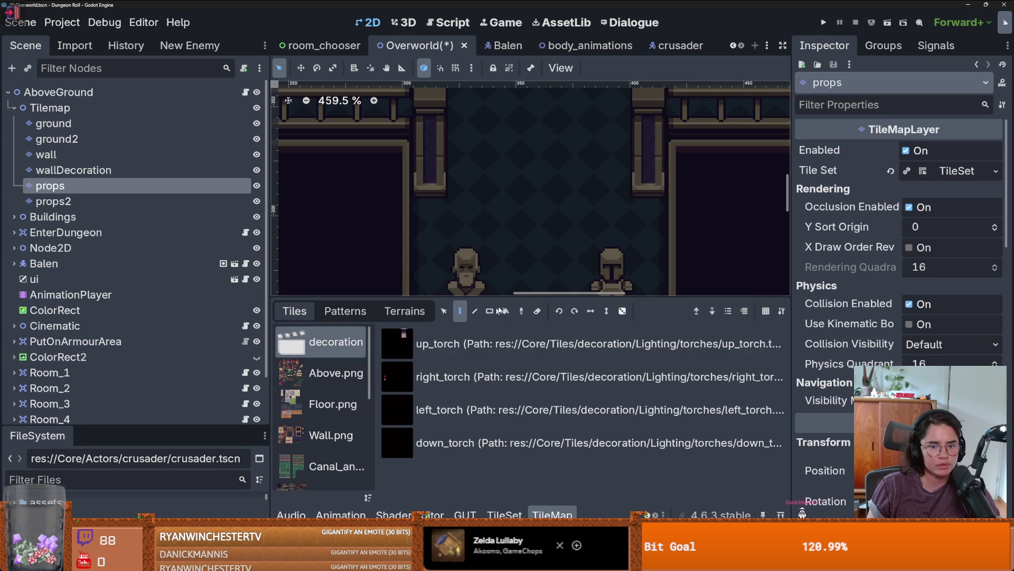
scroll(347, 382, "up", 1)
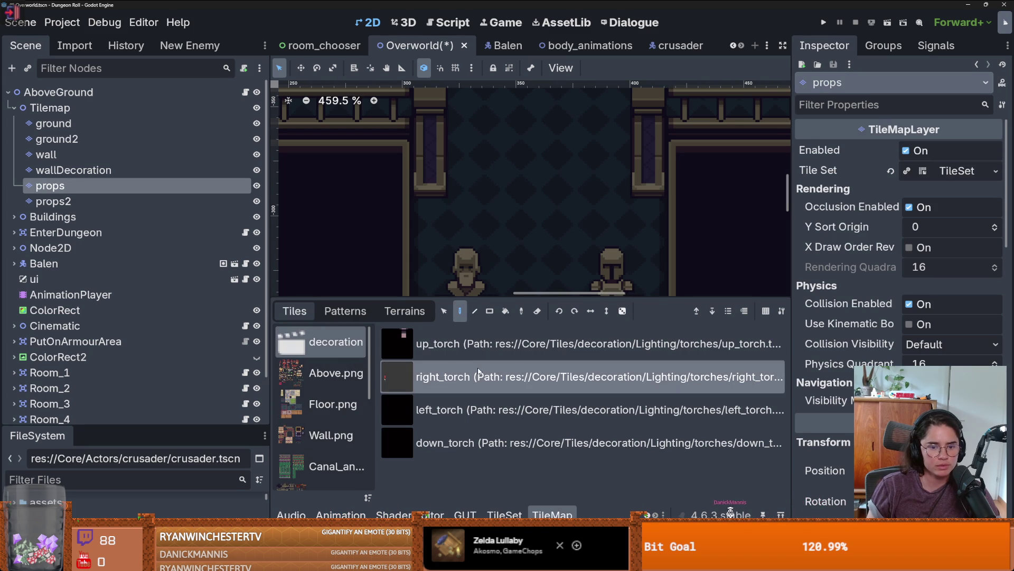
left_click(555, 343)
left_click(647, 159)
scroll(641, 238, "down", 2)
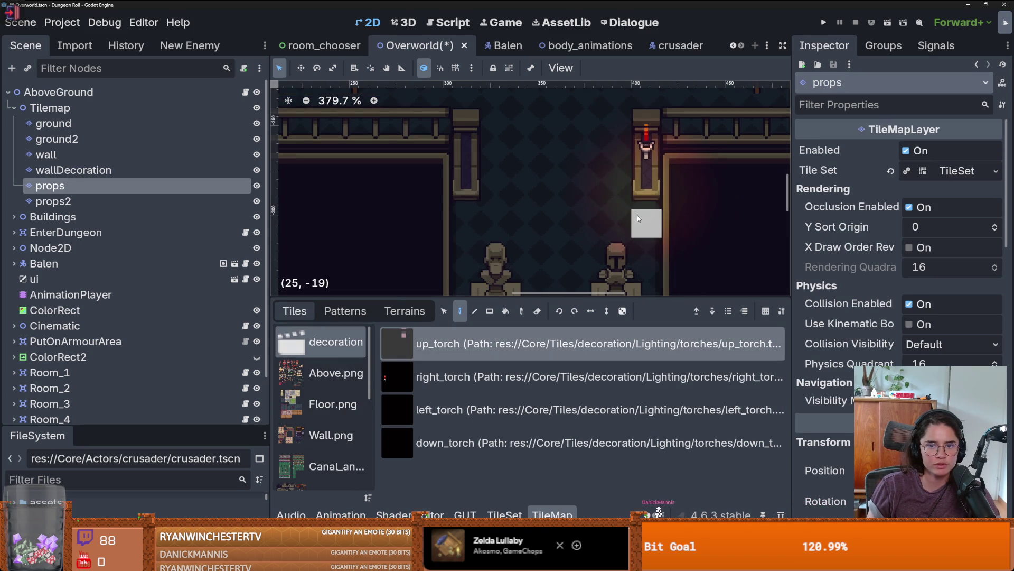
key("ctrl+z")
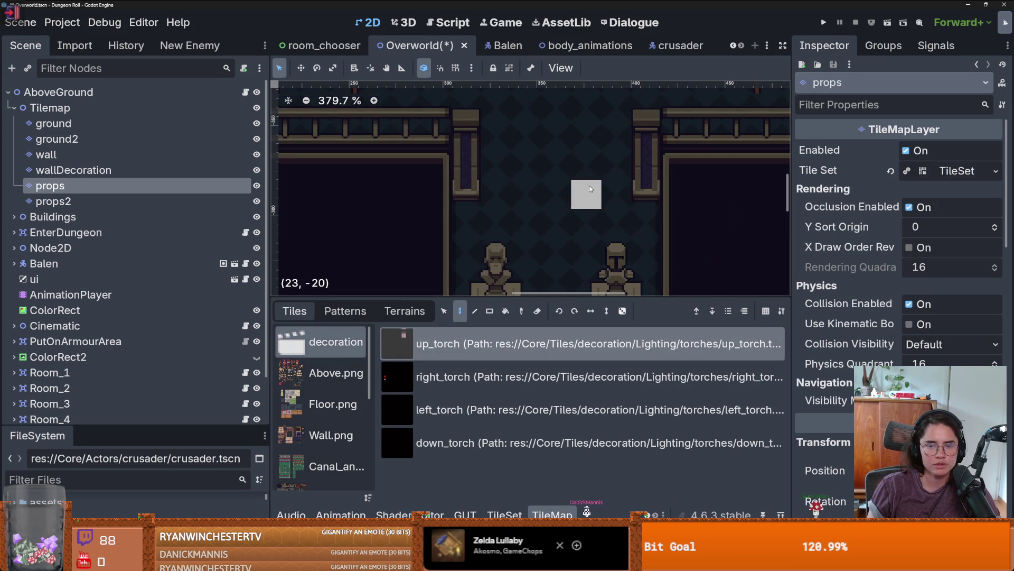
left_click(475, 180)
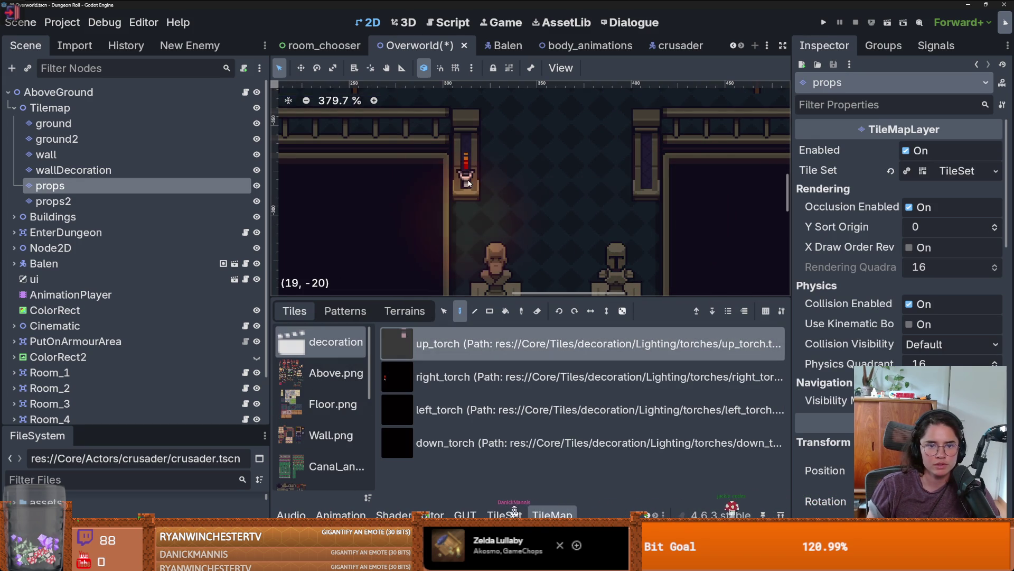
left_click(648, 166)
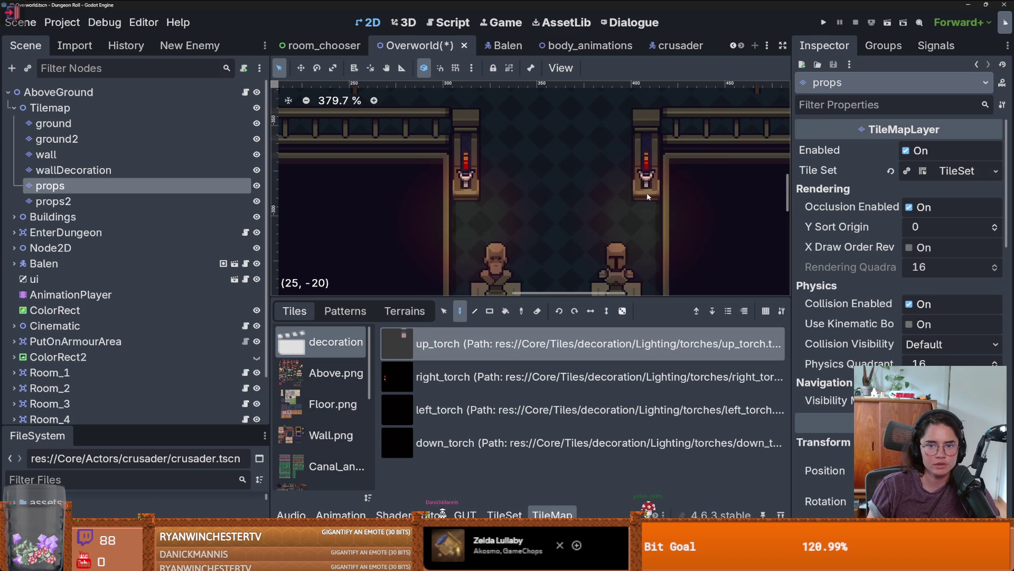
scroll(648, 196, "down", 4)
scroll(565, 244, "down", 5)
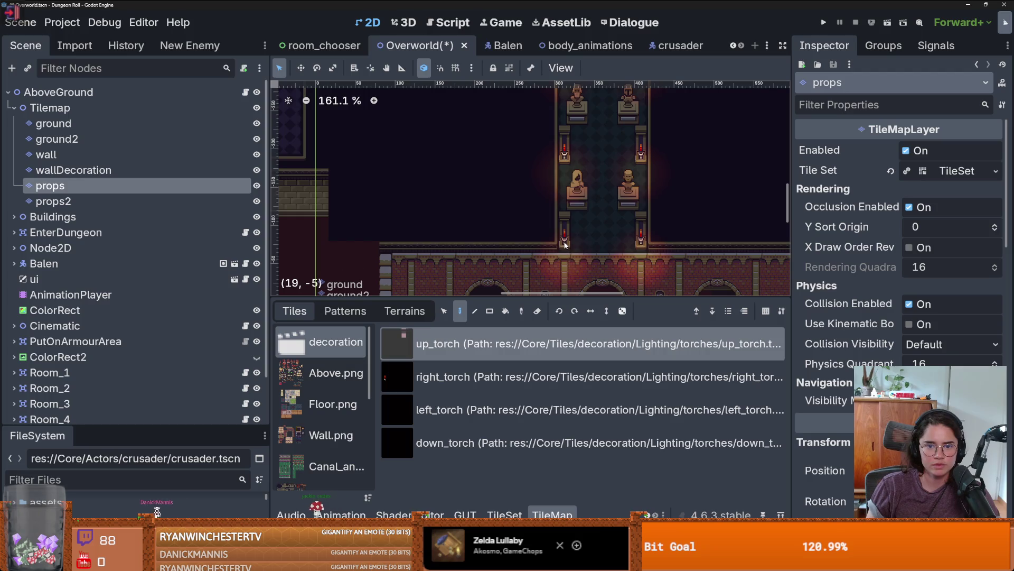
scroll(565, 244, "down", 2)
scroll(581, 237, "up", 3)
scroll(581, 233, "down", 1)
scroll(585, 228, "down", 2)
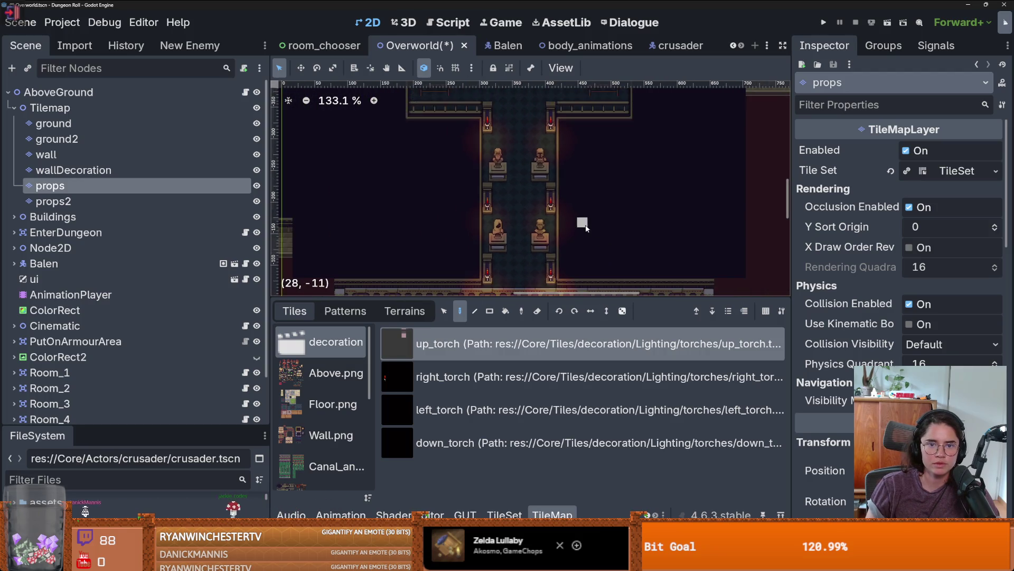
scroll(592, 211, "up", 5)
scroll(582, 201, "up", 4)
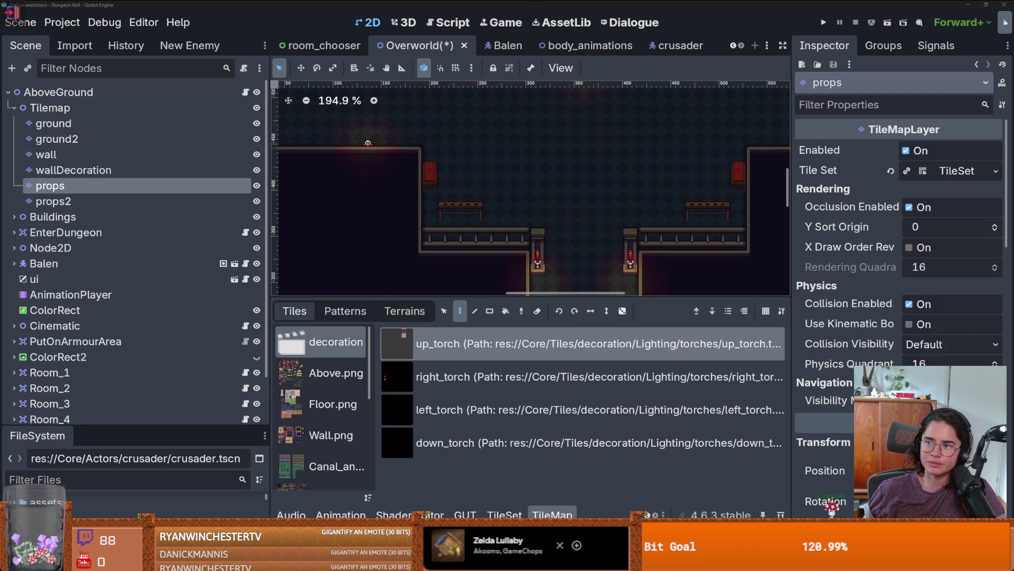
Turn the axe review video to full volume and skip ahead through it to about 6:59
key("alt+Tab")
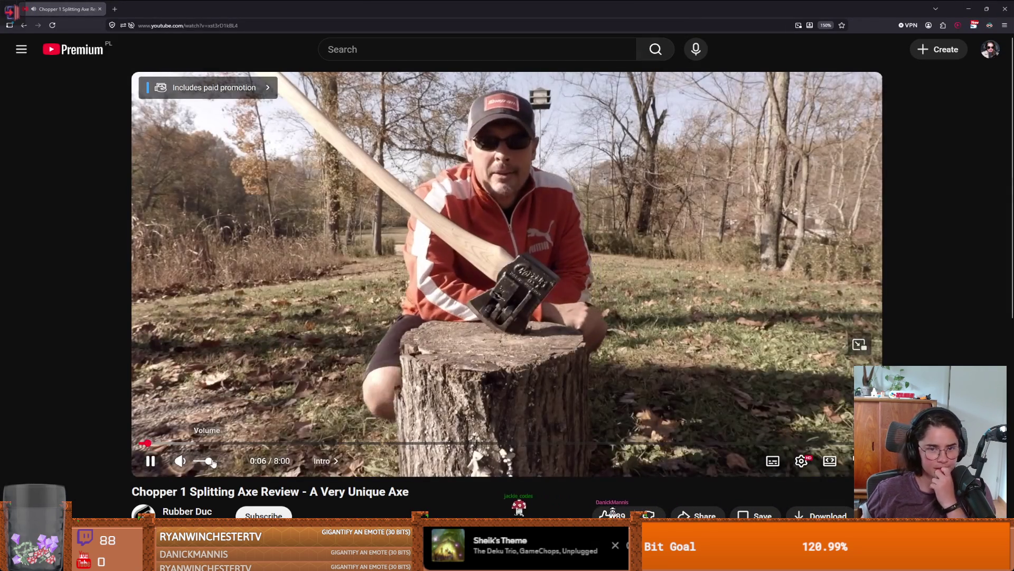
mouse_move(213, 462)
left_mouse_down()
mouse_move(221, 445)
mouse_move(280, 447)
left_mouse_up()
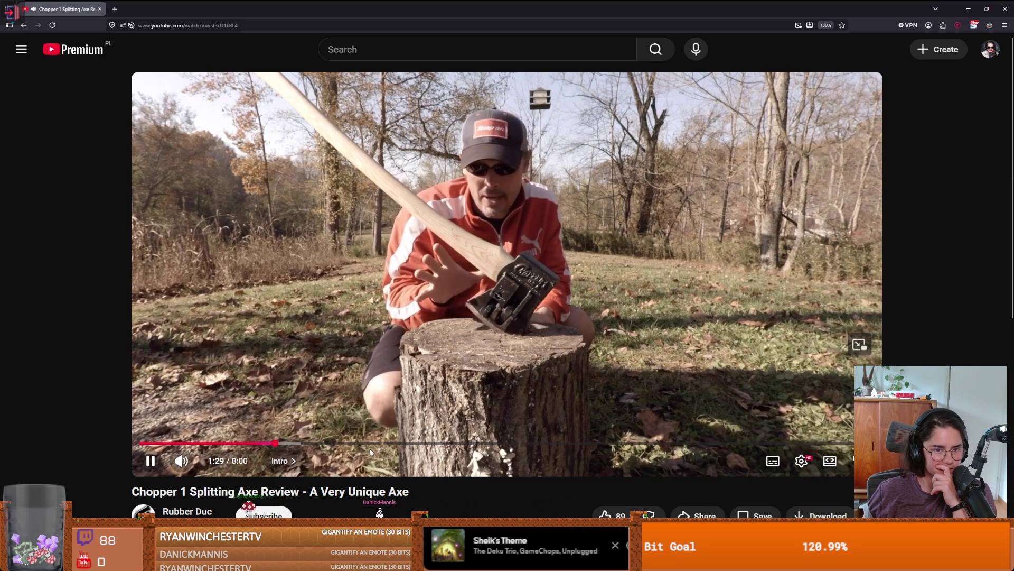
left_click(322, 446)
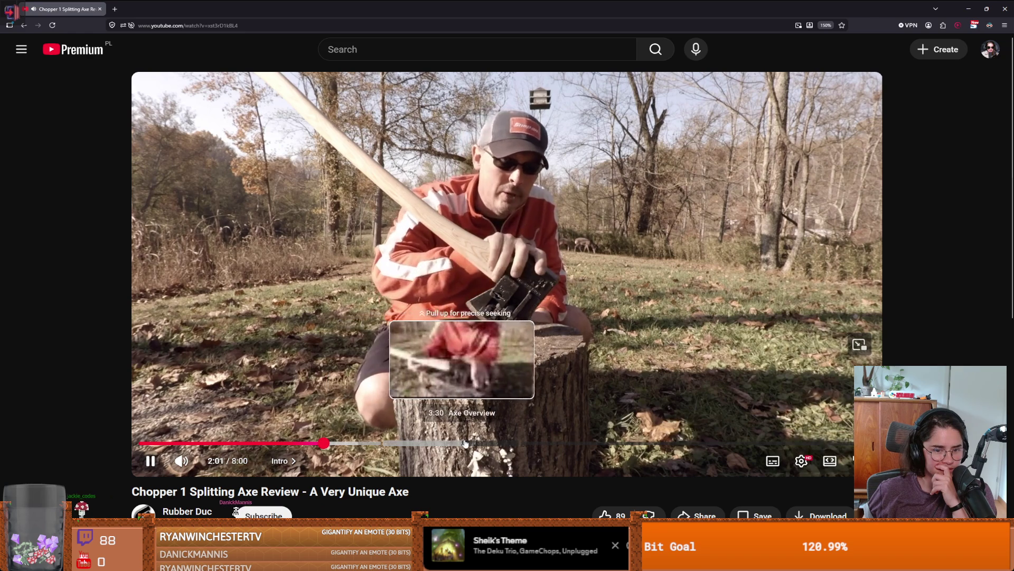
left_click(530, 445)
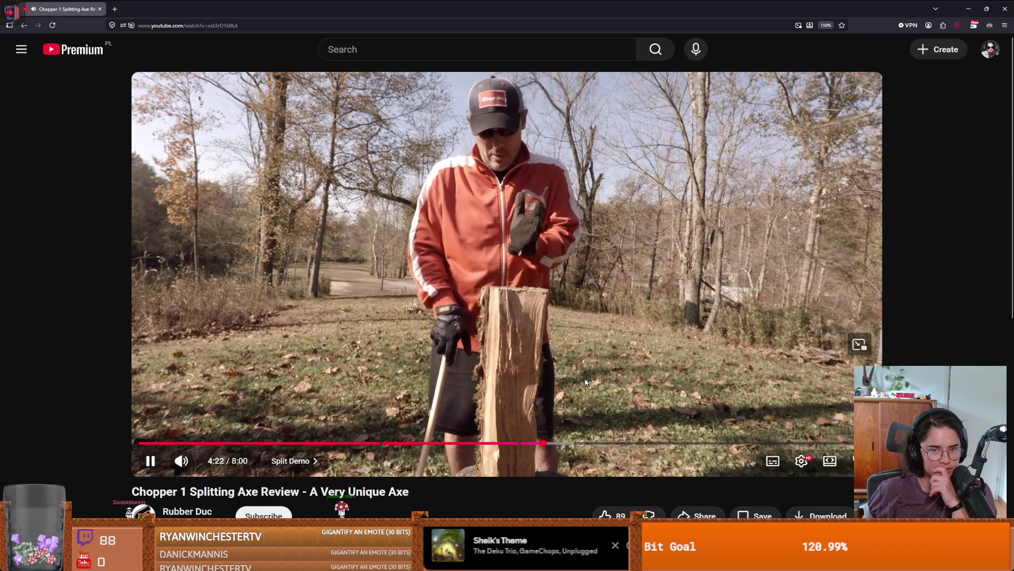
left_click(587, 442)
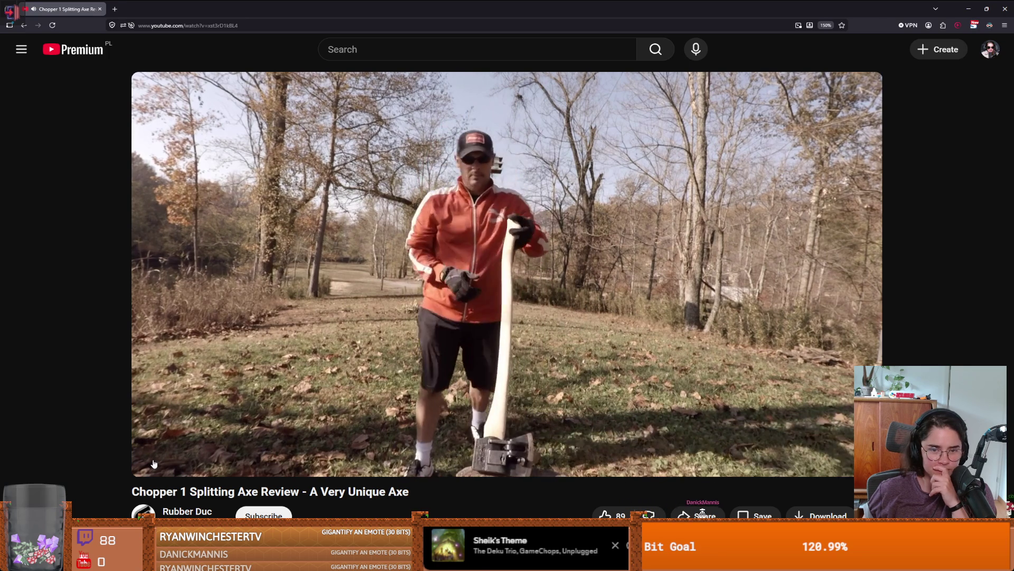
mouse_move(153, 462)
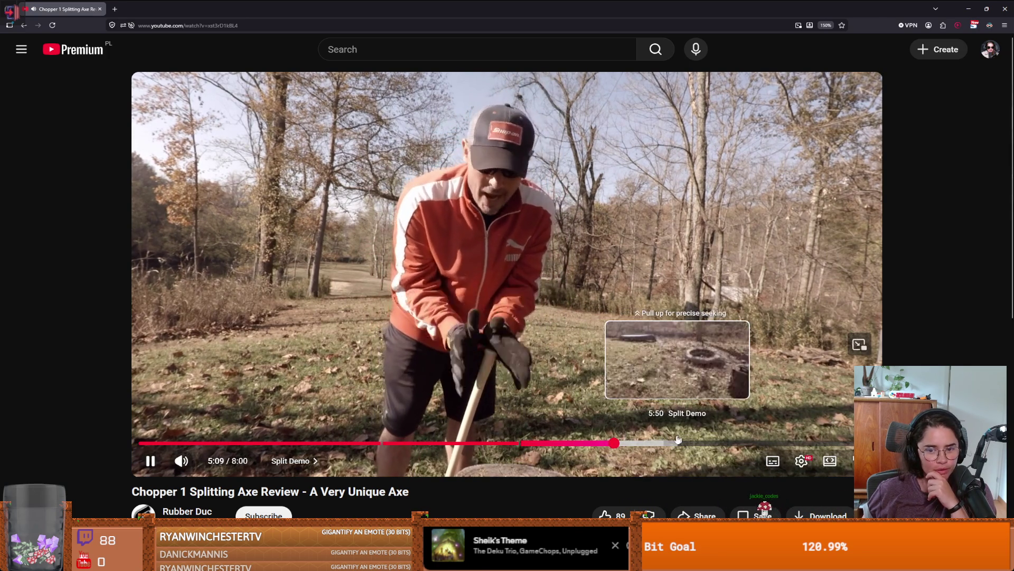
left_click(660, 442)
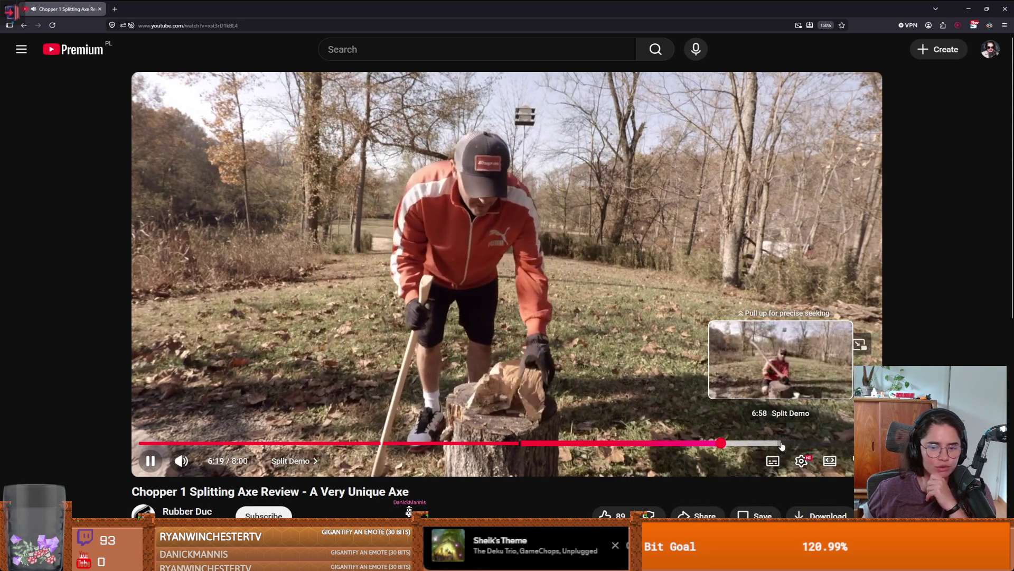
left_click(782, 444)
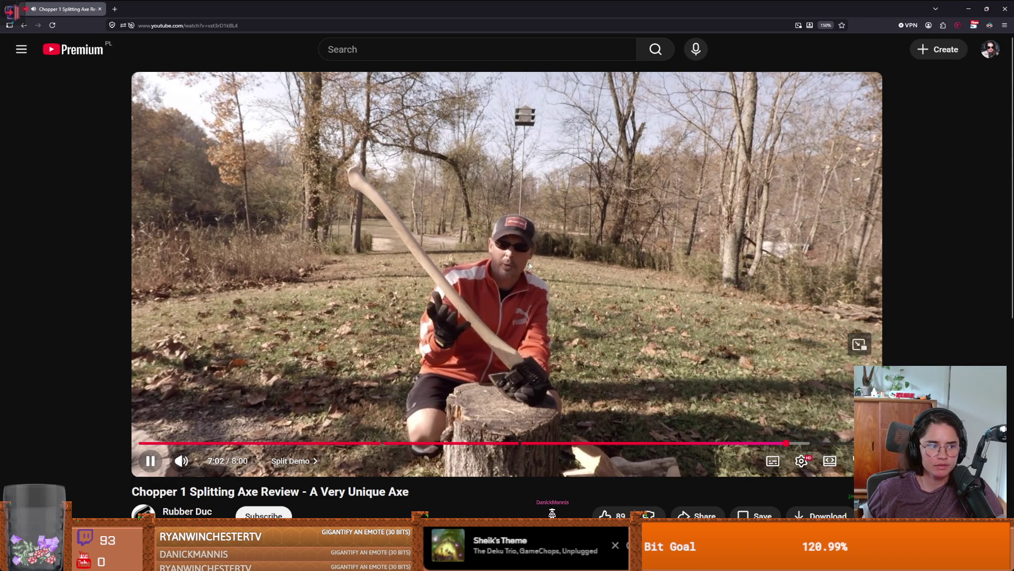
Pause the video, return to Godot, and save the Overworld scene
key("space")
key("alt+Tab")
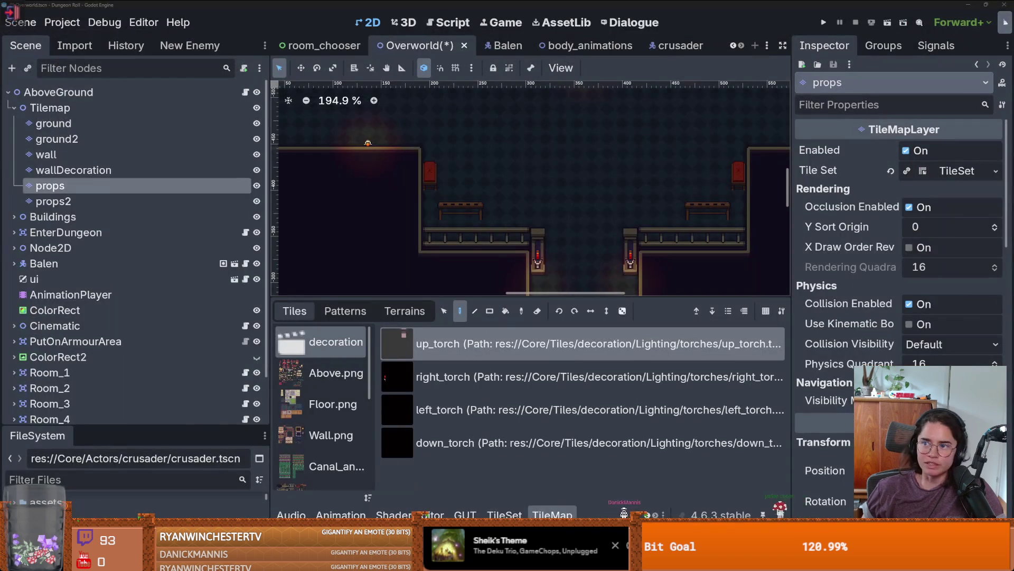
scroll(499, 230, "down", 1)
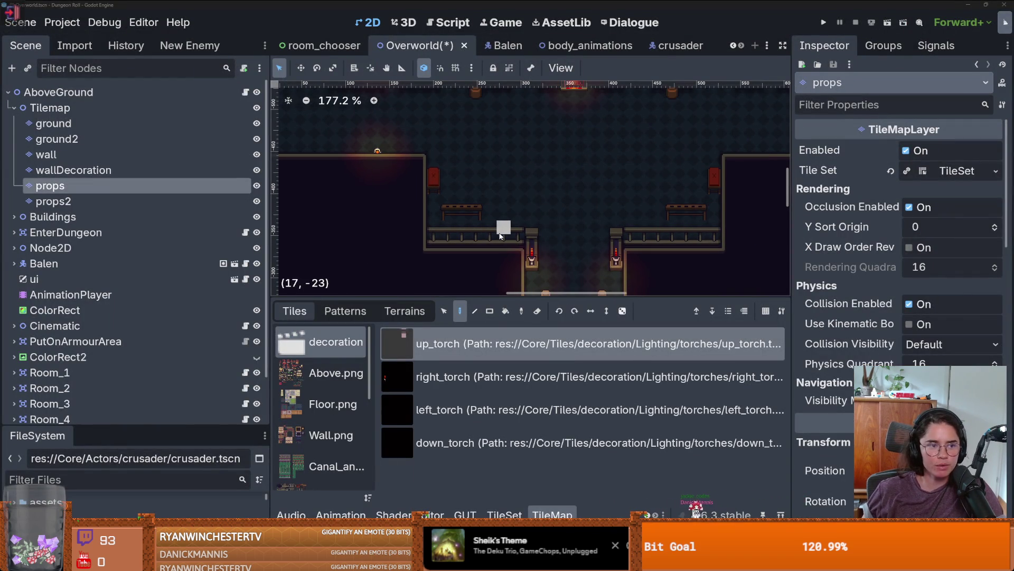
scroll(515, 234, "down", 5)
scroll(518, 236, "down", 3)
key("ctrl+s")
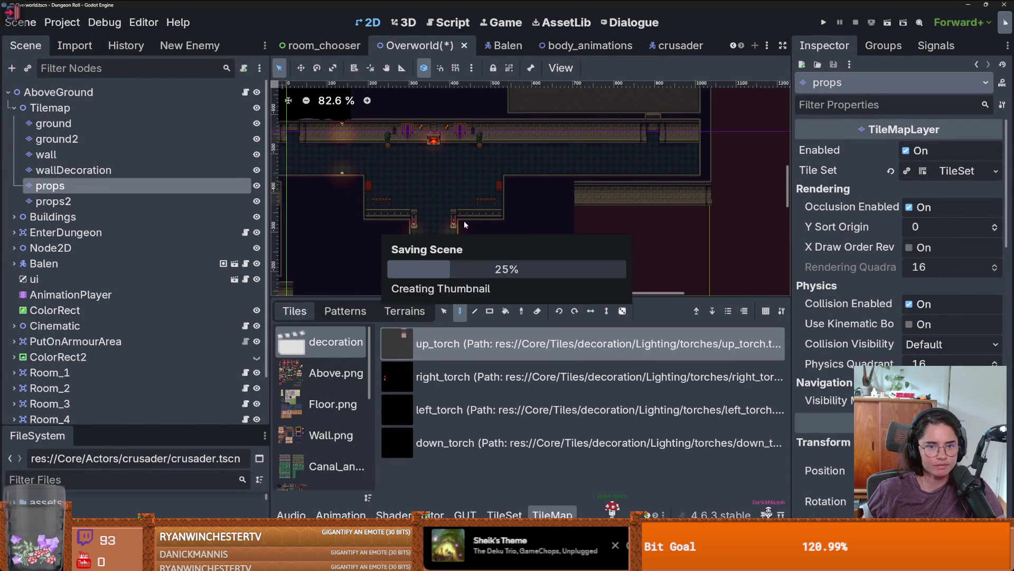
scroll(508, 194, "up", 4)
scroll(497, 158, "up", 3)
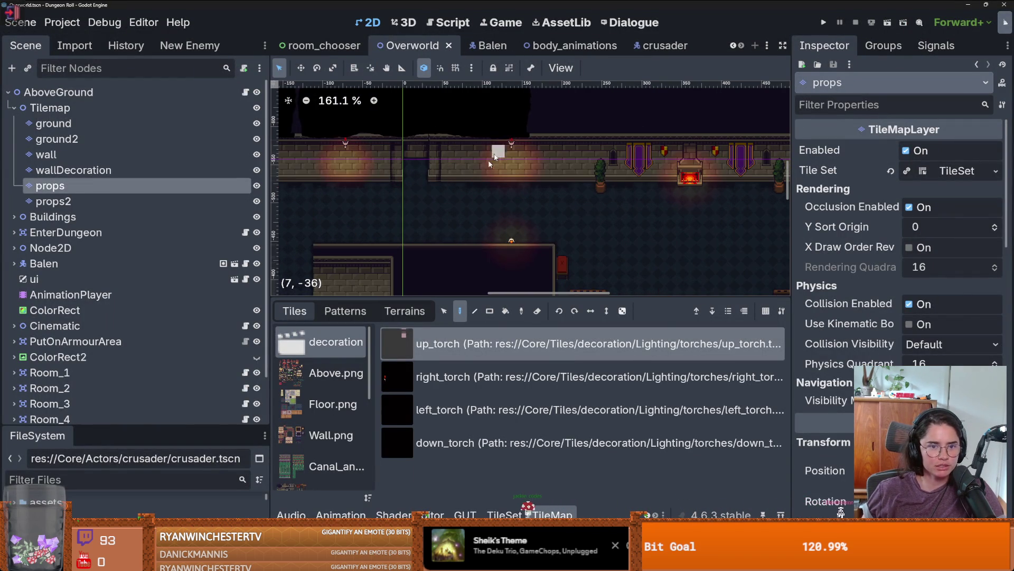
Erase two wall torches from the wallDecoration tile layer
left_click(511, 153)
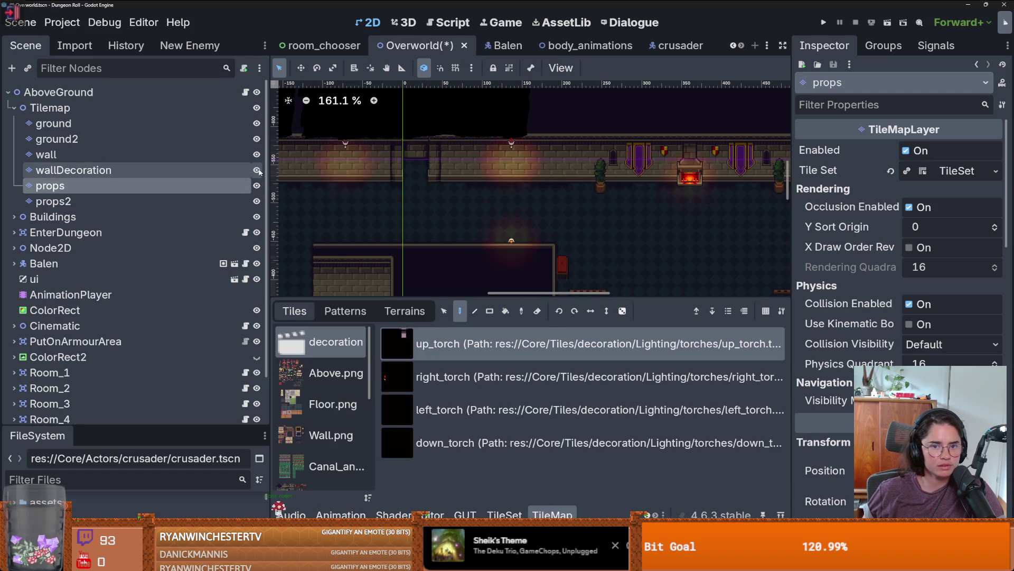
left_click(249, 170)
right_click(509, 148)
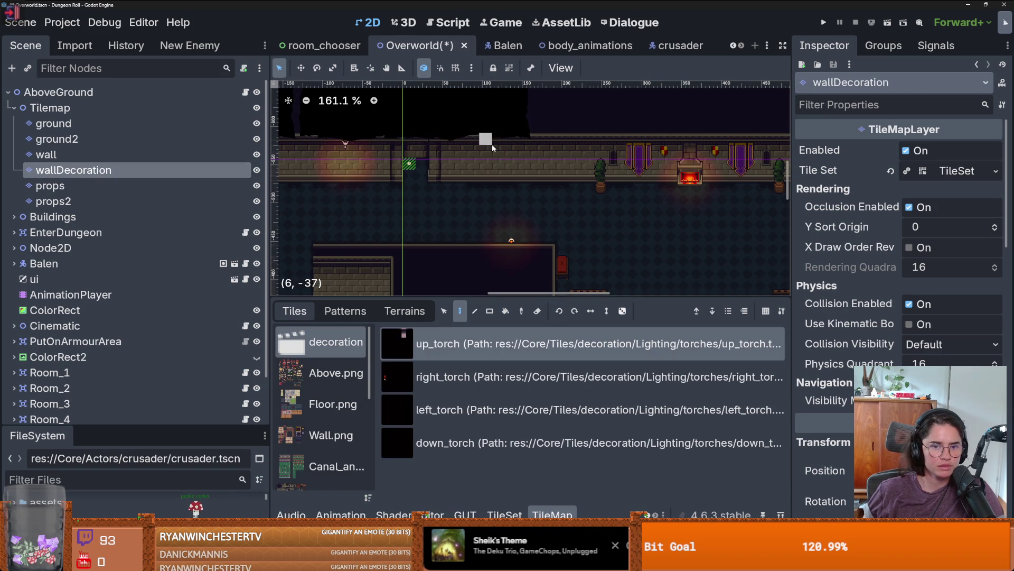
scroll(516, 159, "up", 1)
right_click(512, 168)
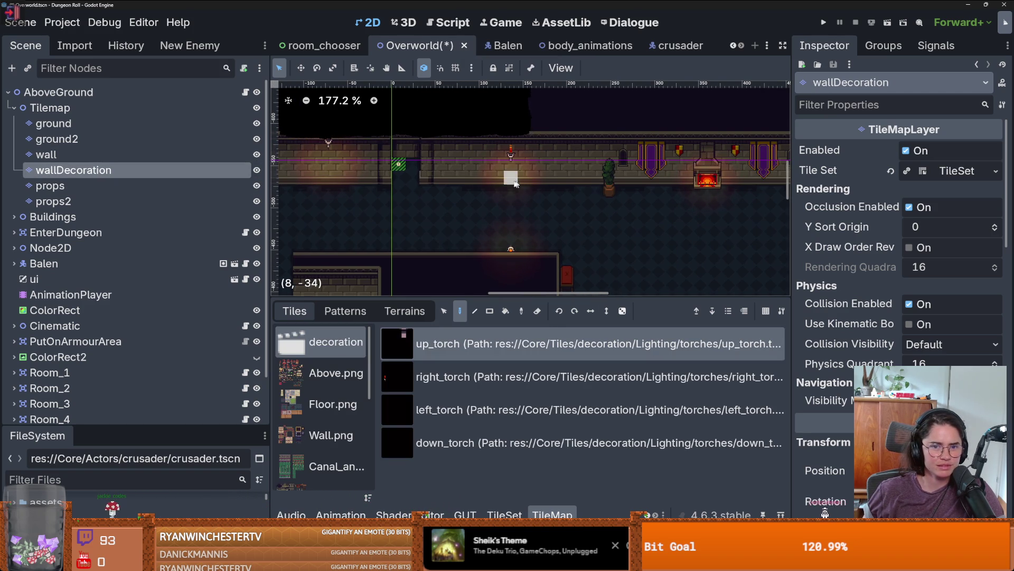
scroll(516, 183, "left", 3)
scroll(428, 195, "left", 3)
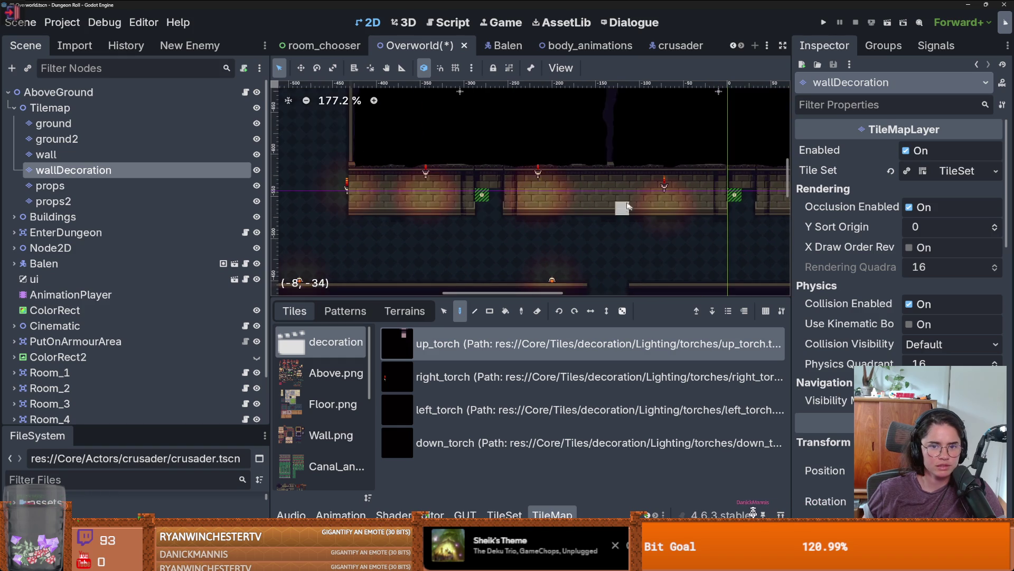
scroll(546, 187, "left", 3)
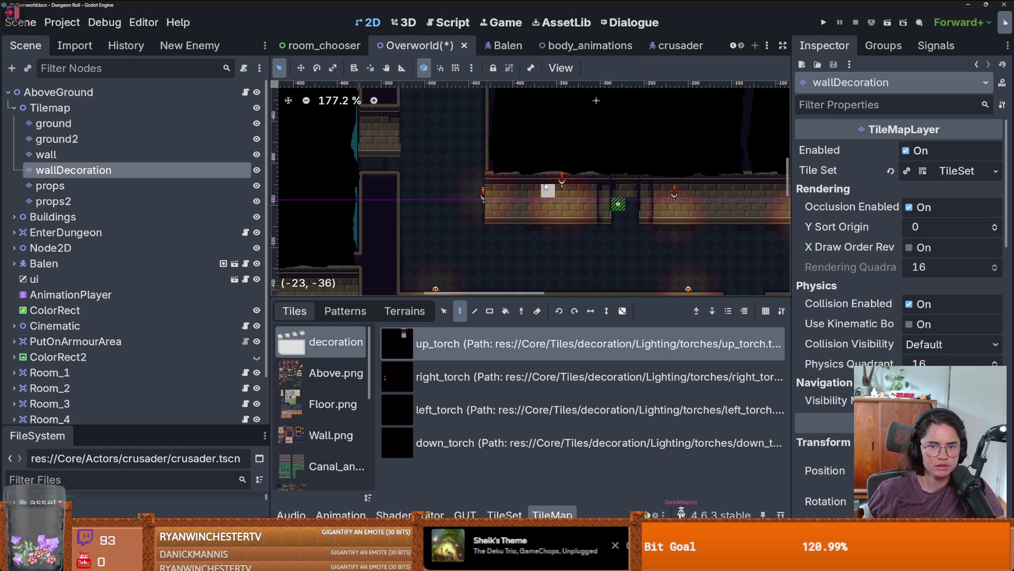
scroll(560, 169, "down", 2)
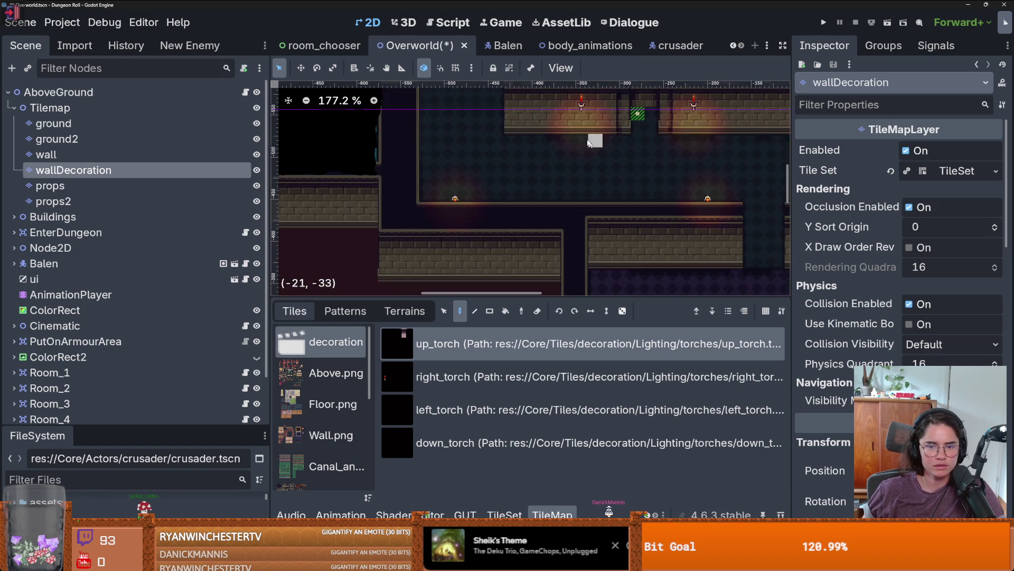
scroll(538, 200, "down", 2)
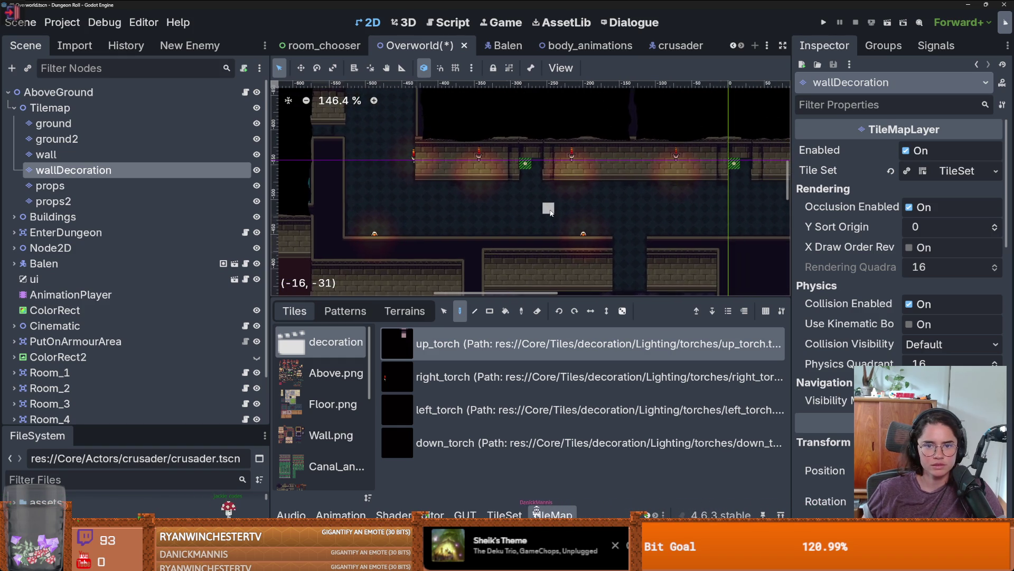
scroll(532, 196, "up", 1)
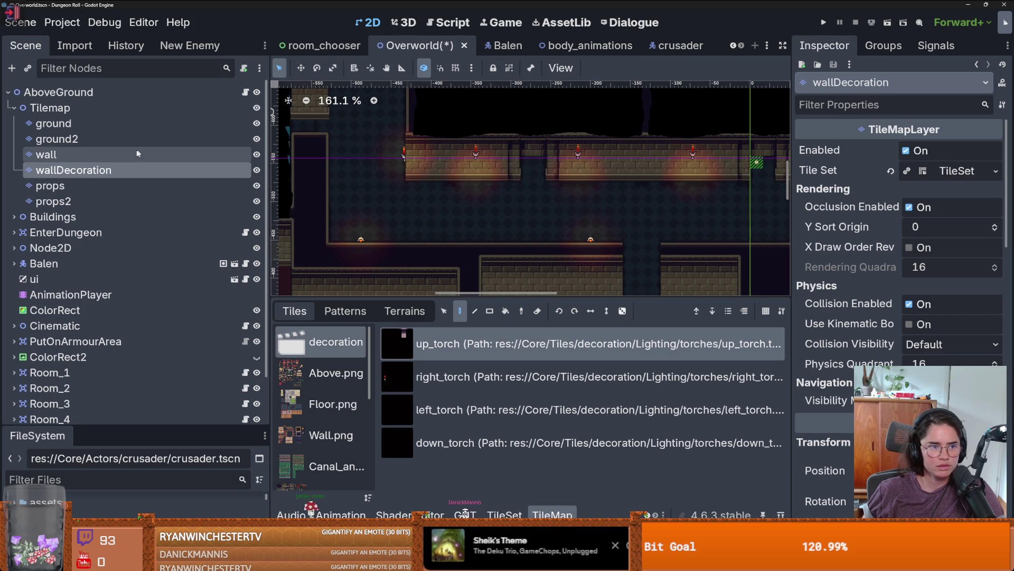
scroll(328, 412, "down", 5)
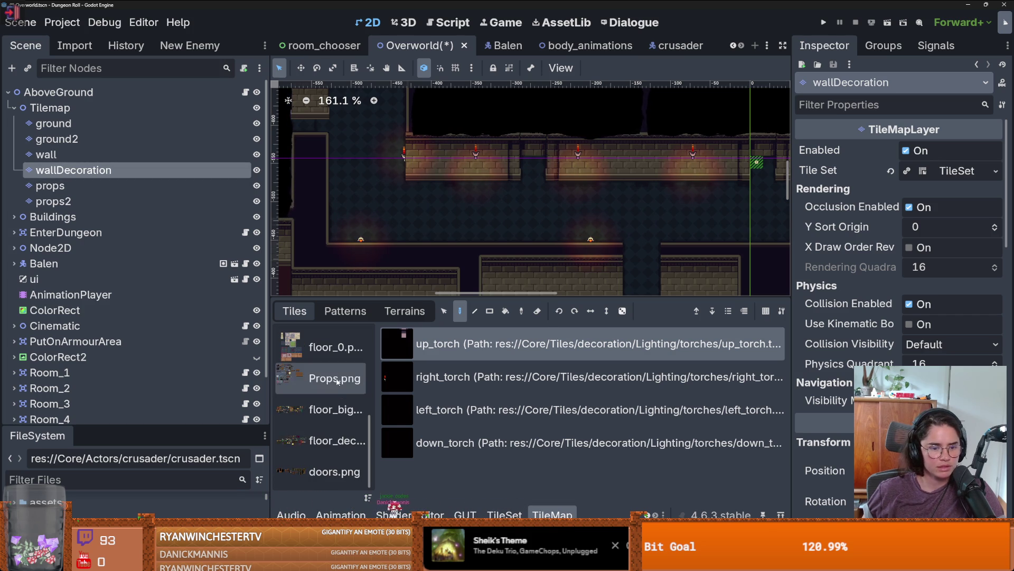
Paint the lower wooden door tile from doors.png into the corridor's upper wall opening
left_click(340, 441)
left_click(332, 471)
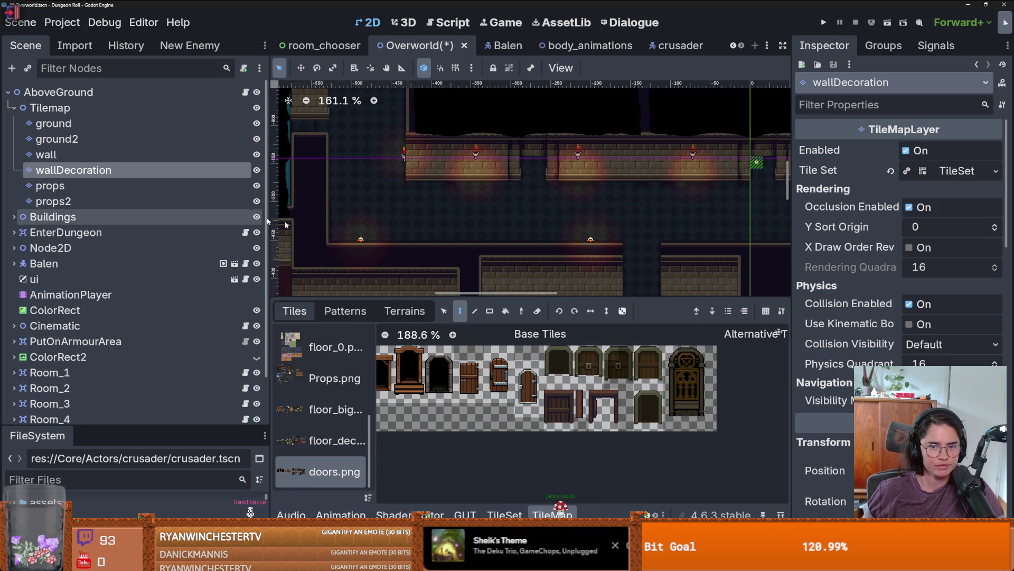
scroll(540, 243, "down", 2)
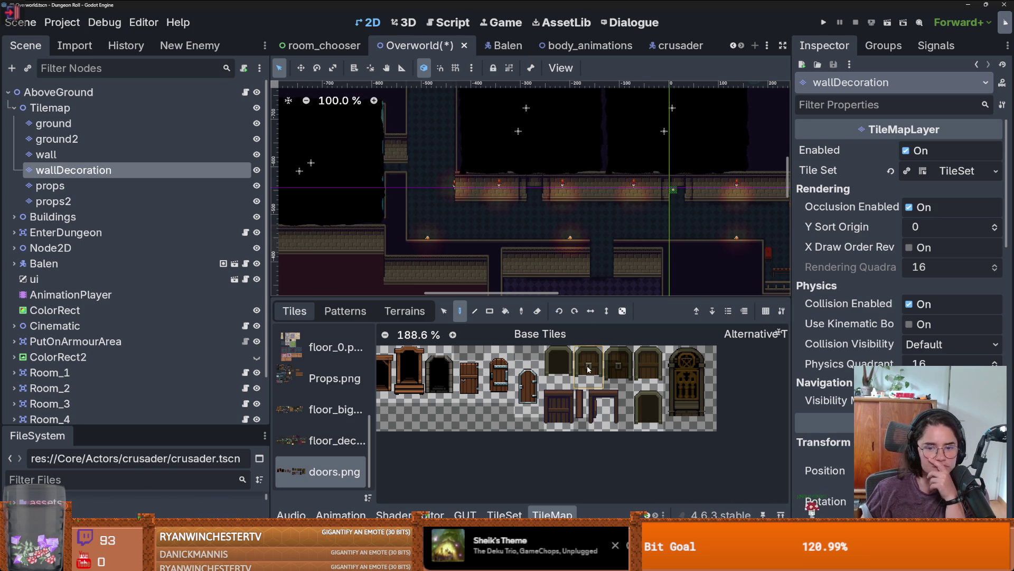
scroll(532, 195, "up", 4)
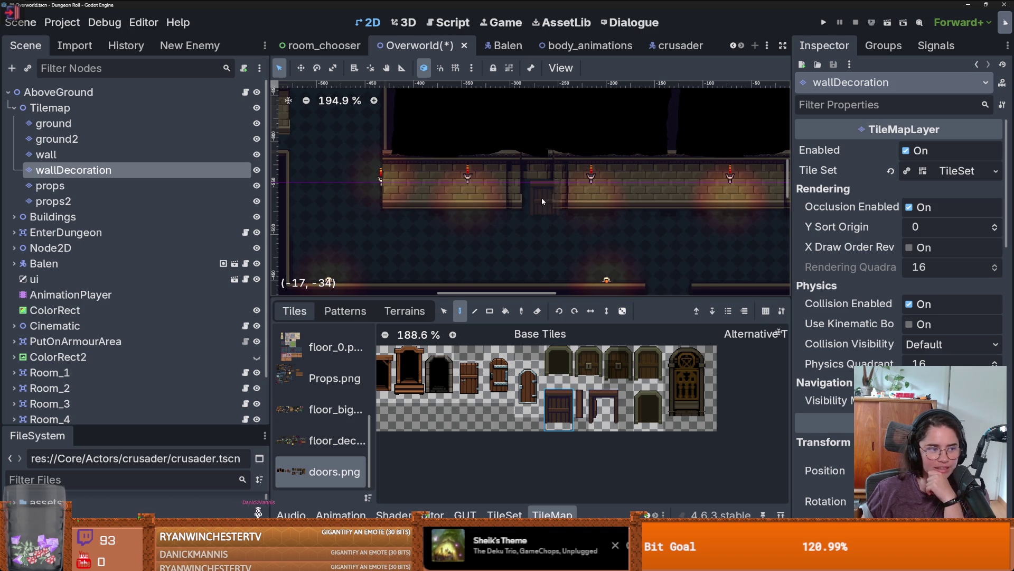
scroll(485, 388, "left", 3)
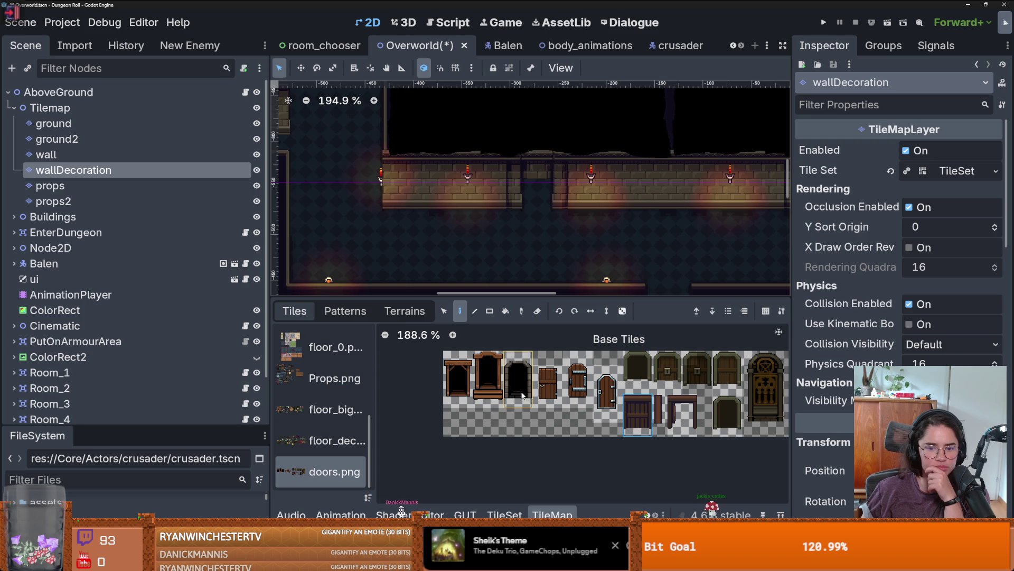
left_click(636, 376)
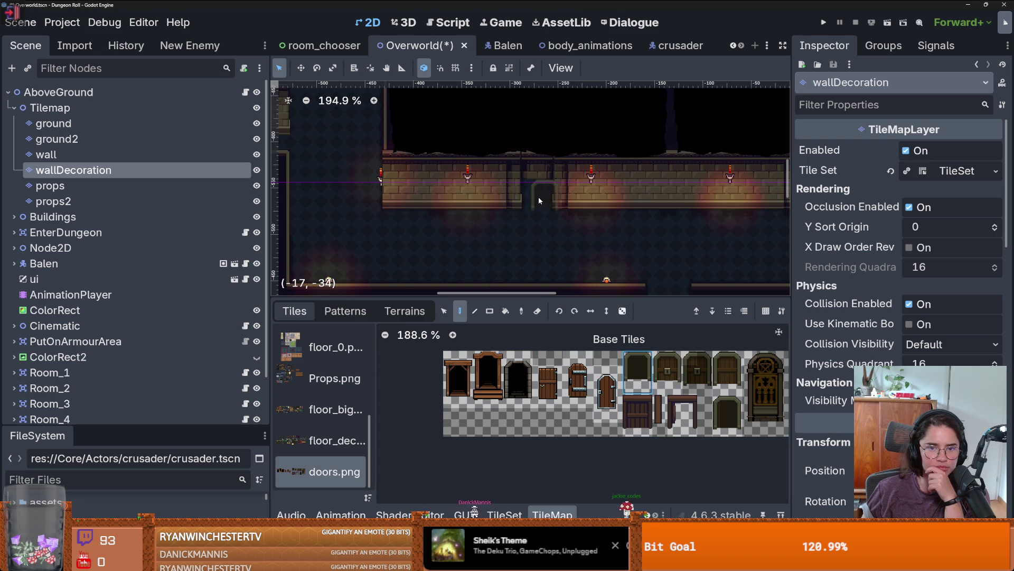
left_click(644, 421)
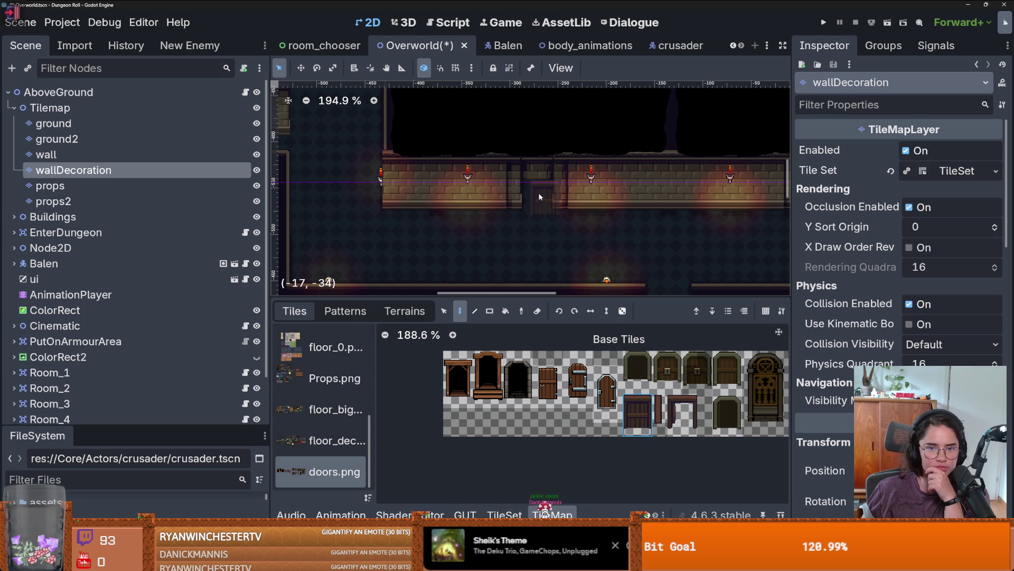
left_click(534, 194)
scroll(534, 194, "up", 4)
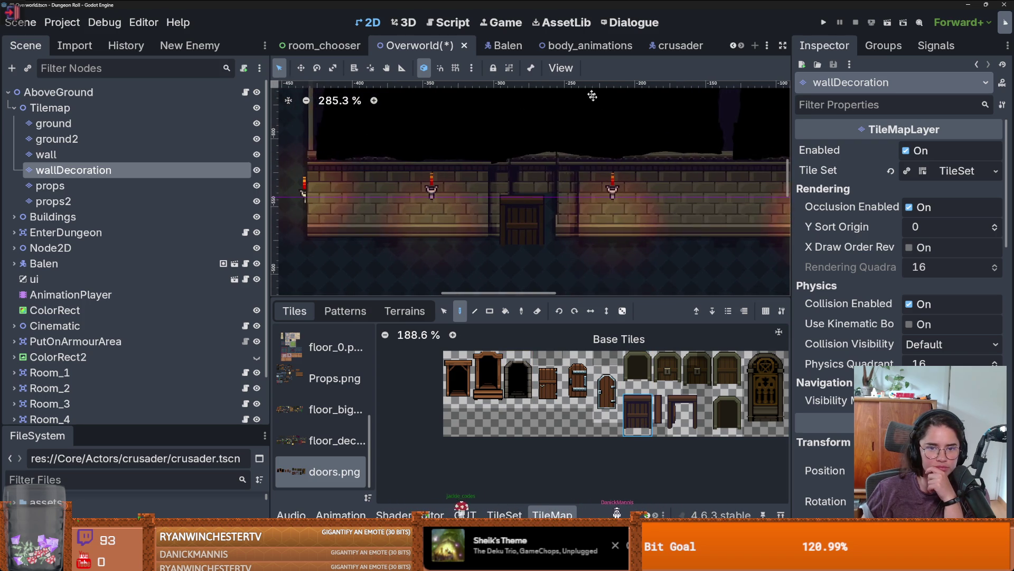
In the TileSet editor, select the doors.png door tile and expand its Rendering properties
left_click(504, 514)
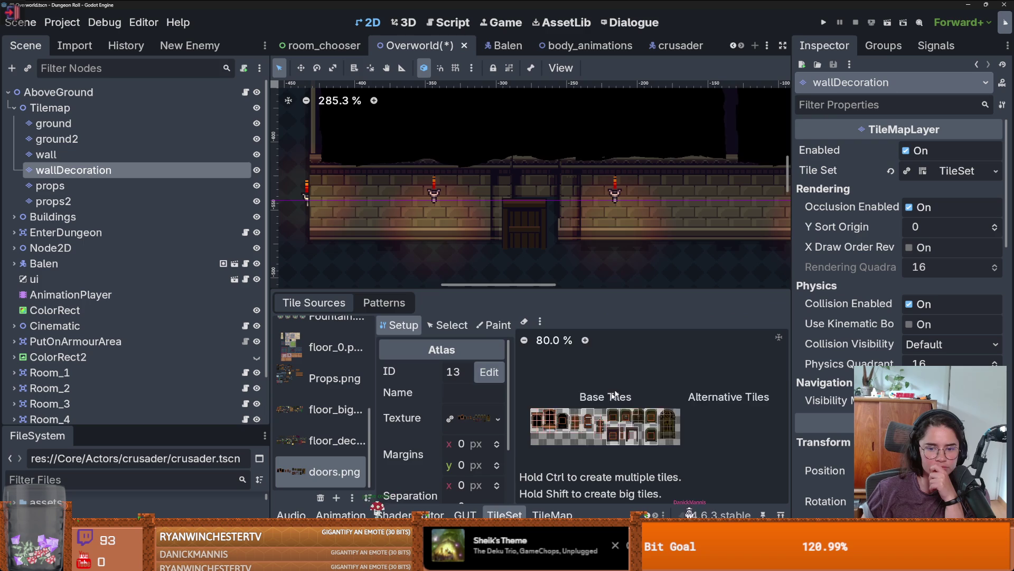
scroll(650, 431, "up", 7)
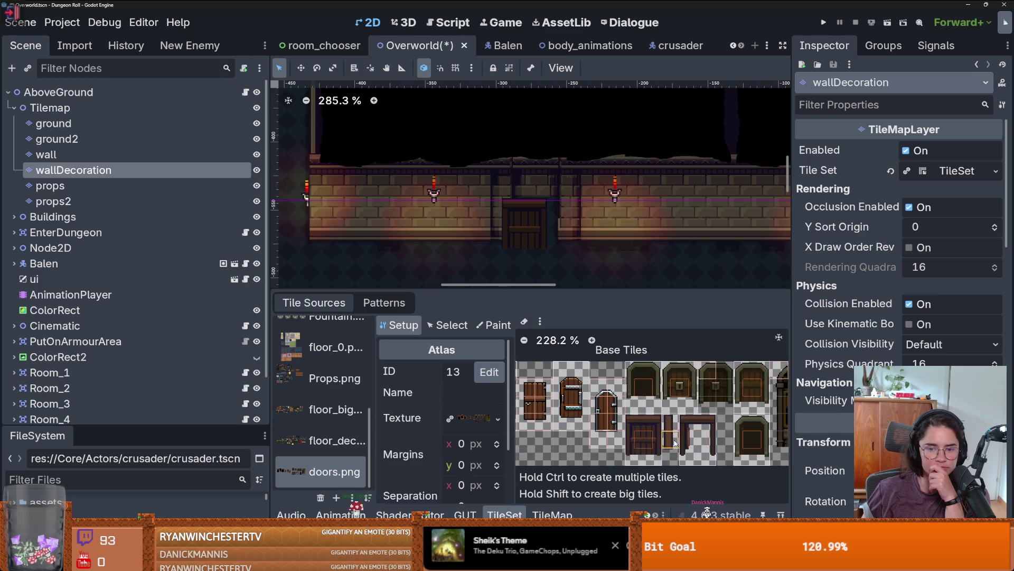
left_click(464, 328)
left_click(666, 434)
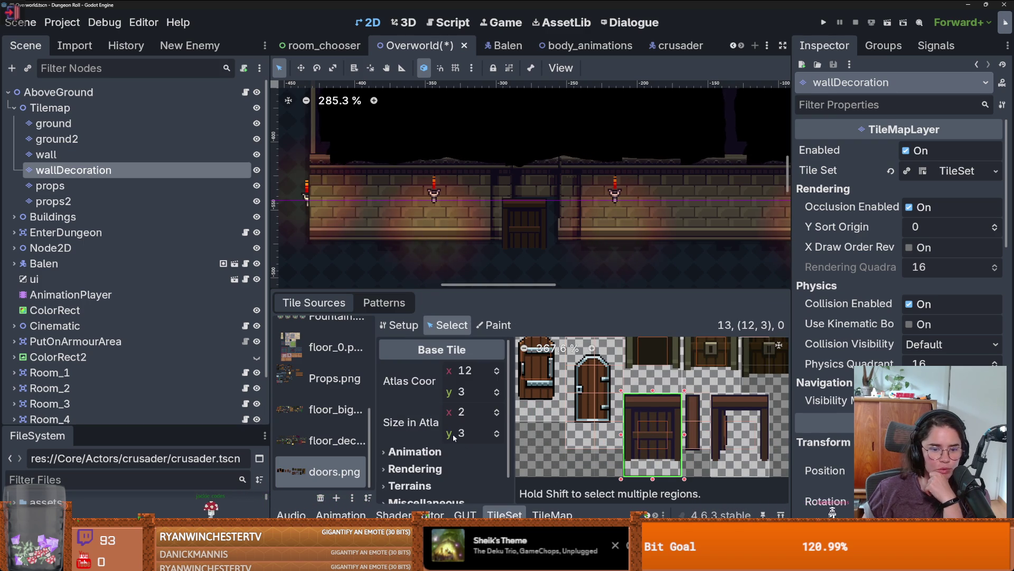
scroll(422, 417, "down", 1)
left_click(421, 432)
left_click(418, 423)
left_click(420, 437)
scroll(460, 458, "down", 1)
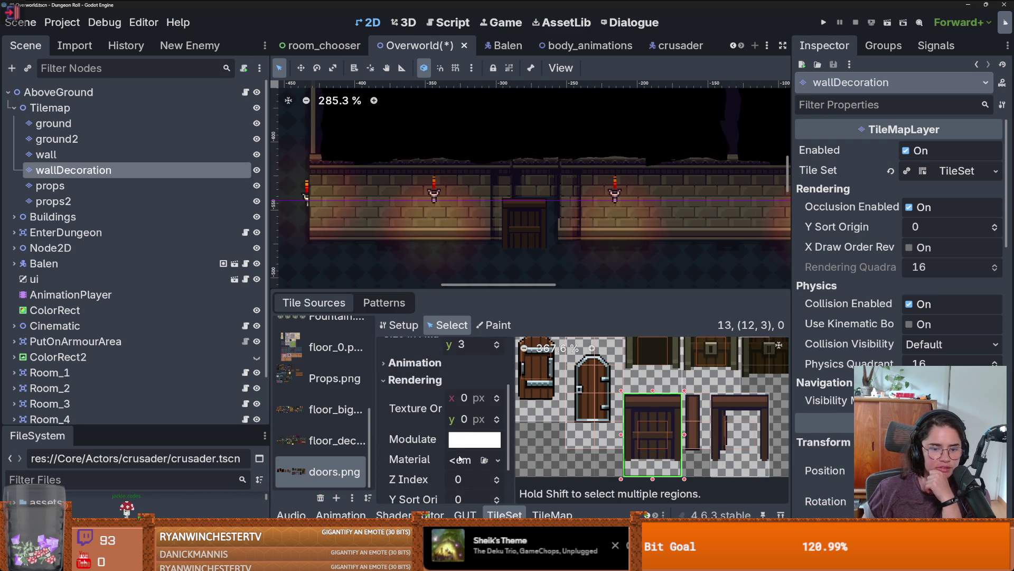
scroll(459, 442, "down", 1)
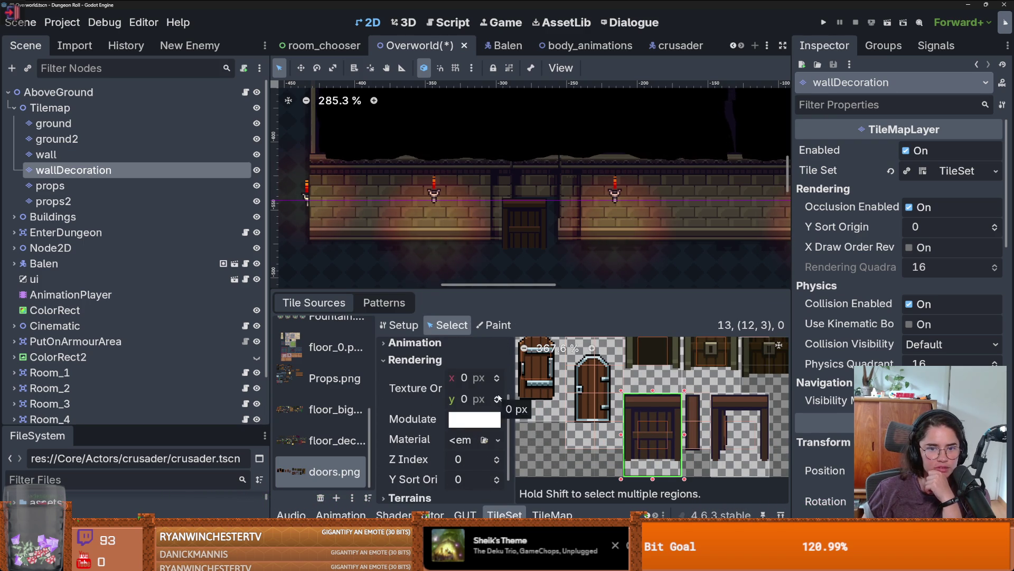
Set the door tile's Texture Origin to -8, 6 px
left_click(497, 398)
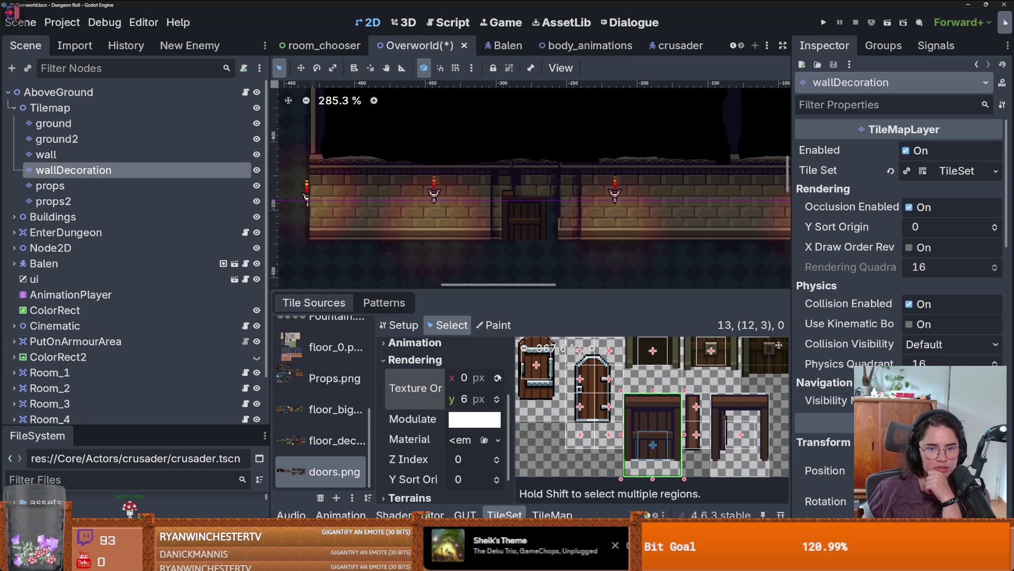
left_click(500, 381)
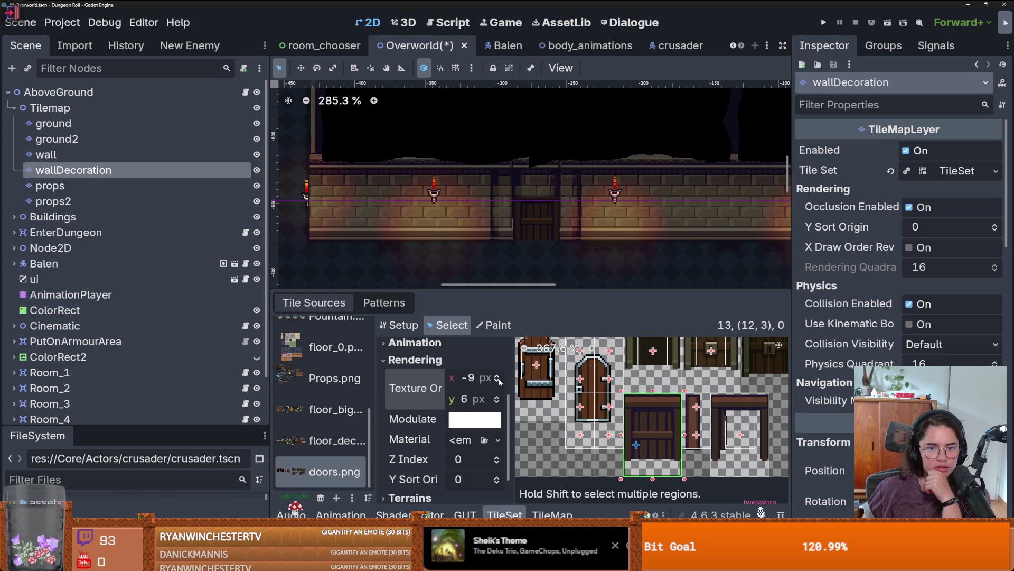
scroll(501, 237, "up", 3)
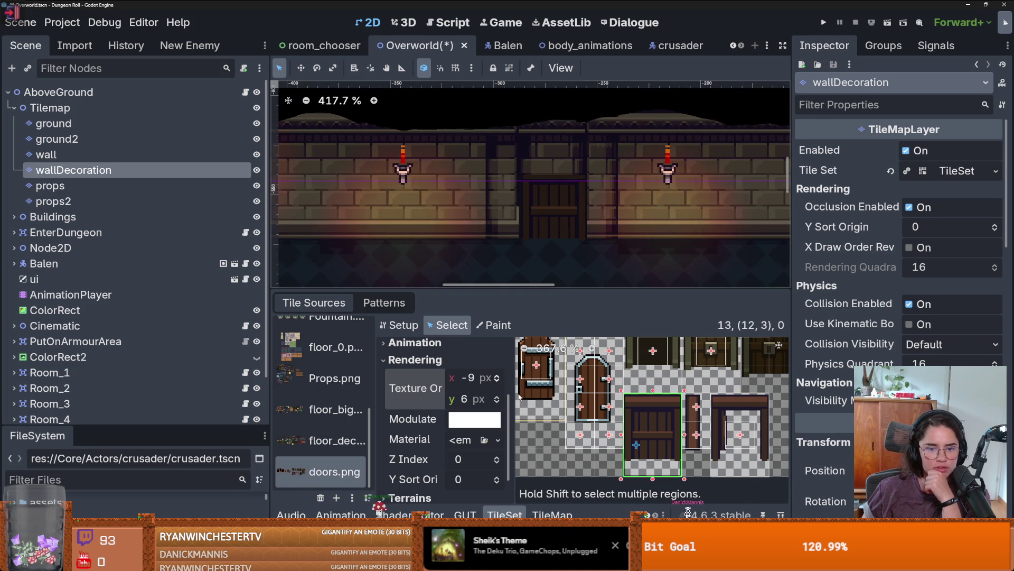
left_click(497, 376)
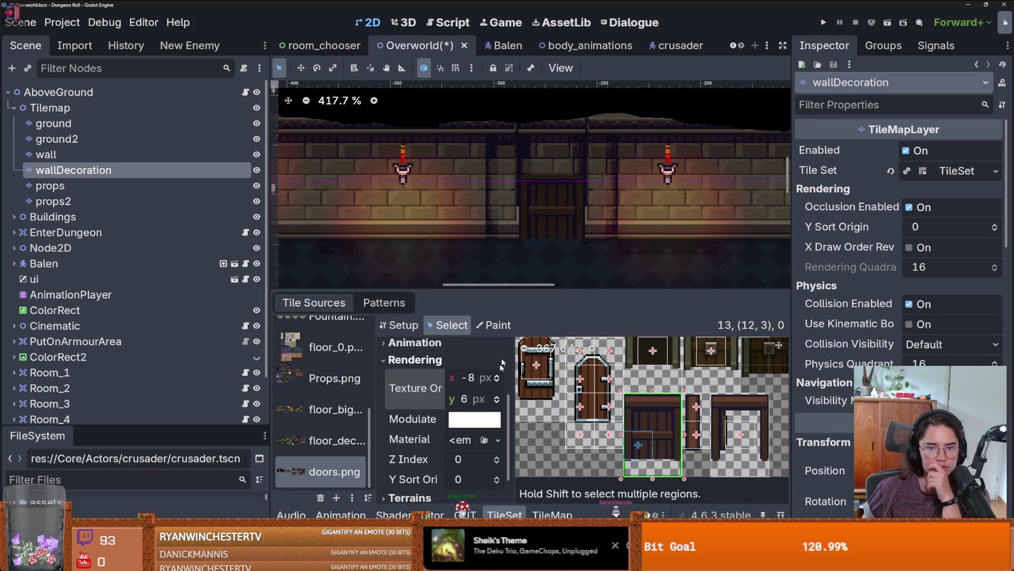
Set the door tile's Y Sort Origin to 8 and return to the TileMap panel
scroll(512, 266, "down", 1)
scroll(458, 411, "down", 2)
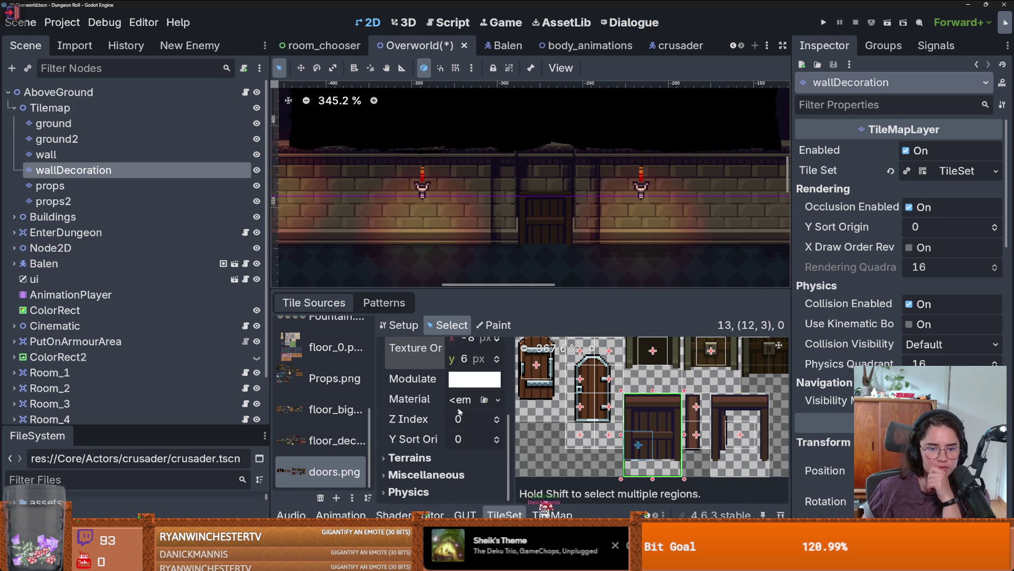
left_click(497, 437)
left_click(497, 438)
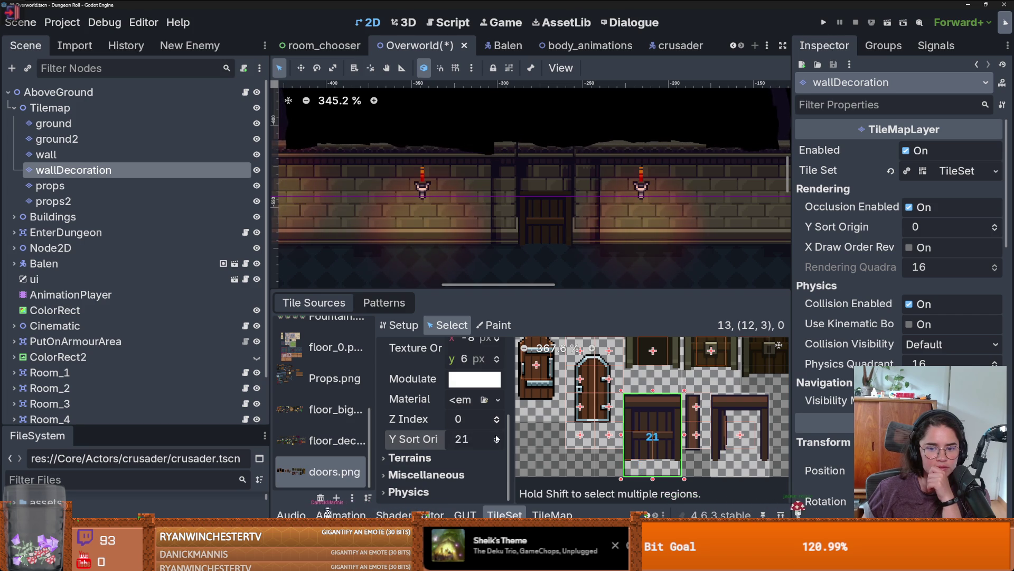
left_click(496, 445)
left_click(465, 439)
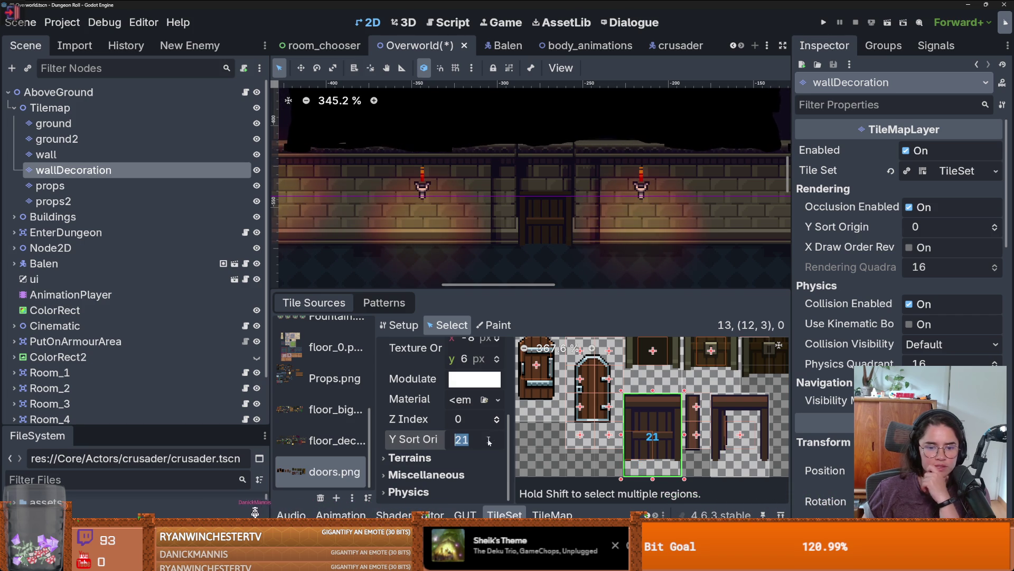
type("-20")
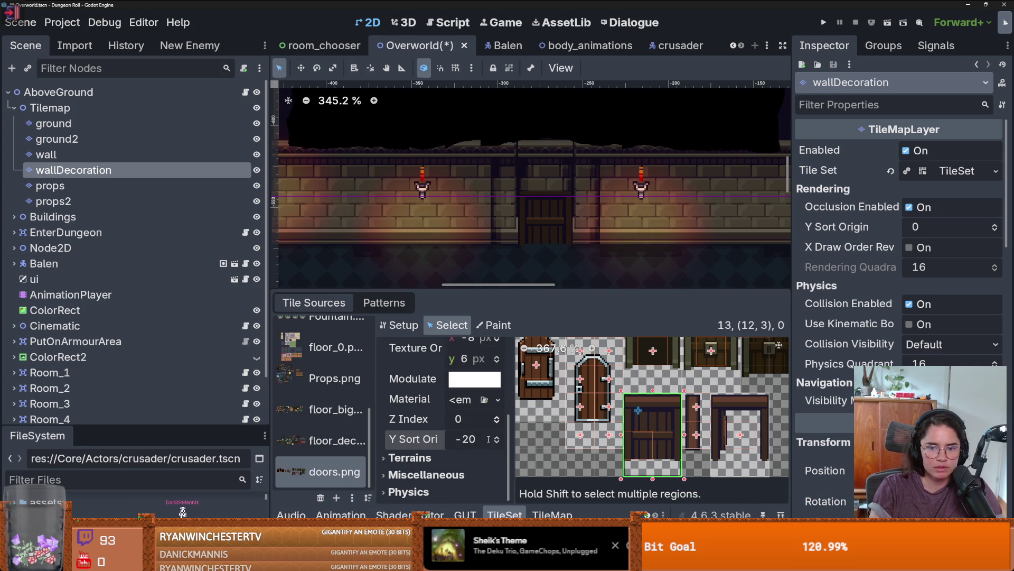
key("BackSpace")
key("BackSpace")
key("BackSpace")
type("100")
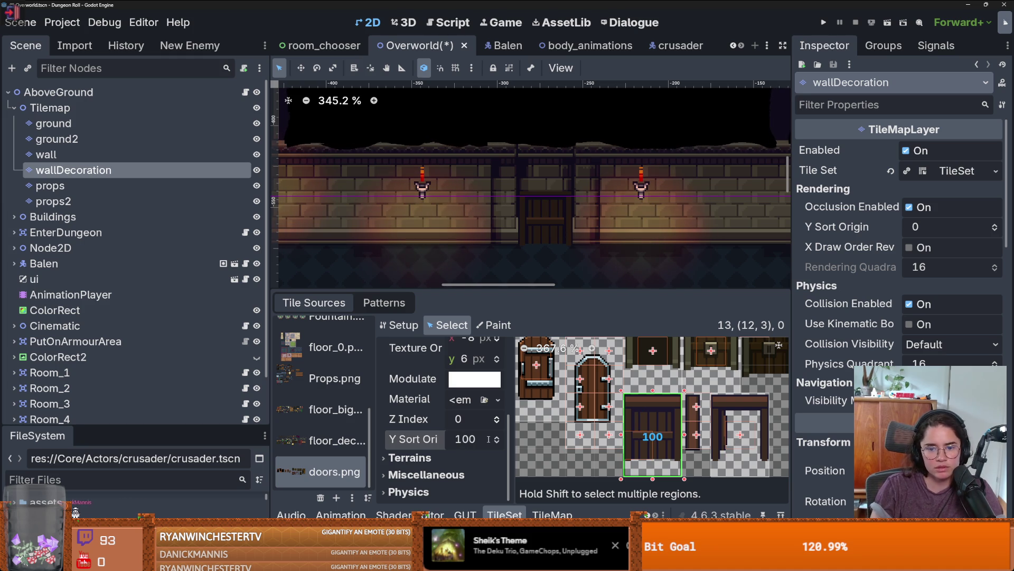
key("Escape")
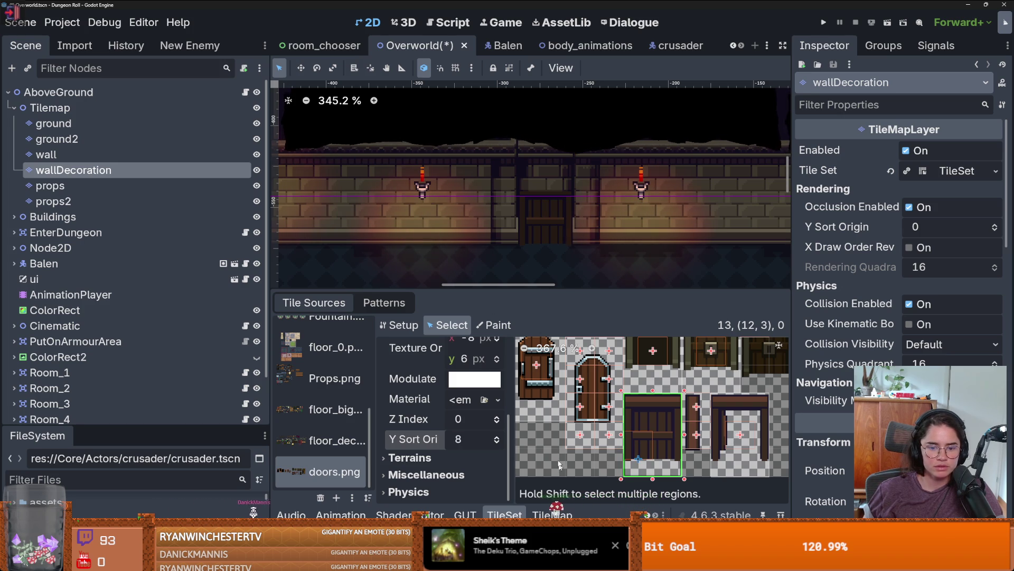
left_click(560, 514)
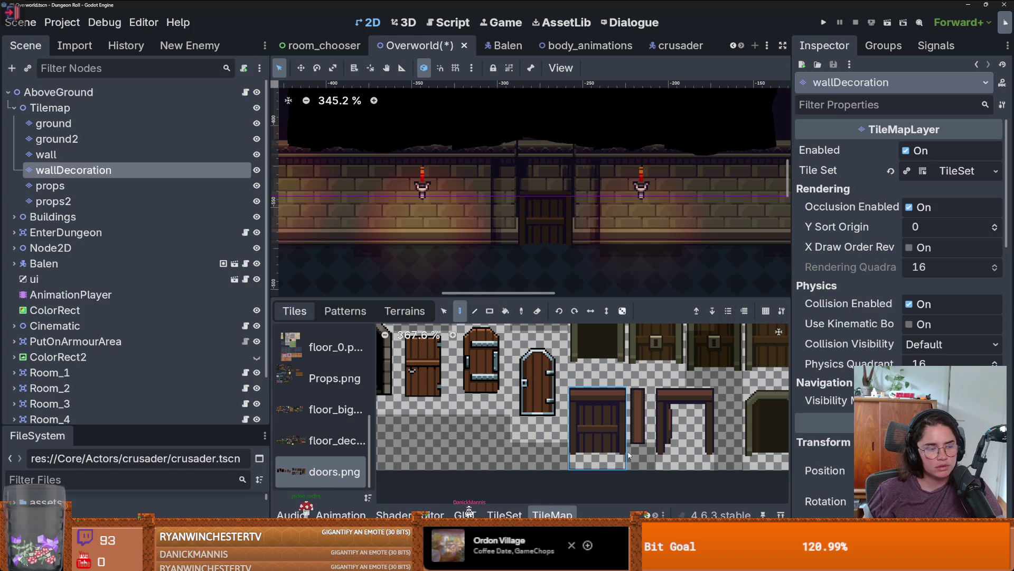
Try flood-filling the wall area with the door tile, then undo the fill
left_click(504, 515)
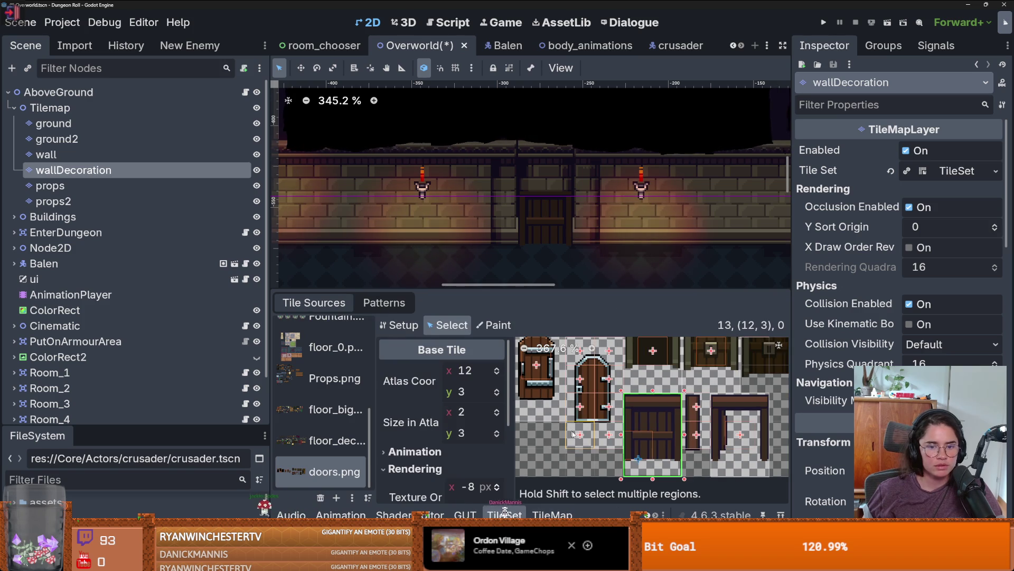
left_click(552, 515)
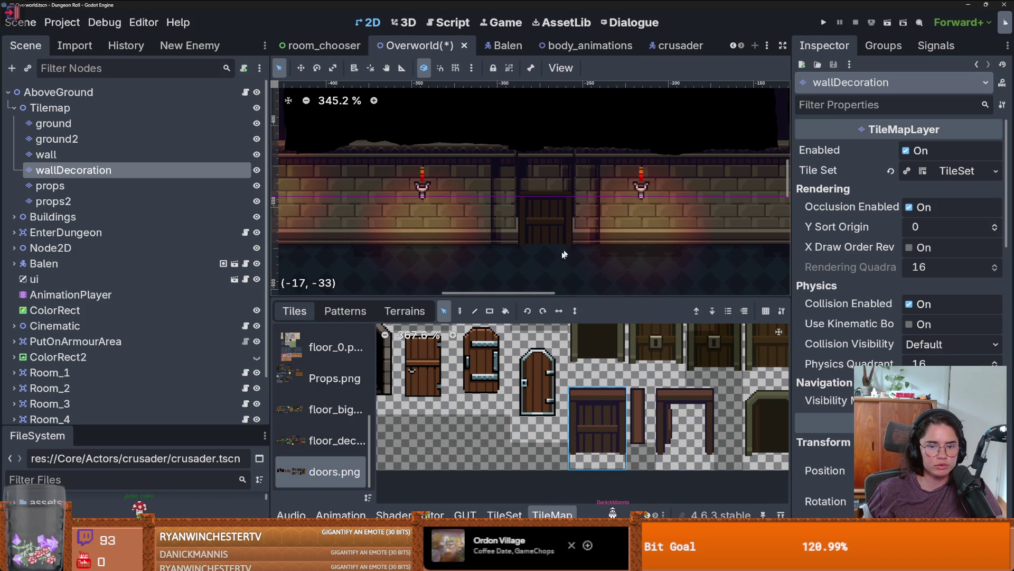
left_click(461, 310)
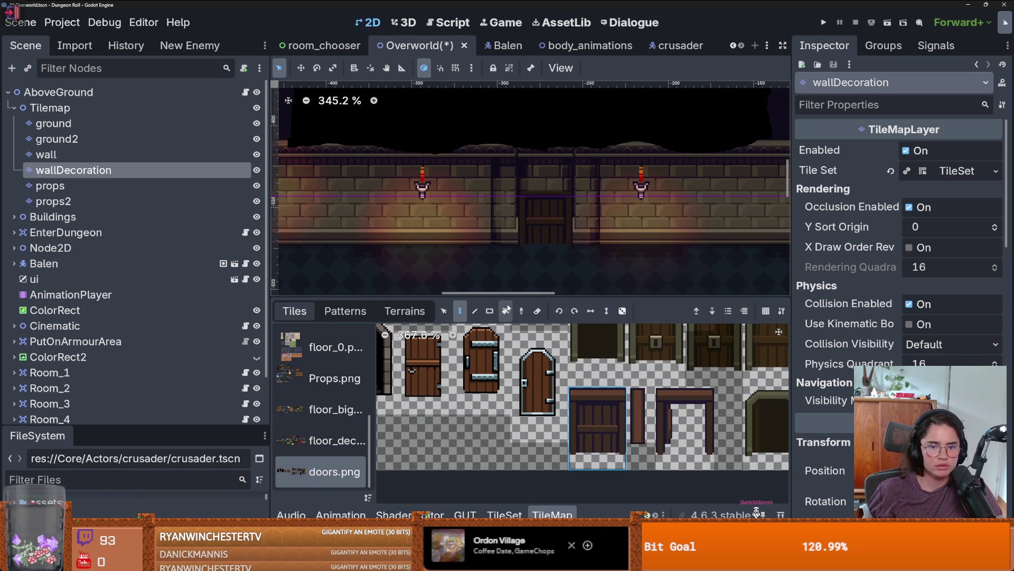
key("p")
left_click(536, 165)
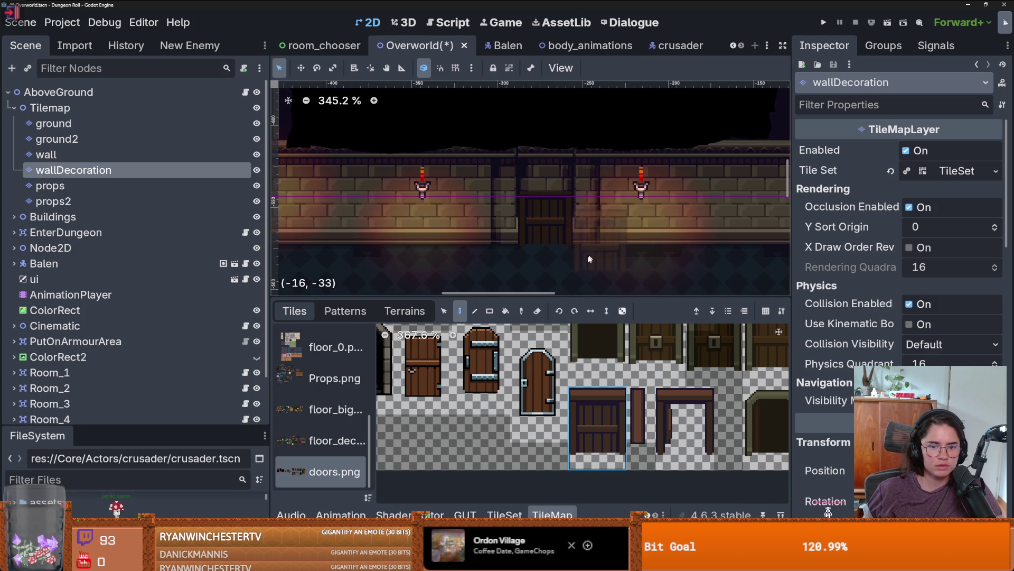
left_click(505, 311)
left_click(566, 201)
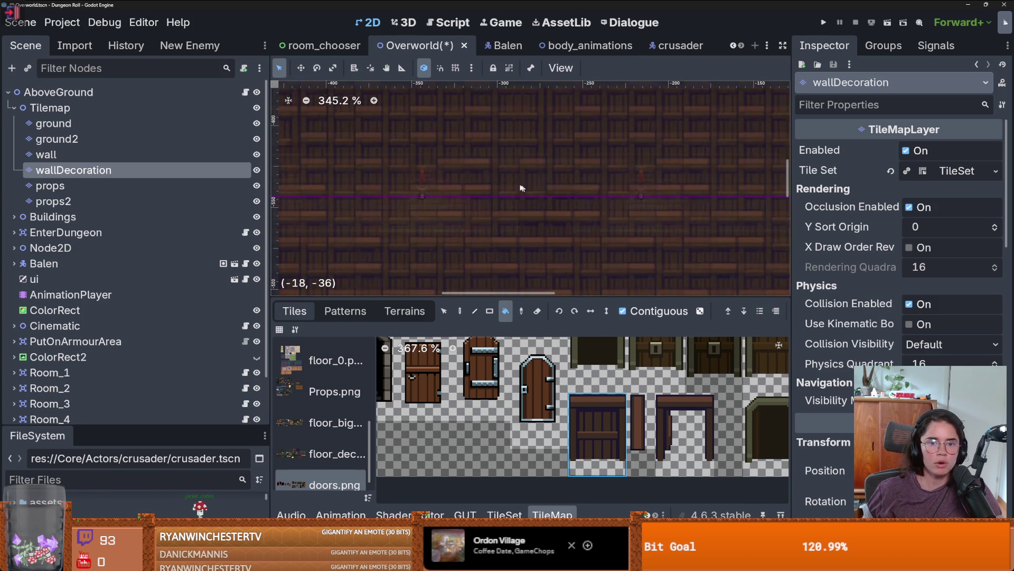
scroll(571, 226, "down", 4)
scroll(571, 225, "down", 3)
key("ctrl+z")
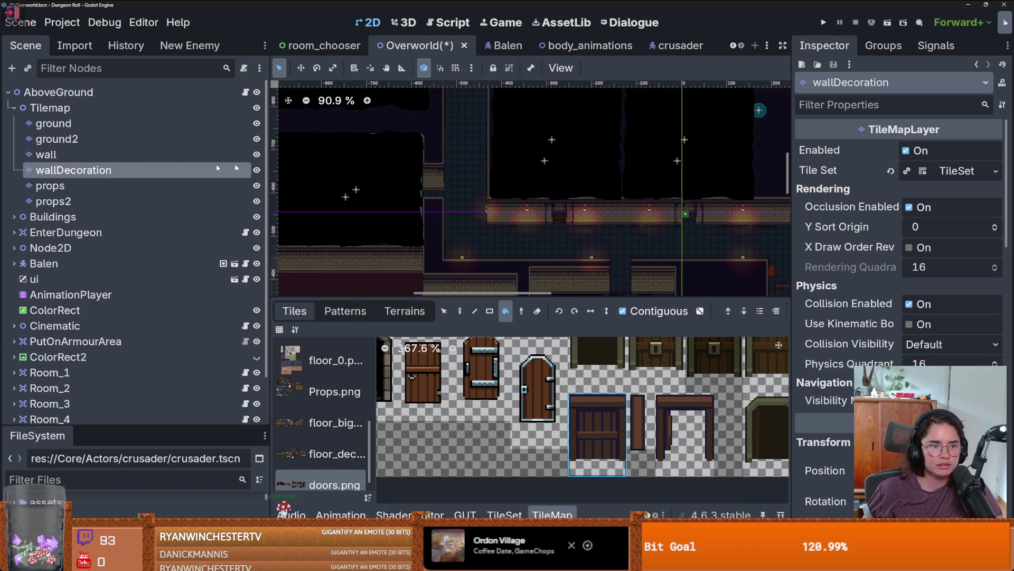
Make the wall TileMapLayer active with single-tile painting and the CastleTiles atlas
left_click(256, 154)
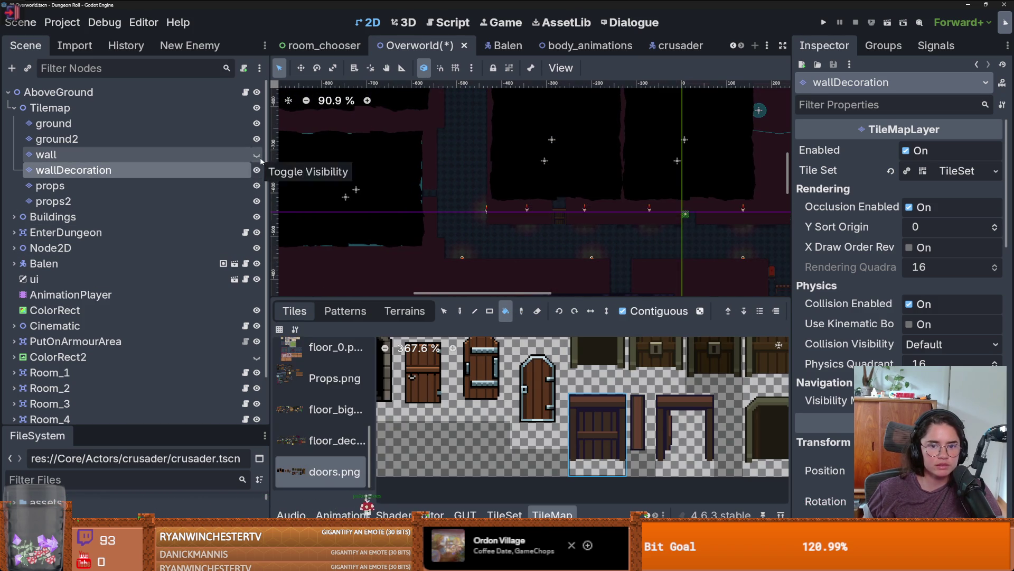
left_click(256, 154)
left_click(212, 155)
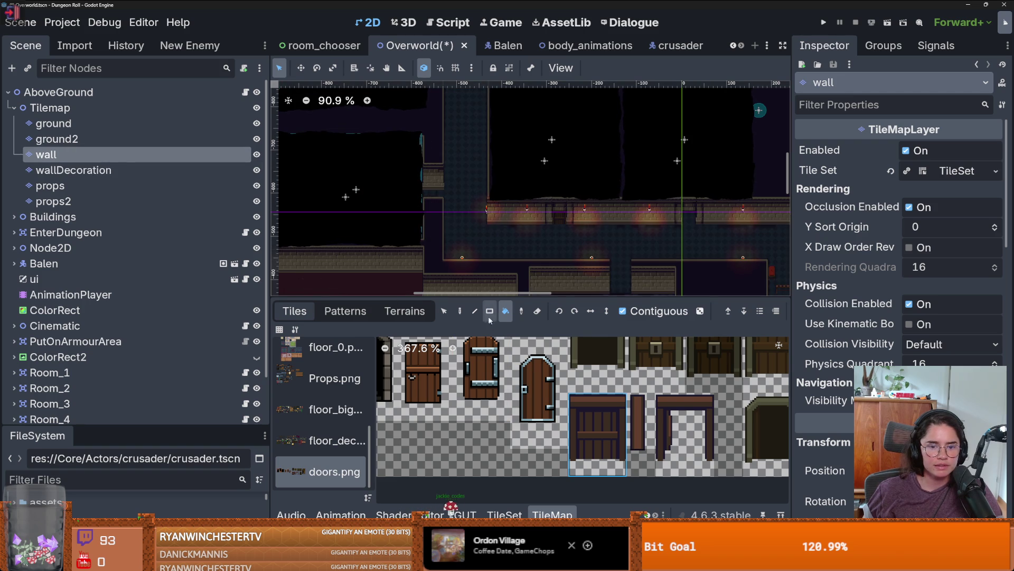
left_click(461, 313)
scroll(522, 217, "up", 8)
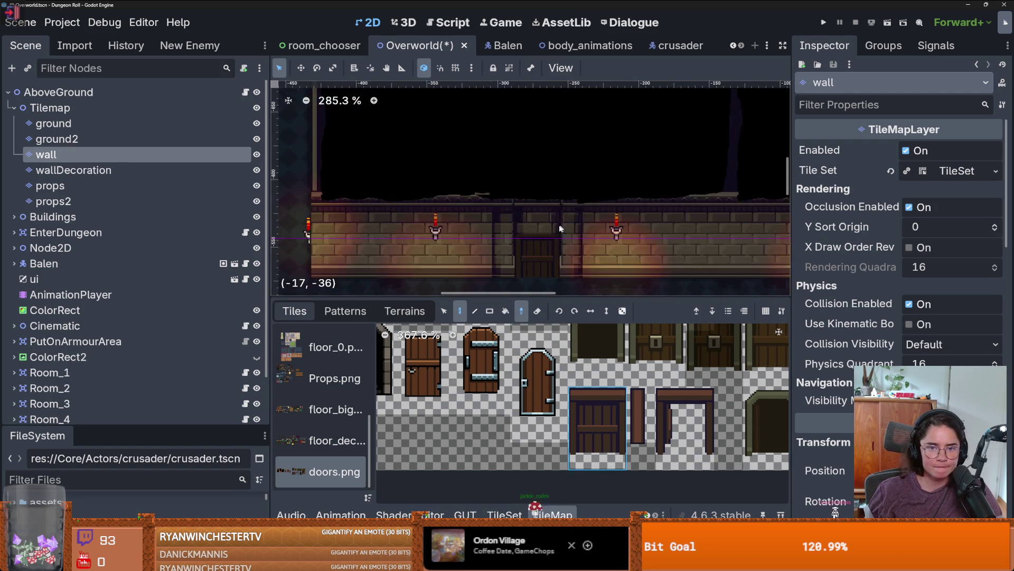
left_click(521, 216, "ctrl")
scroll(475, 382, "down", 5)
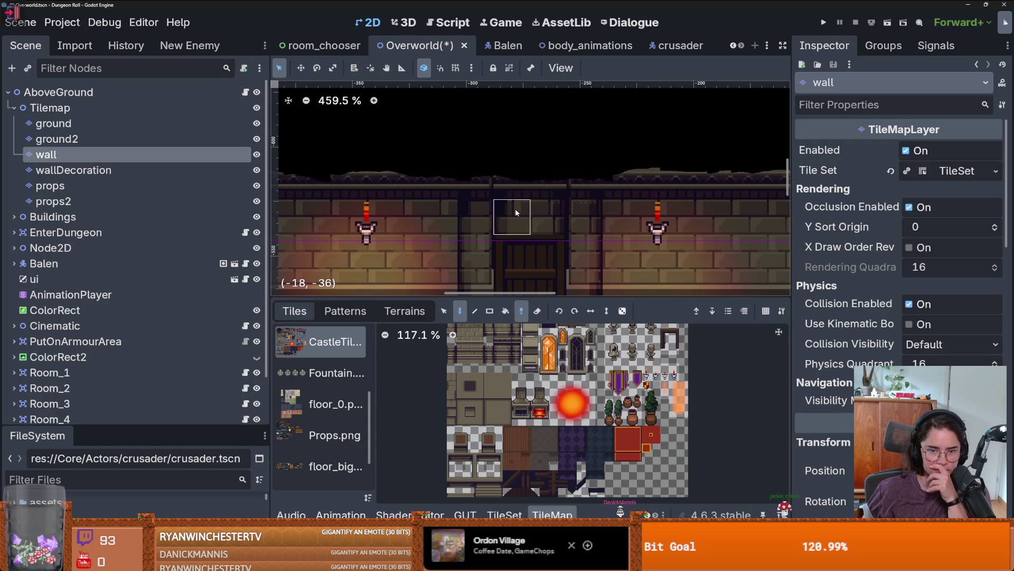
In the CastleTiles TileSet editor, select door tile (5,4) and change its Z Index
scroll(536, 405, "down", 1)
scroll(536, 406, "up", 5)
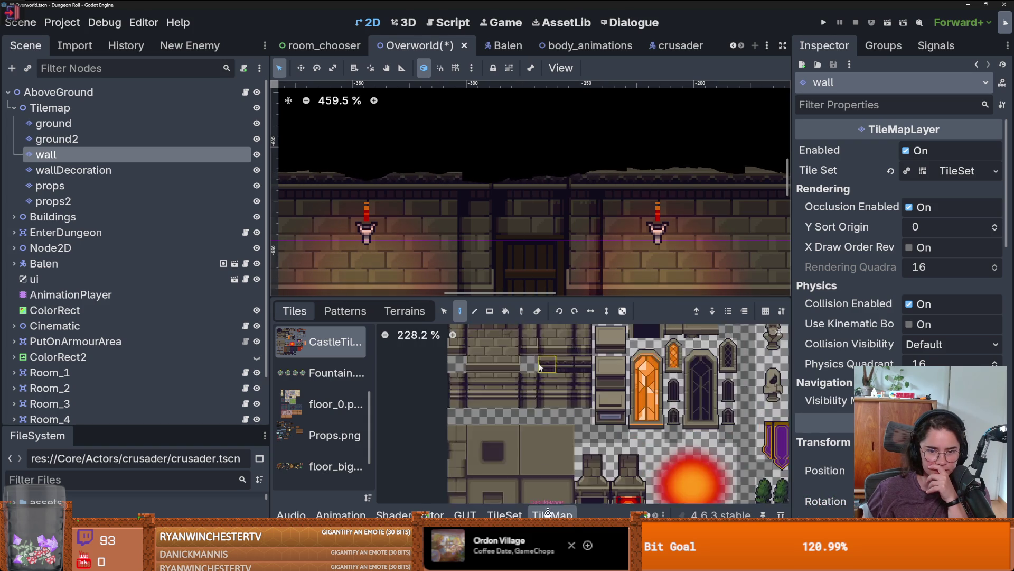
scroll(547, 396, "up", 2)
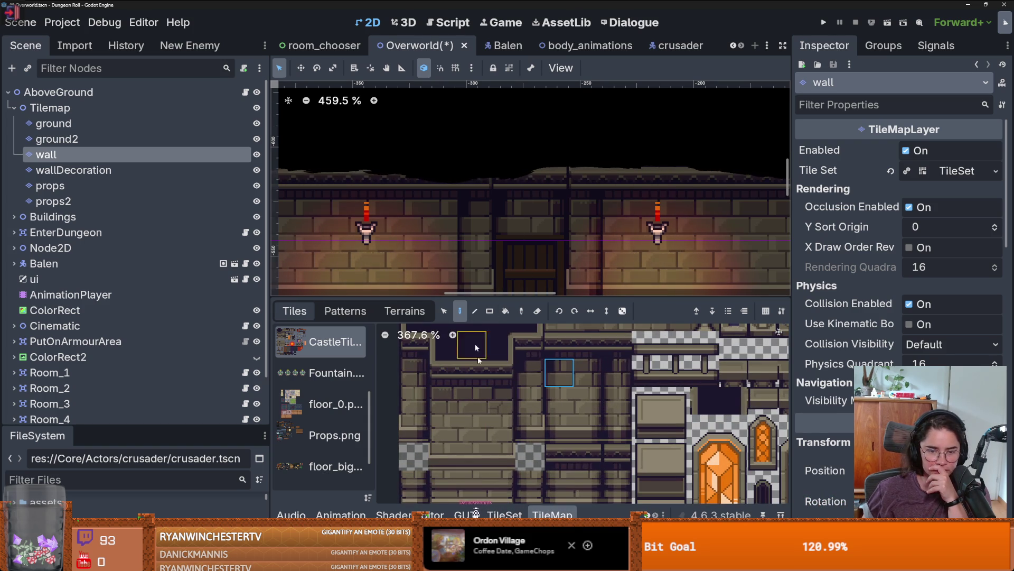
left_click(505, 514)
scroll(637, 374, "down", 3)
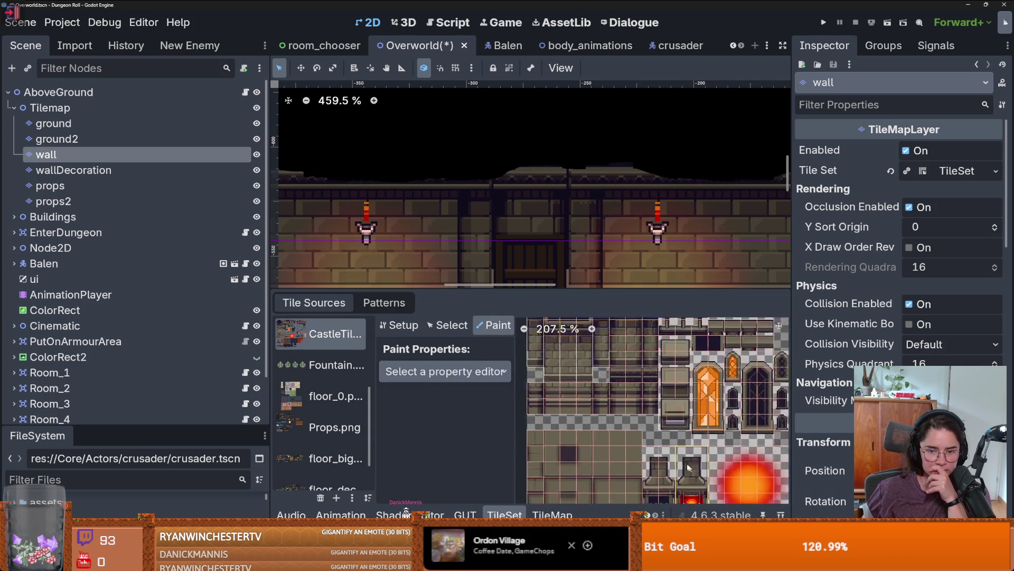
scroll(604, 447, "up", 2)
scroll(599, 402, "up", 3)
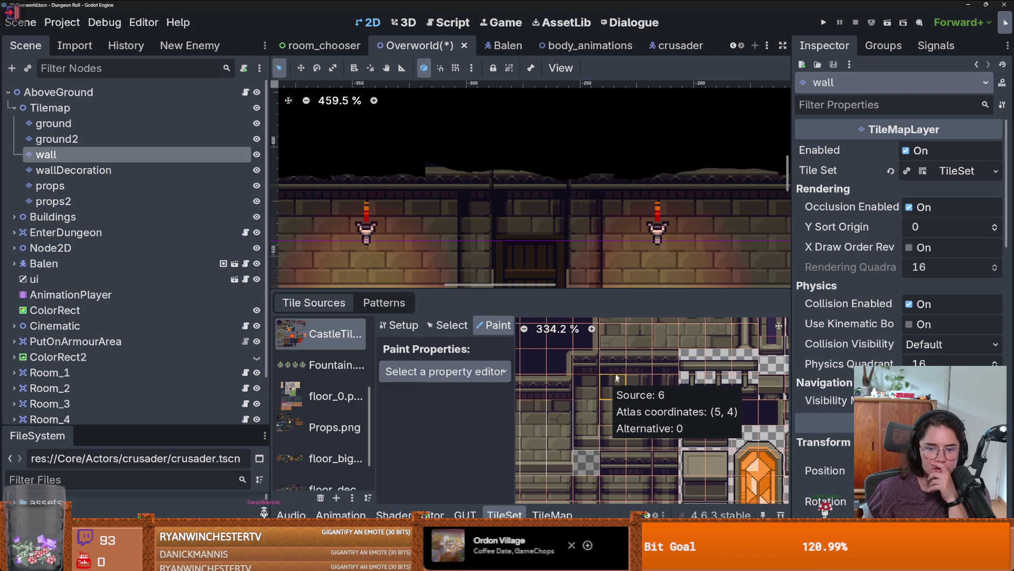
key("s")
left_click(620, 391)
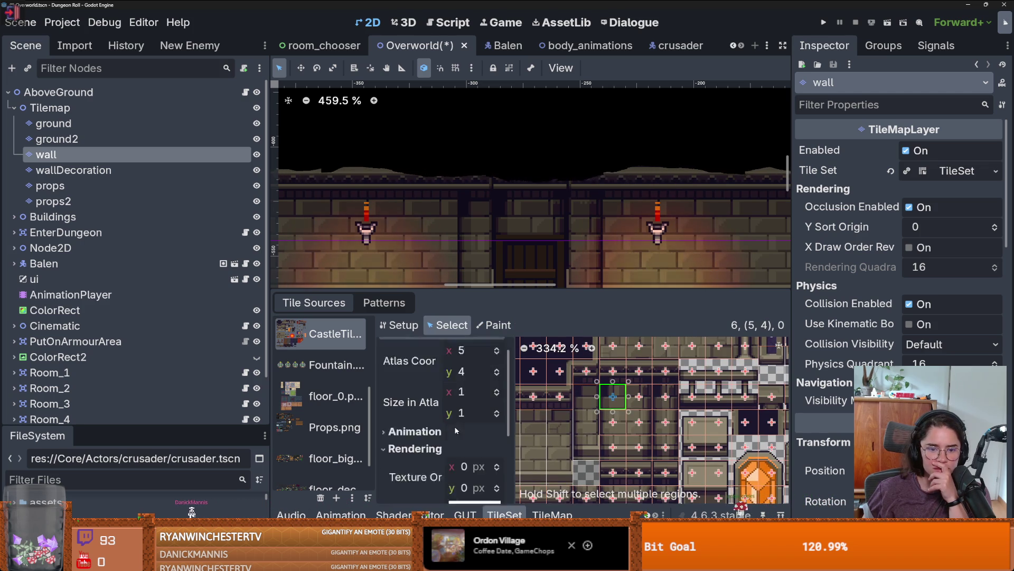
scroll(484, 433, "down", 3)
left_click(499, 454)
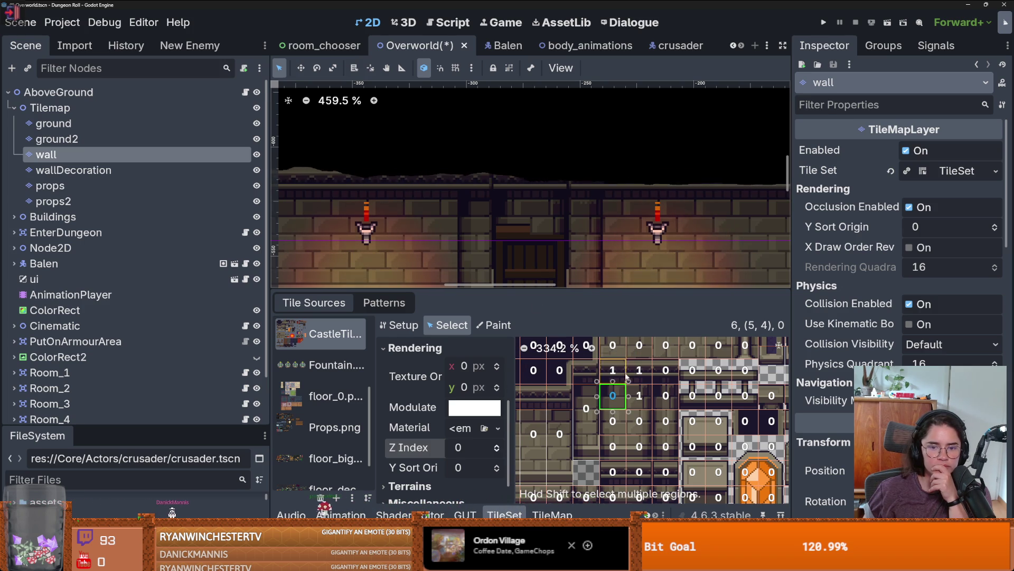
Select neighbouring door tile (6,4) and keep its Z Index at 1
left_click(552, 514)
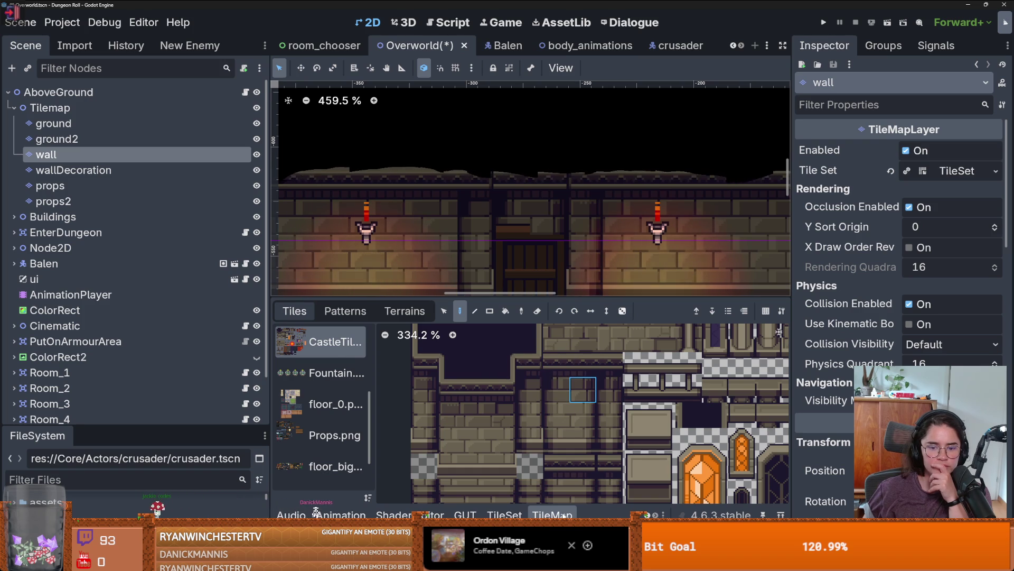
left_click(504, 515)
left_click(639, 395)
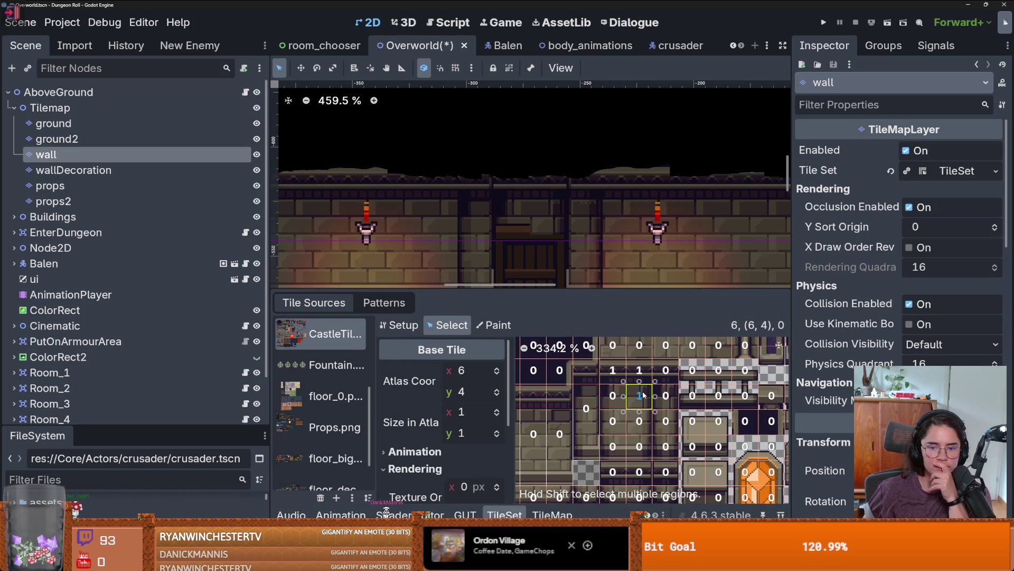
scroll(485, 454, "down", 2)
scroll(477, 452, "up", 2)
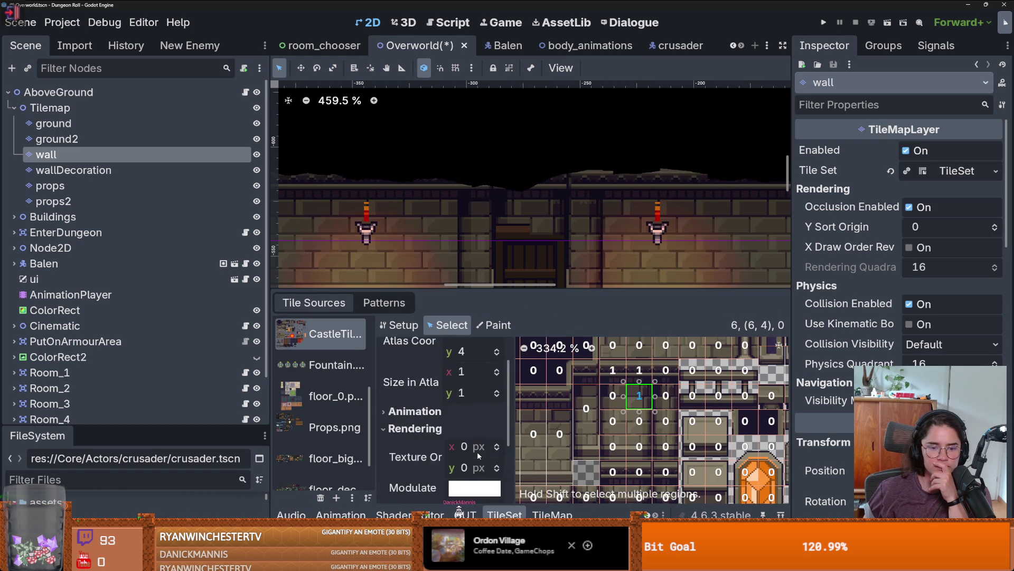
scroll(477, 452, "down", 3)
left_click(496, 469)
scroll(600, 209, "down", 4)
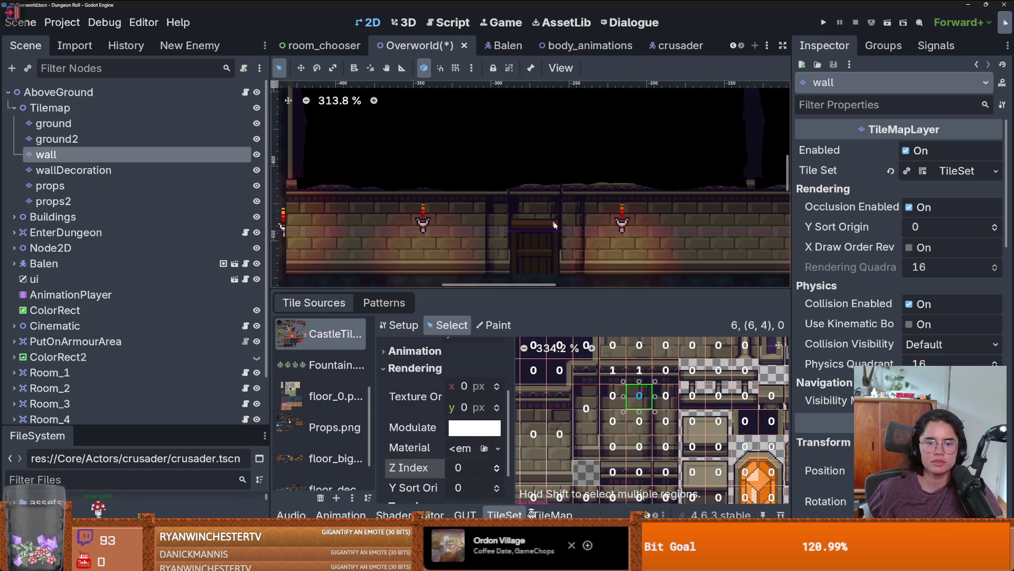
scroll(599, 209, "up", 7)
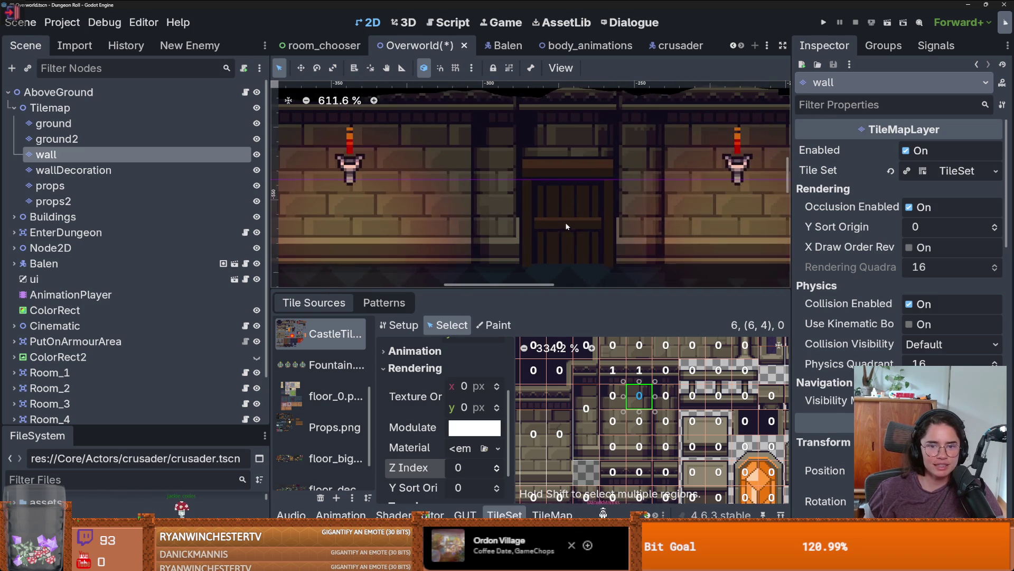
key("ctrl+z")
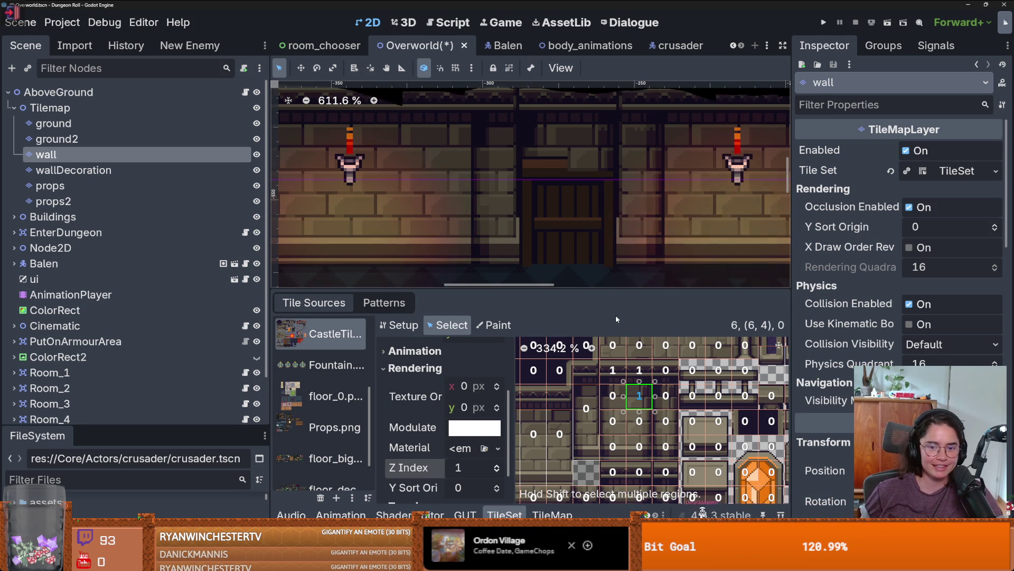
Set door tile (5,4)'s Z Index back to 1
left_click(621, 398)
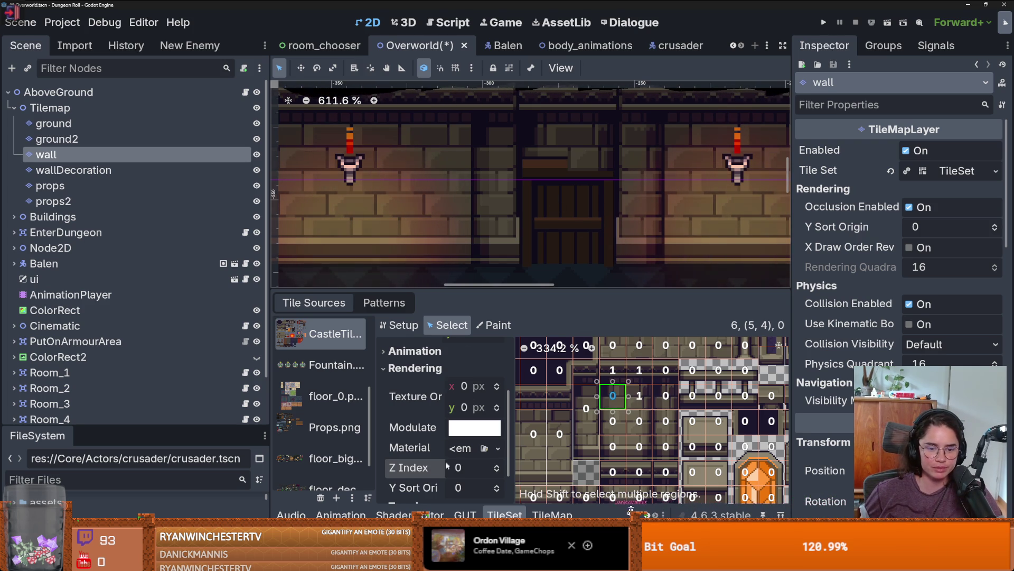
scroll(447, 465, "down", 1)
left_click(496, 415)
Save the Overworld scene, lower the bottom panel splitter, and enlarge the FileSystem dock
key("ctrl+s")
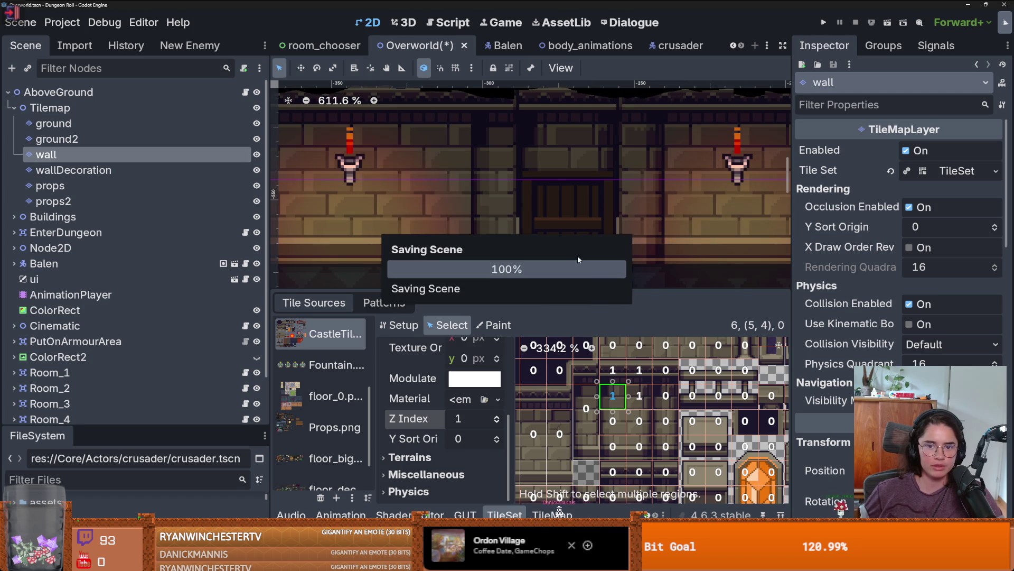
scroll(577, 257, "down", 11)
scroll(532, 266, "up", 1)
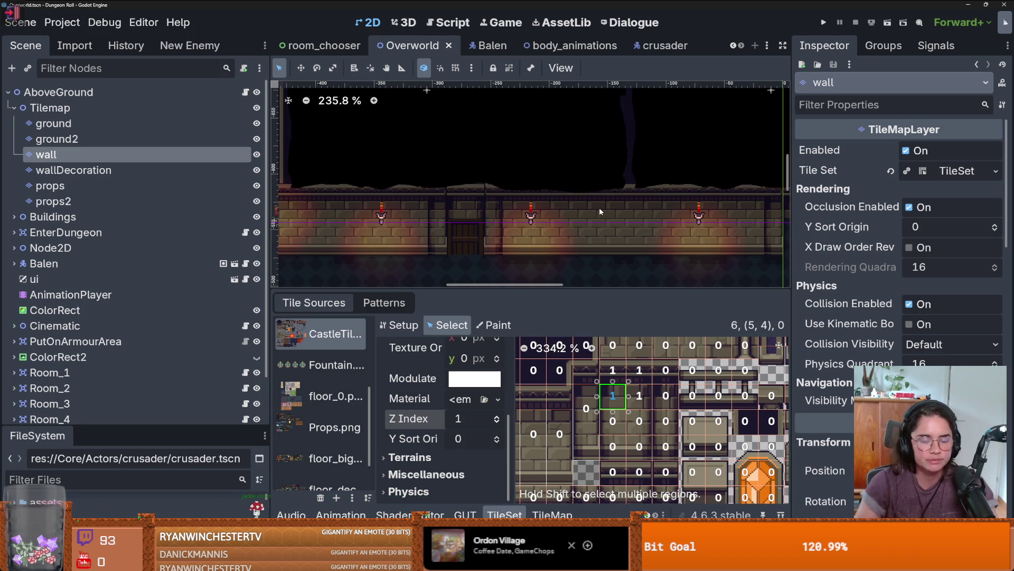
scroll(495, 126, "down", 5)
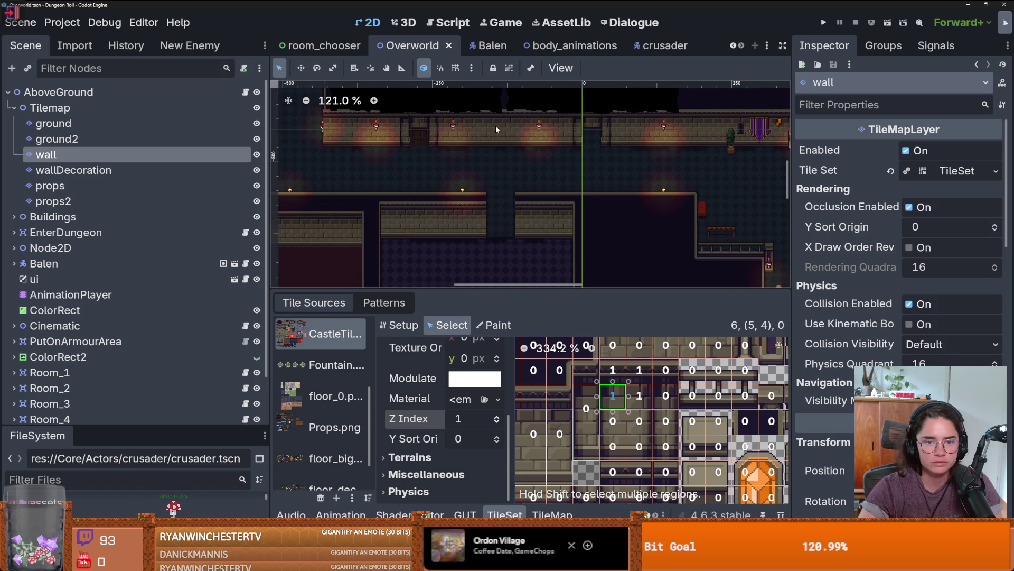
scroll(492, 175, "right", 3)
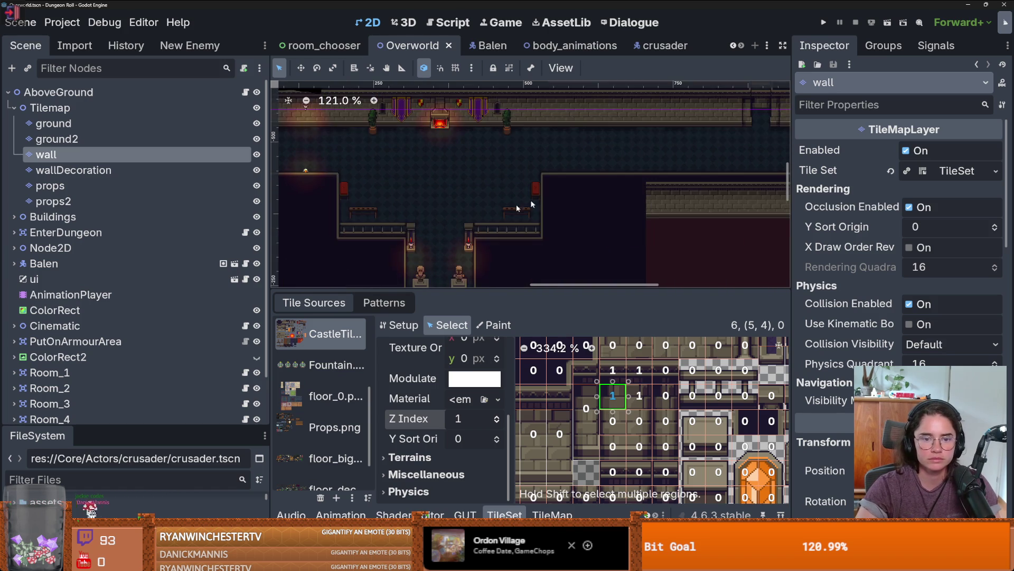
scroll(516, 204, "up", 3)
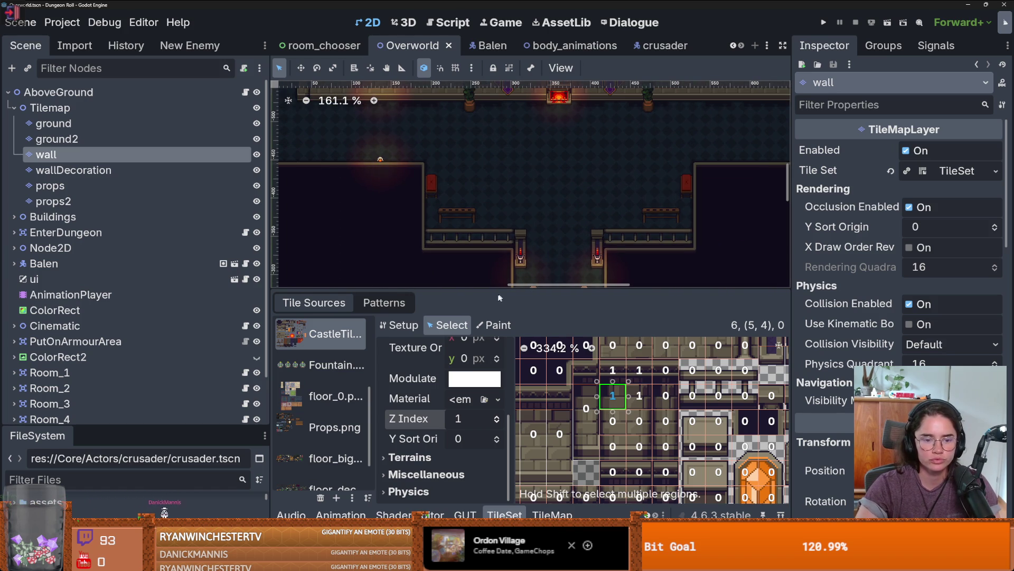
left_click_drag(500, 298, 499, 327)
key("ctrl+s")
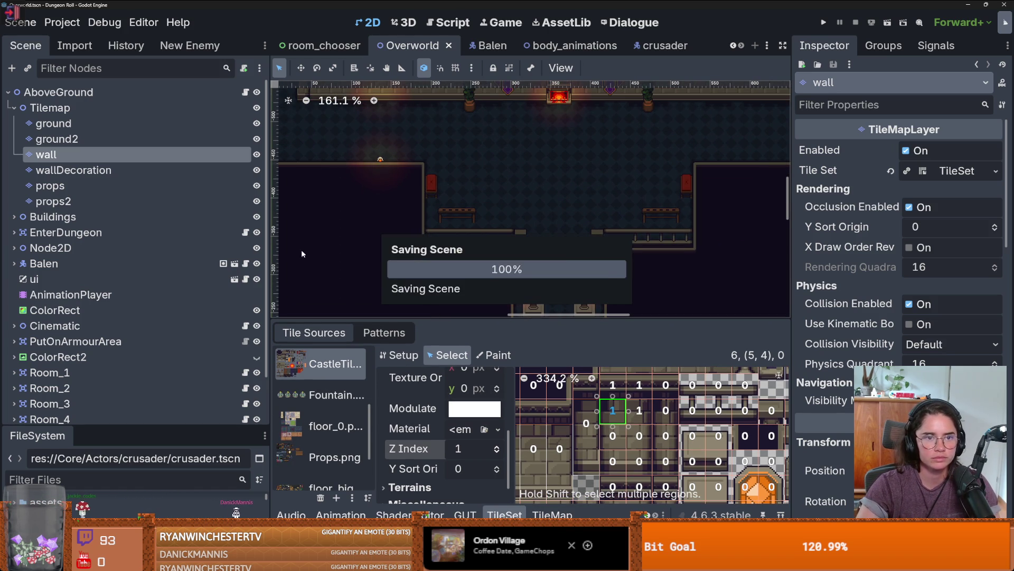
left_click_drag(102, 428, 84, 194)
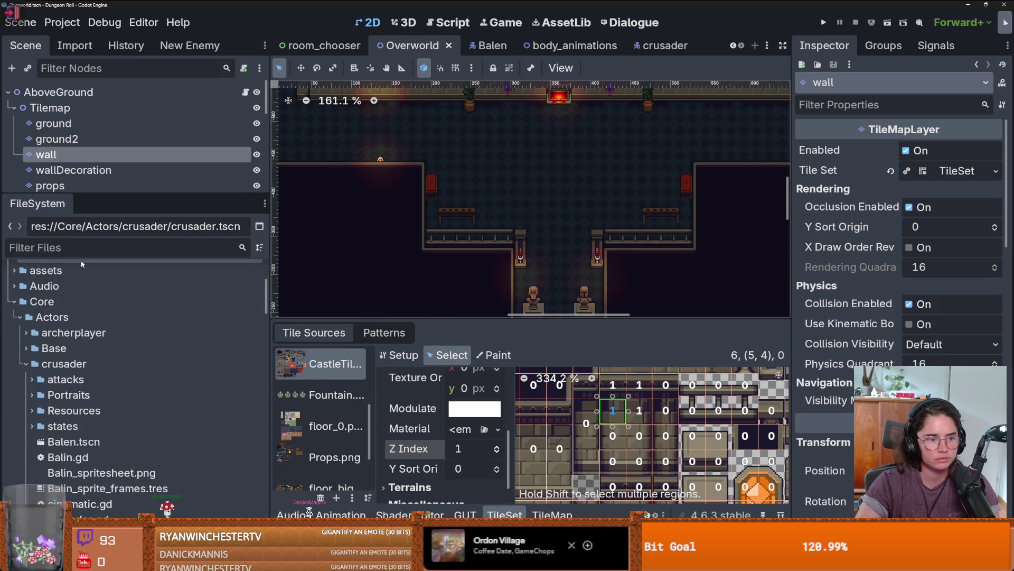
Filter the FileSystem by 'monster' and open monster_roomv5.tscn
left_click(234, 247)
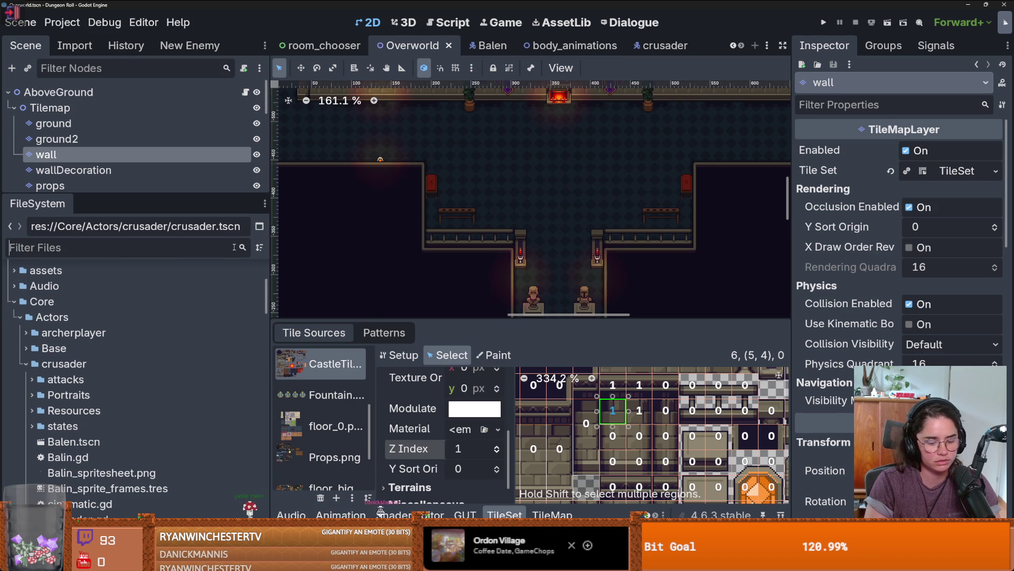
type("monster")
scroll(132, 381, "down", 2)
double_click(114, 344)
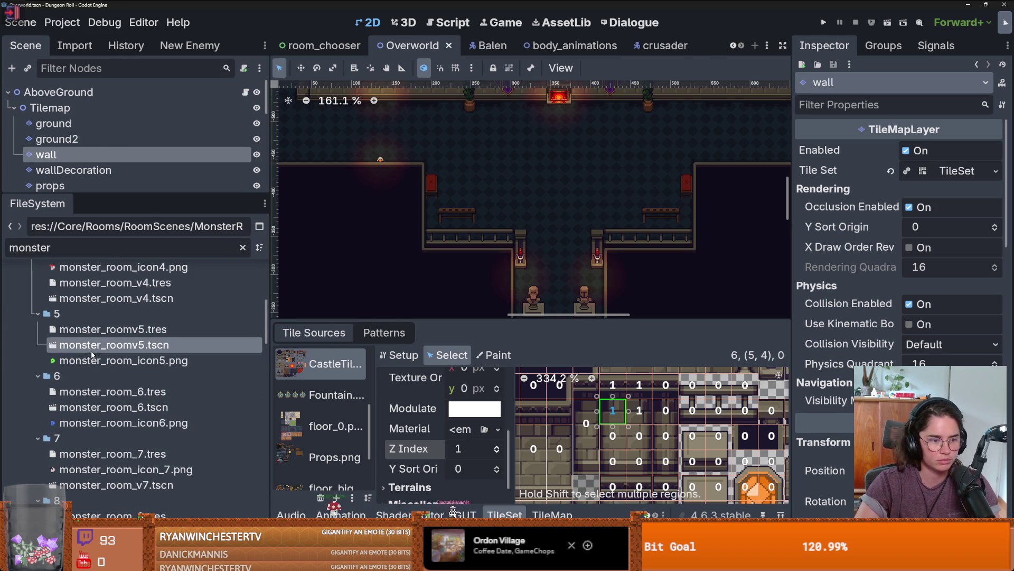
Open monster_room_6.tscn and save it
scroll(507, 156, "down", 2)
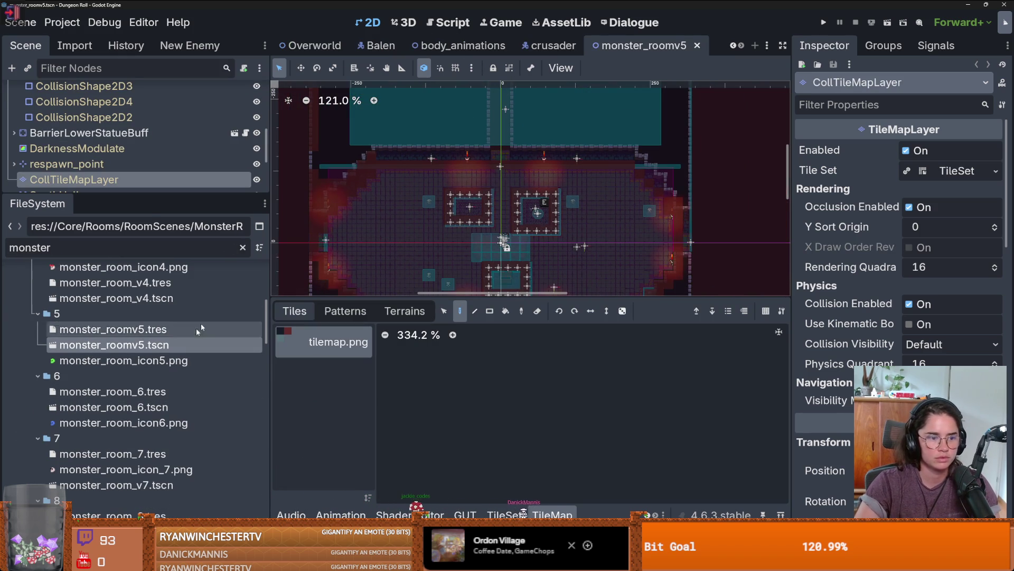
double_click(114, 406)
scroll(421, 217, "down", 3)
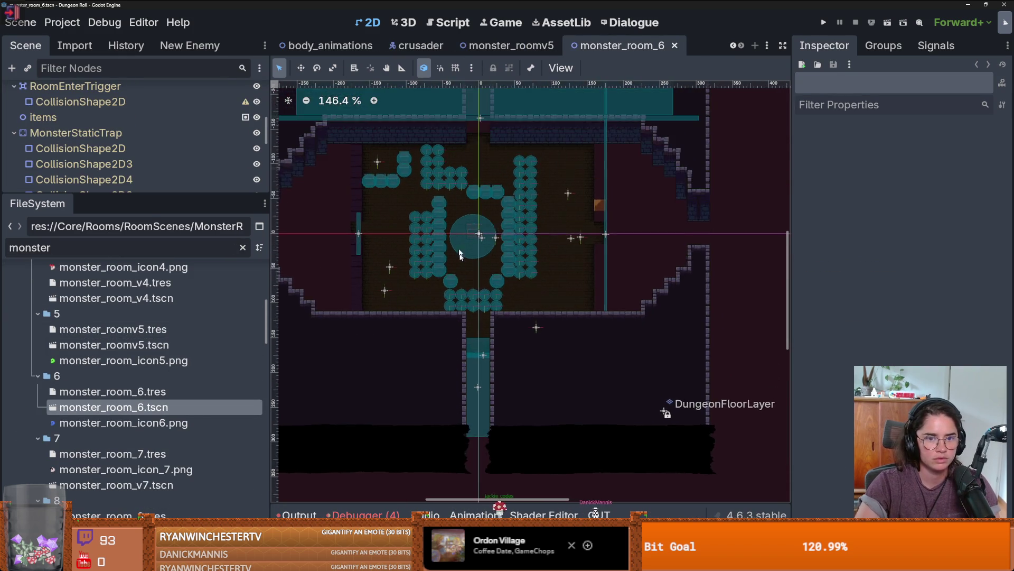
scroll(453, 221, "up", 3)
scroll(439, 240, "down", 1)
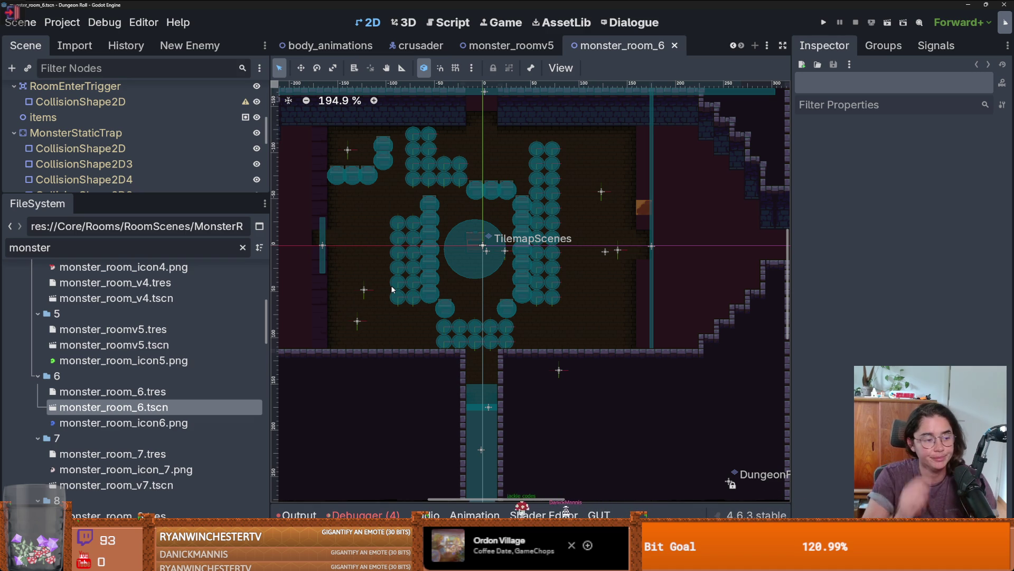
scroll(462, 208, "left", 3)
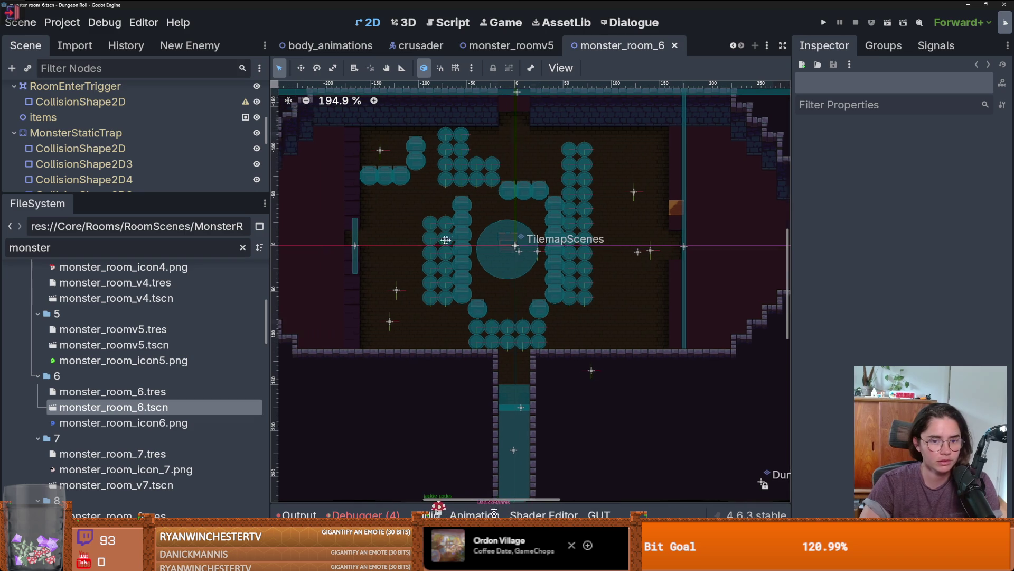
key("ctrl+s")
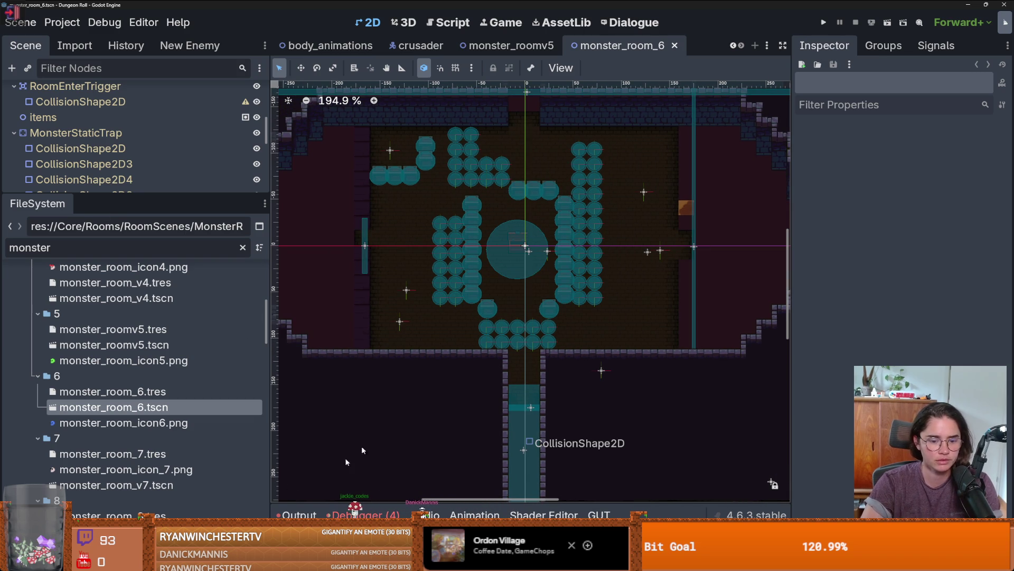
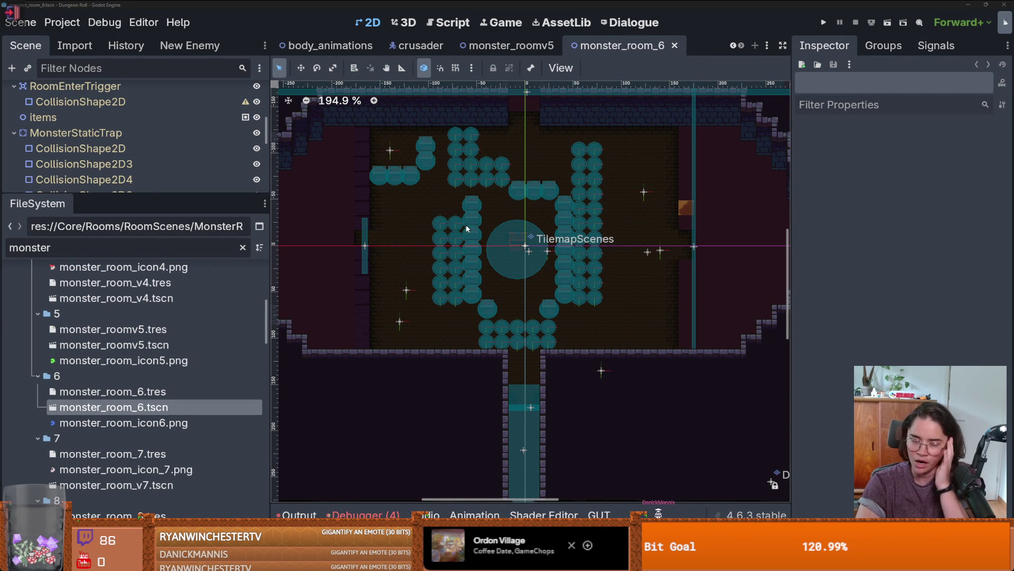
Select NormalDungeonWallTilemapLayer and show its saved TileMap patterns
left_click_drag(148, 193, 151, 363)
scroll(135, 173, "up", 5)
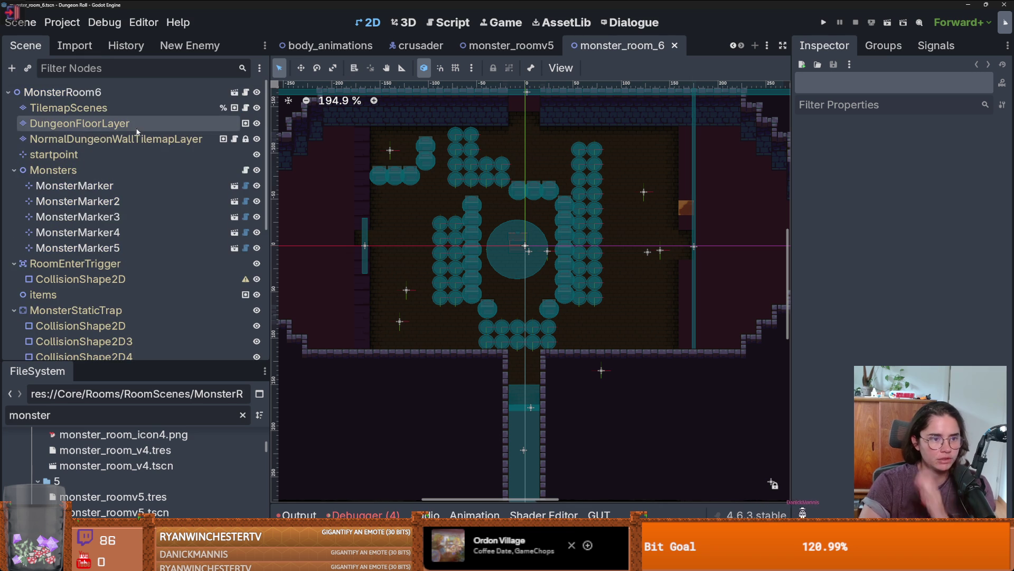
left_click(137, 139)
left_click(405, 311)
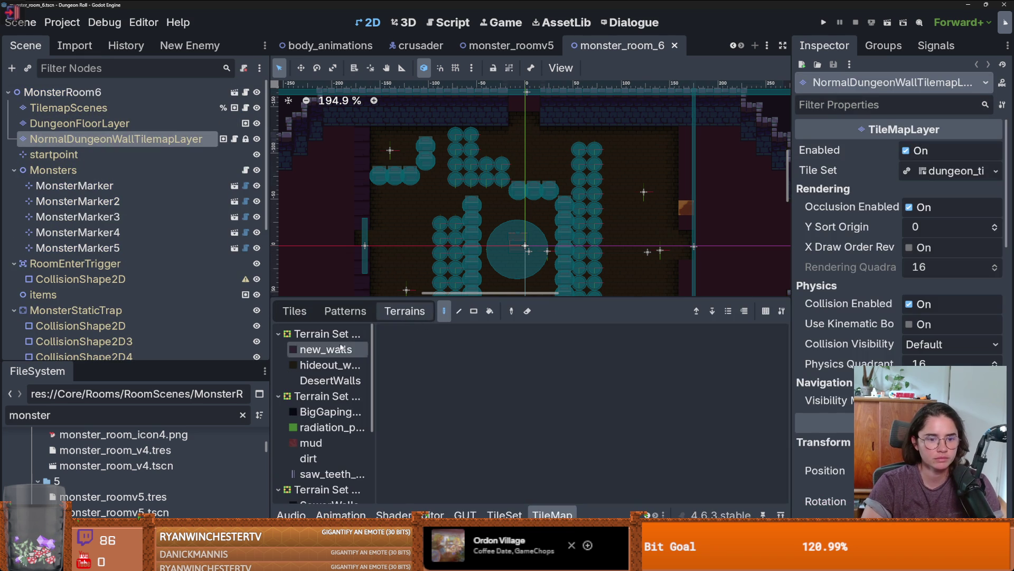
left_click(345, 311)
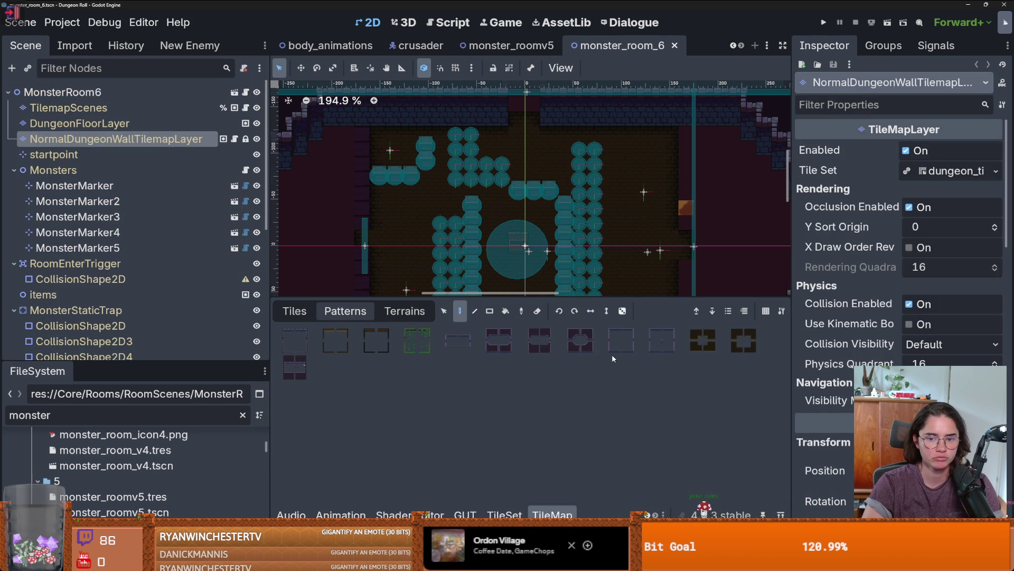
Compare the saved room patterns and stamp a wall pattern onto the room
left_click(743, 341)
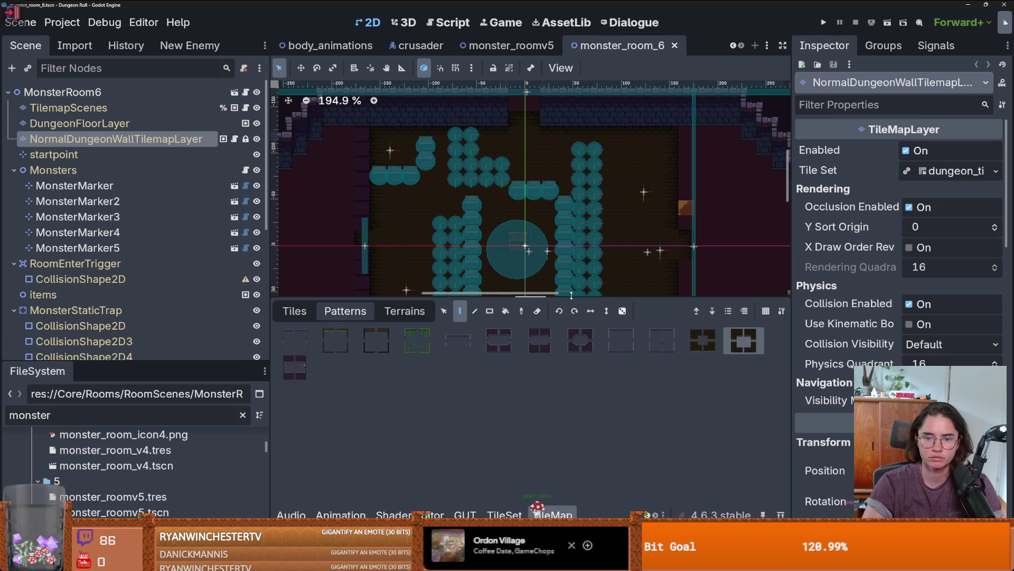
left_click_drag(573, 293, 587, 363)
left_click(616, 399)
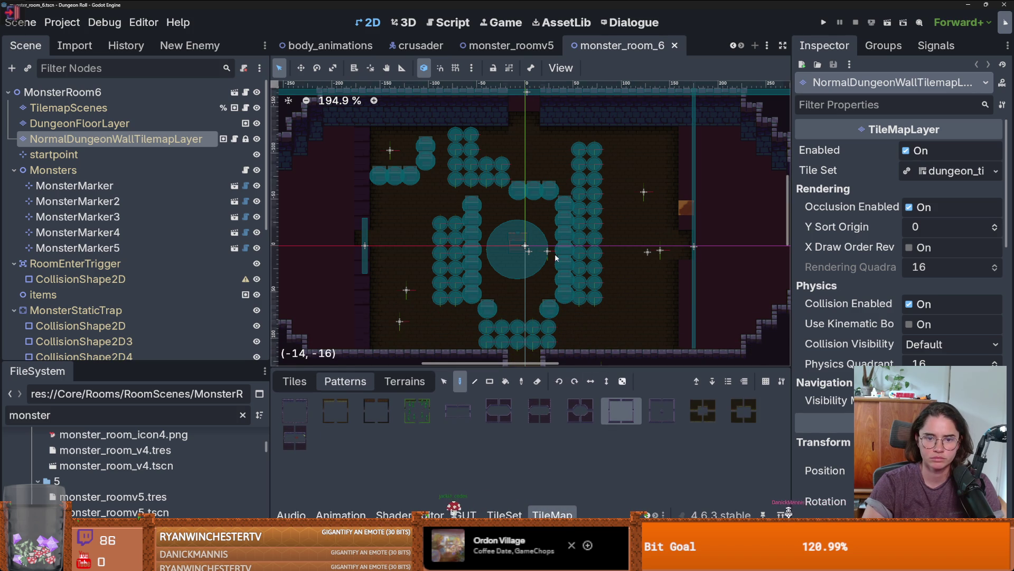
scroll(581, 359, "down", 3)
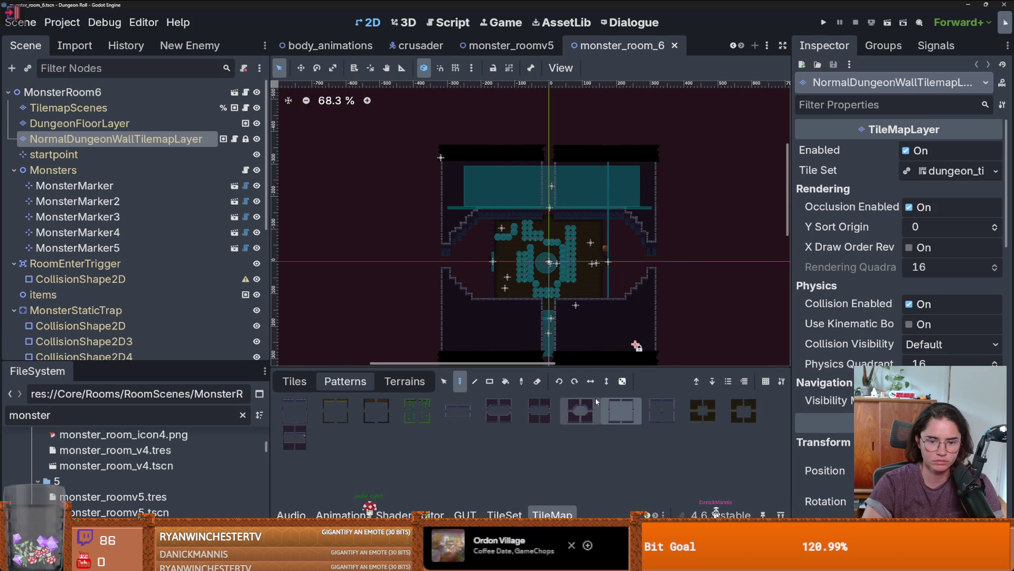
left_click(581, 411)
left_click(549, 267)
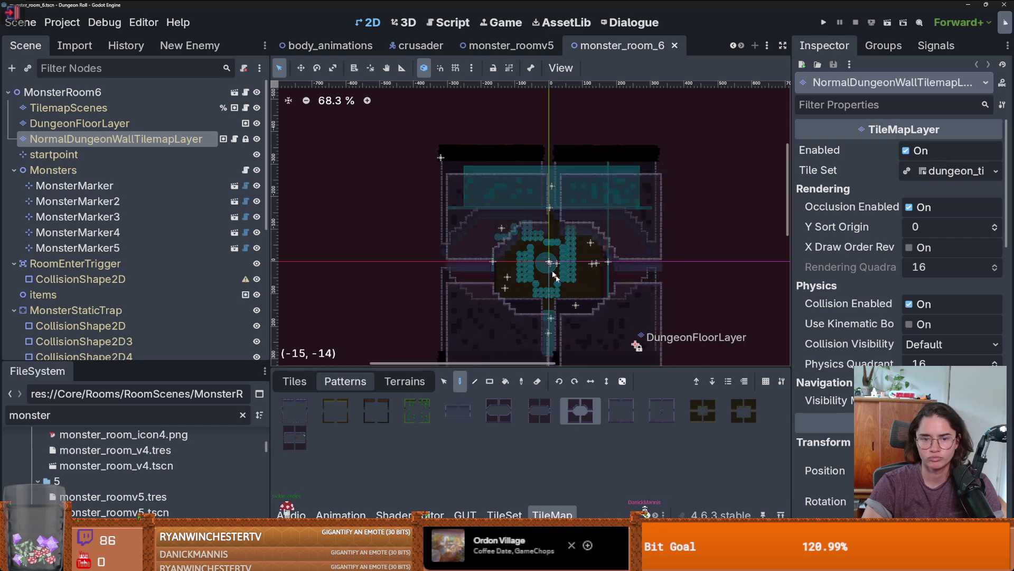
left_click(744, 411)
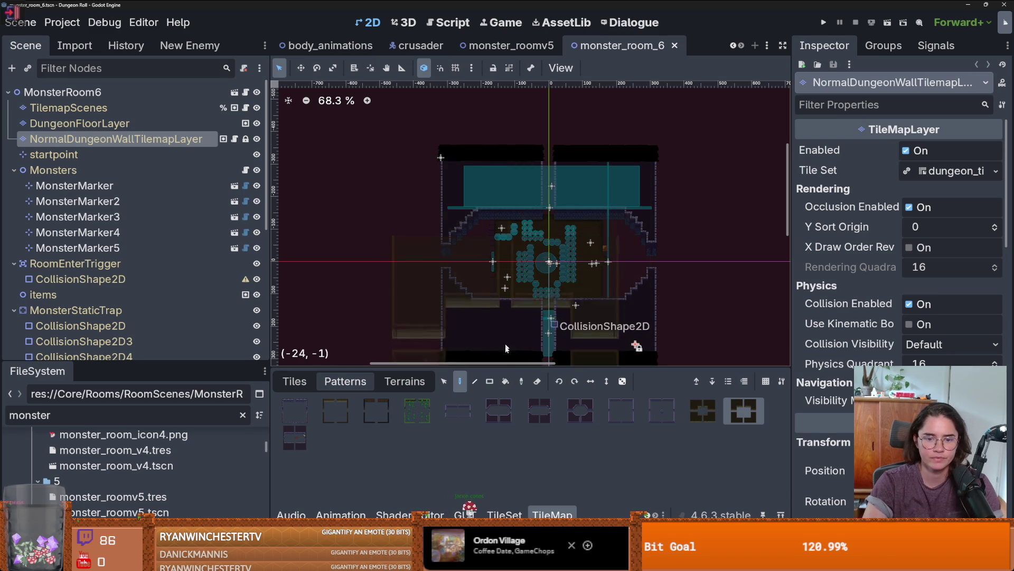
Switch to the angled-corner room pattern for the wall layer
left_click(580, 411)
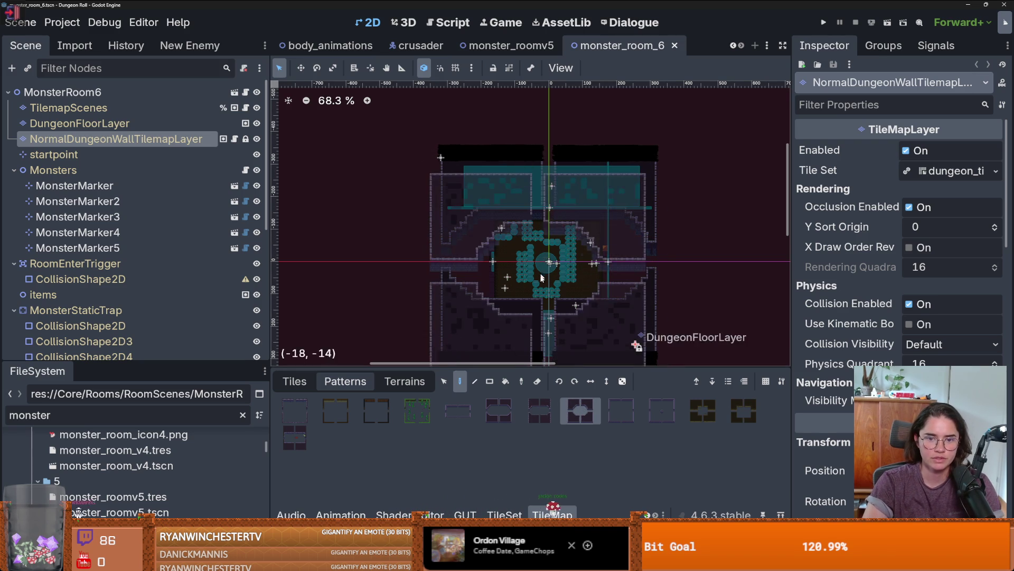
left_click(539, 410)
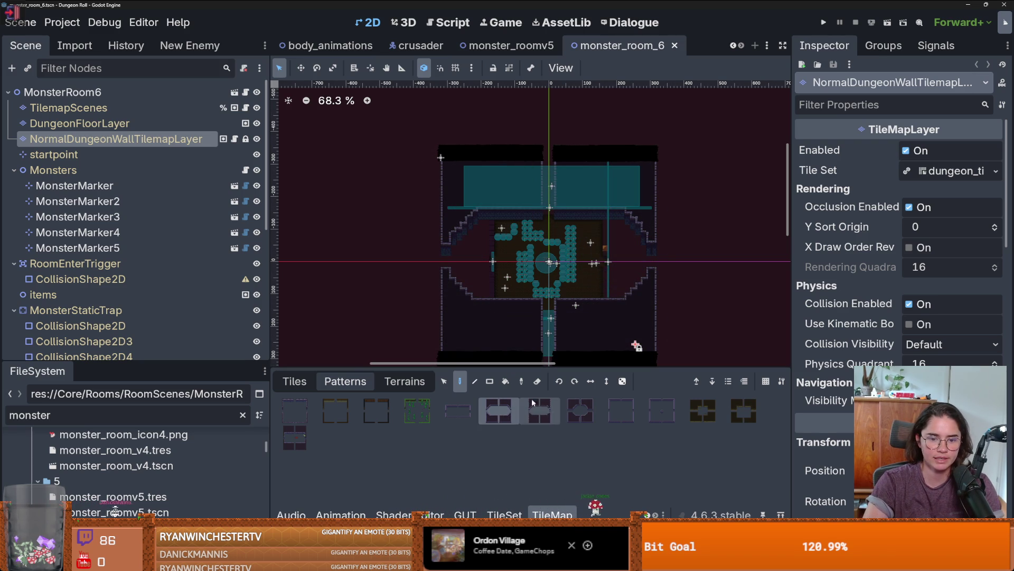
right_click(552, 259, "alt")
key("Escape")
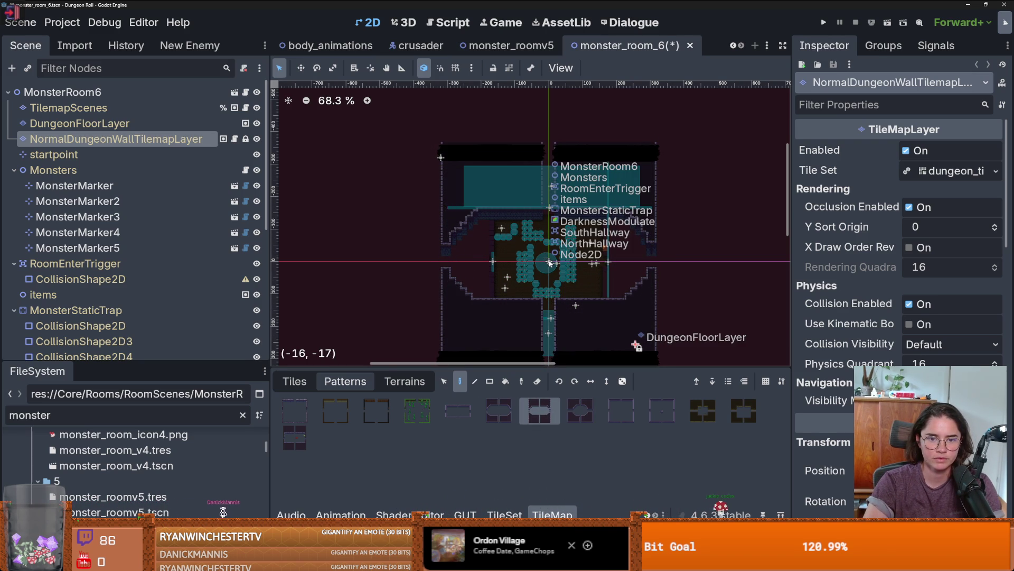
scroll(549, 263, "up", 5)
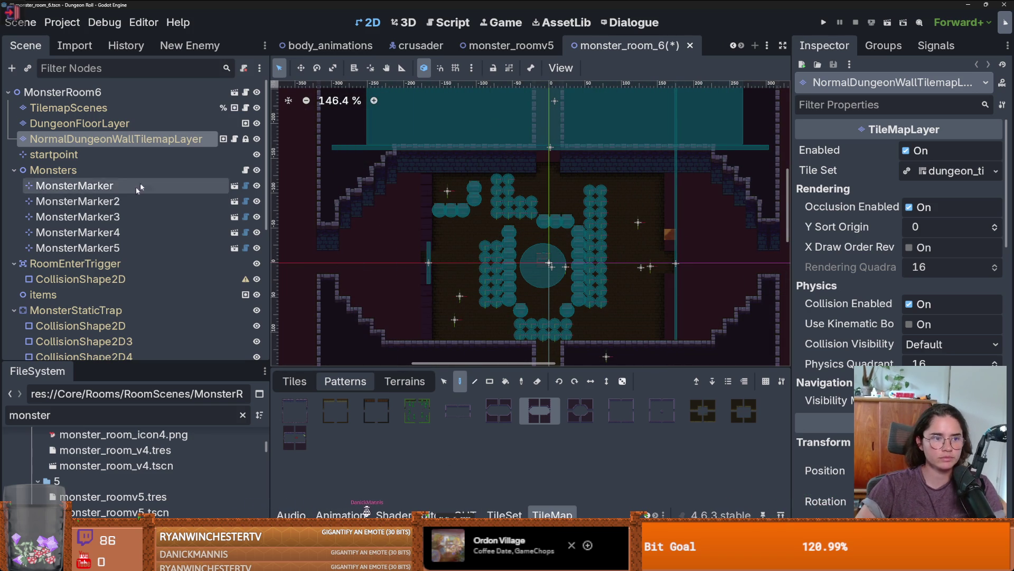
Erase the teal circles on TilemapScenes and set DungeonFloorLayer to wood_1 rectangle painting
left_click(68, 108)
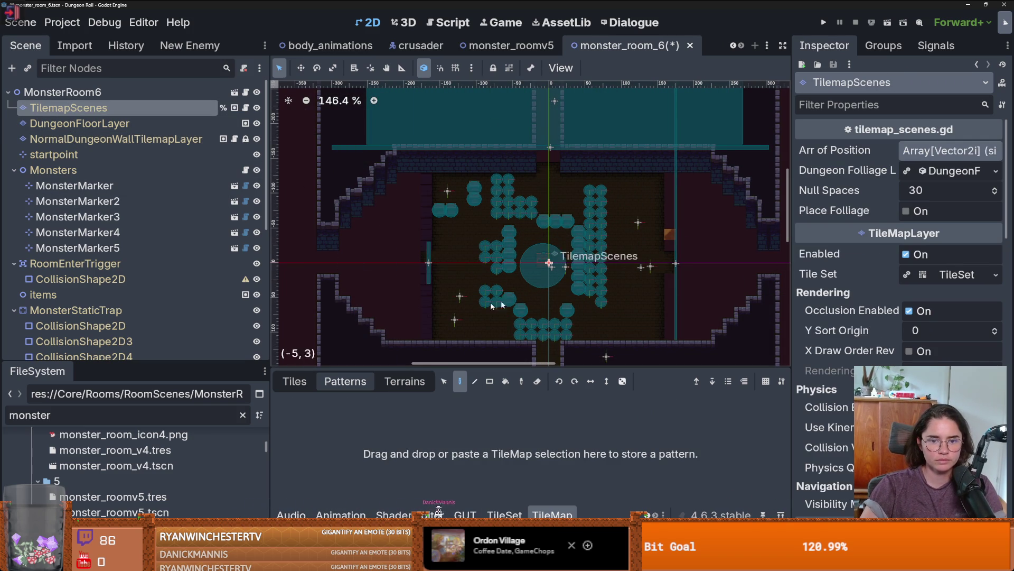
left_click_drag(437, 170, 651, 338)
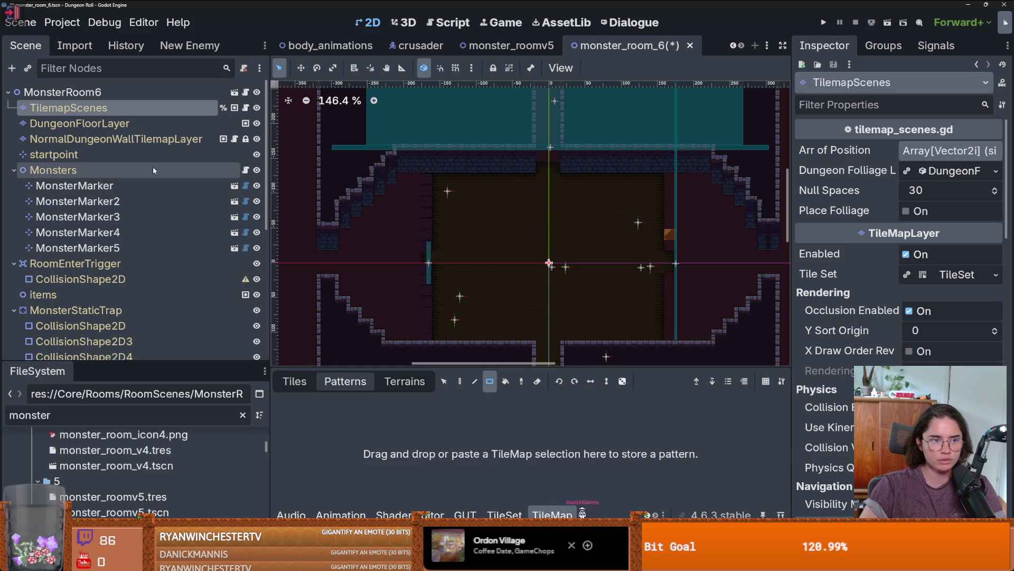
left_click(106, 123)
left_click(404, 380)
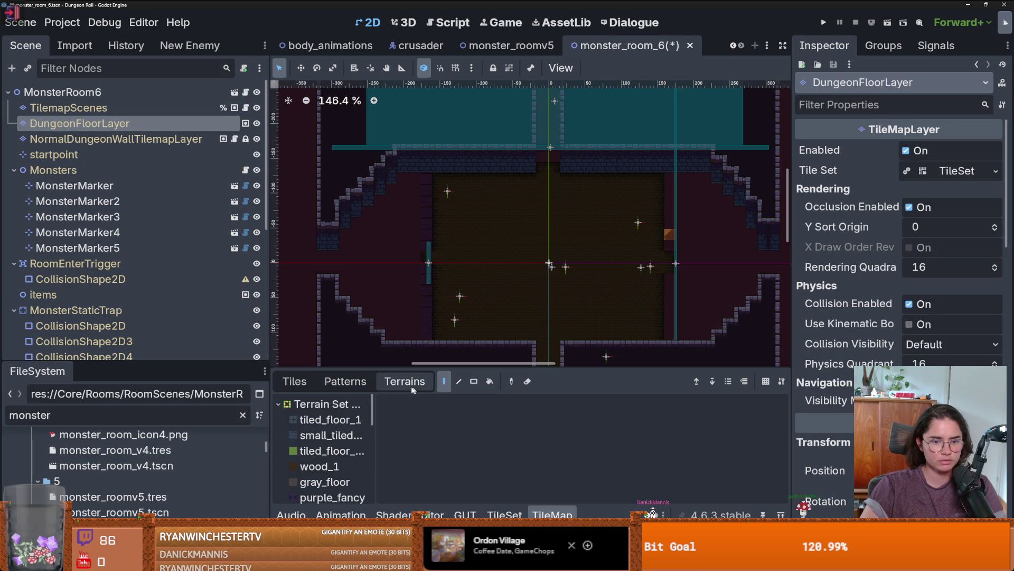
left_click(319, 466)
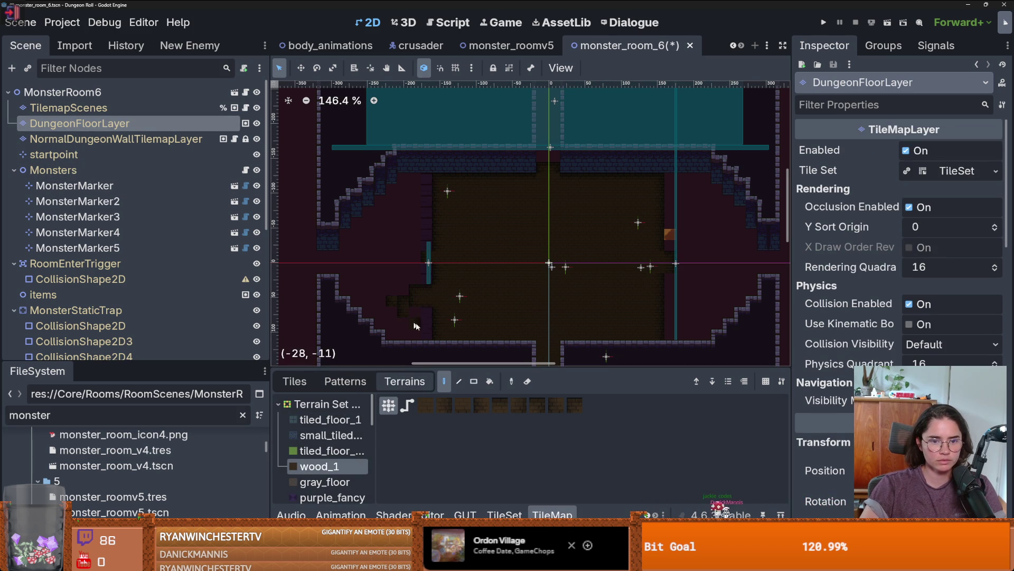
key("r")
Paint wood_1 floor along the left edge, top-left block and right-wall gap
left_click_drag(434, 335, 413, 174)
scroll(458, 201, "up", 2)
left_click_drag(526, 154, 376, 155)
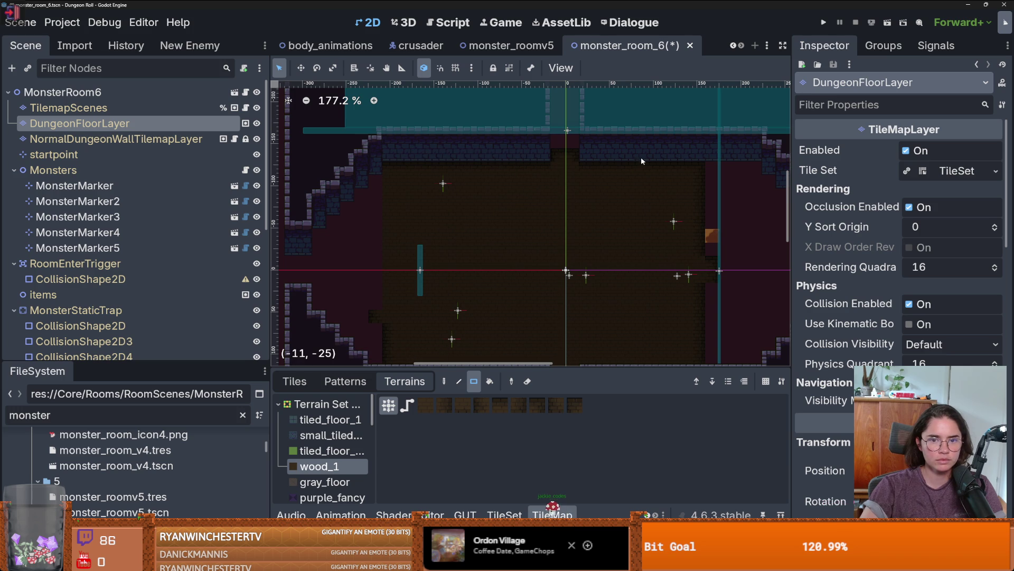
left_click_drag(629, 154, 756, 155)
scroll(347, 209, "right", 5)
mouse_move(384, 140)
left_mouse_down()
mouse_move(425, 238)
mouse_move(438, 317)
mouse_move(457, 154)
mouse_move(448, 127)
mouse_move(448, 145)
left_mouse_up()
mouse_move(464, 298)
left_mouse_down()
mouse_move(461, 164)
mouse_move(487, 173)
mouse_move(486, 162)
left_mouse_up()
mouse_move(487, 244)
left_mouse_down()
mouse_move(489, 267)
mouse_move(515, 228)
left_mouse_up()
Fill the remaining tall and left-side floor columns with wood_1
scroll(346, 272, "left", 8)
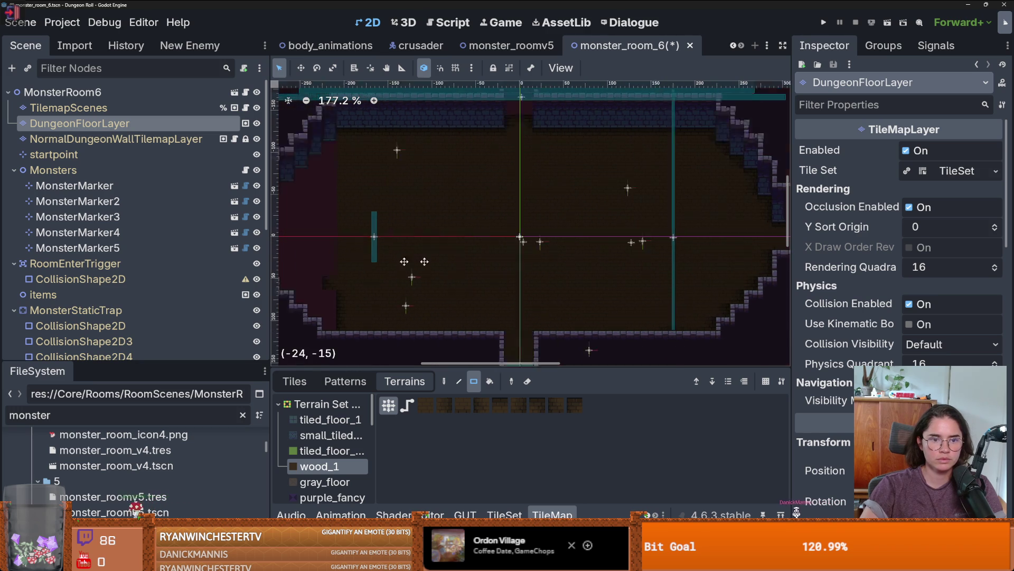
left_click_drag(471, 315, 473, 150)
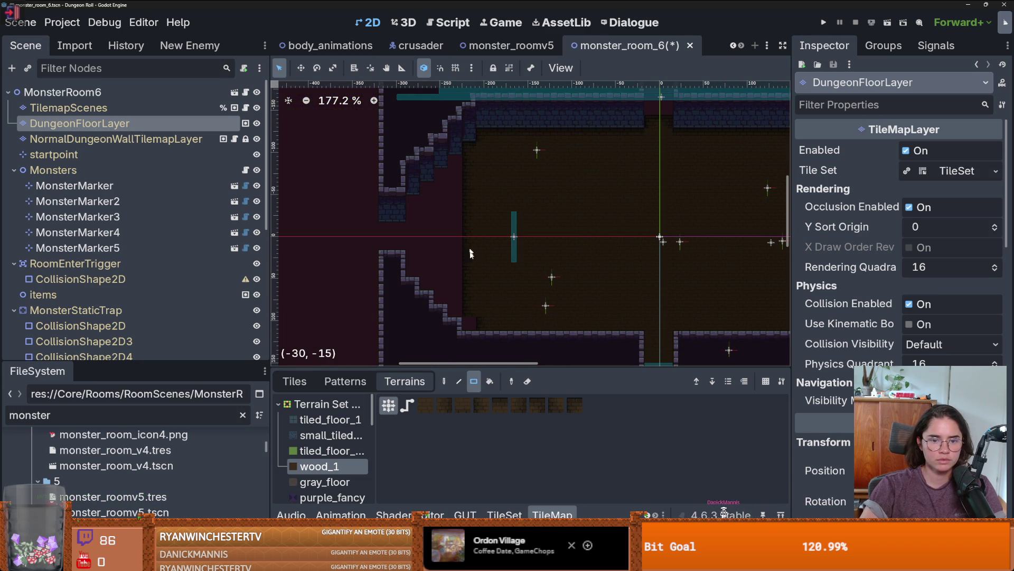
mouse_move(456, 307)
left_mouse_down()
mouse_move(464, 206)
mouse_move(456, 145)
mouse_move(442, 236)
mouse_move(443, 174)
left_mouse_up()
mouse_move(428, 286)
left_mouse_down()
mouse_move(428, 228)
mouse_move(385, 230)
left_mouse_up()
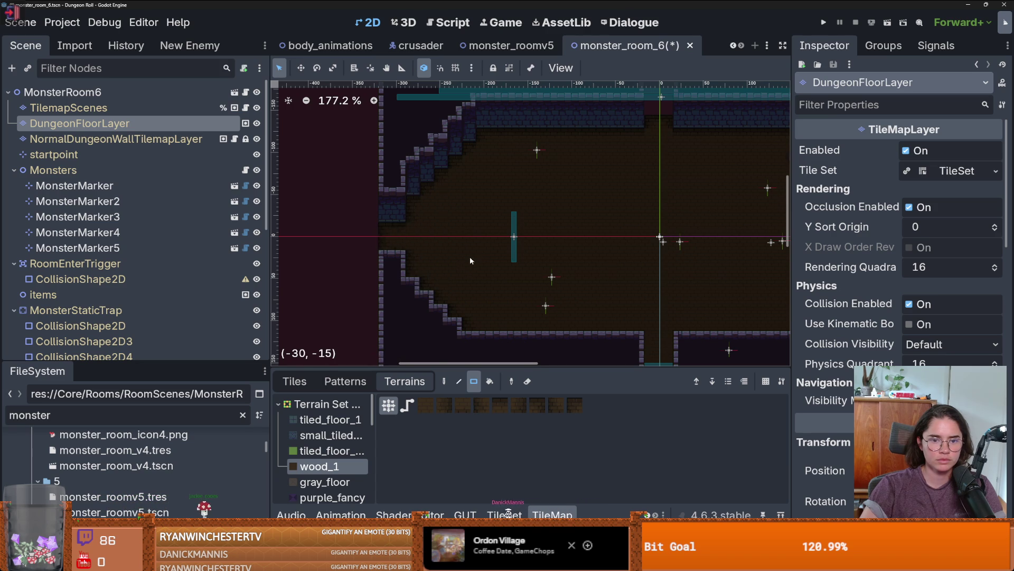
scroll(551, 261, "down", 1)
scroll(552, 265, "up", 3)
scroll(421, 263, "down", 5)
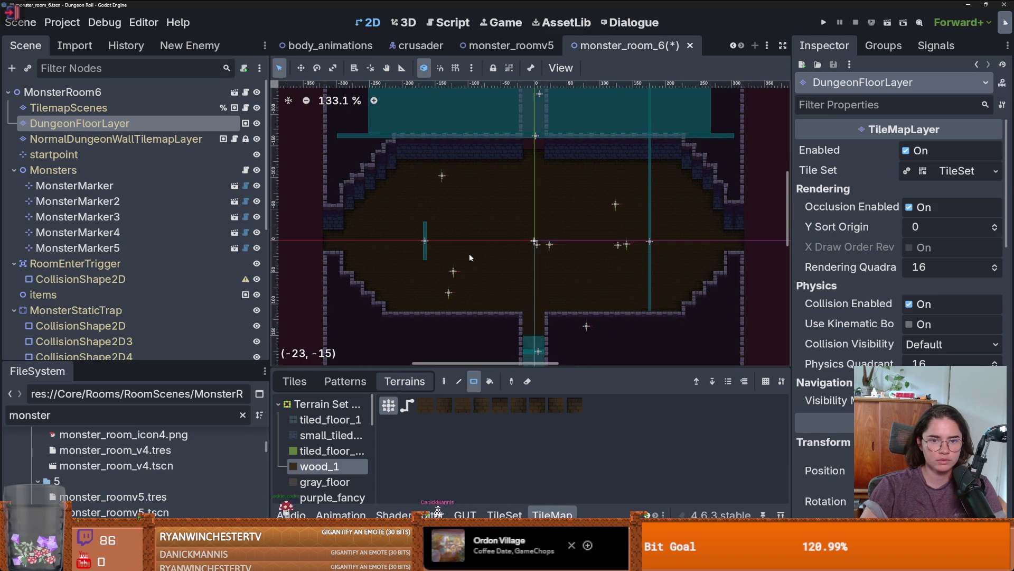
scroll(471, 187, "up", 2)
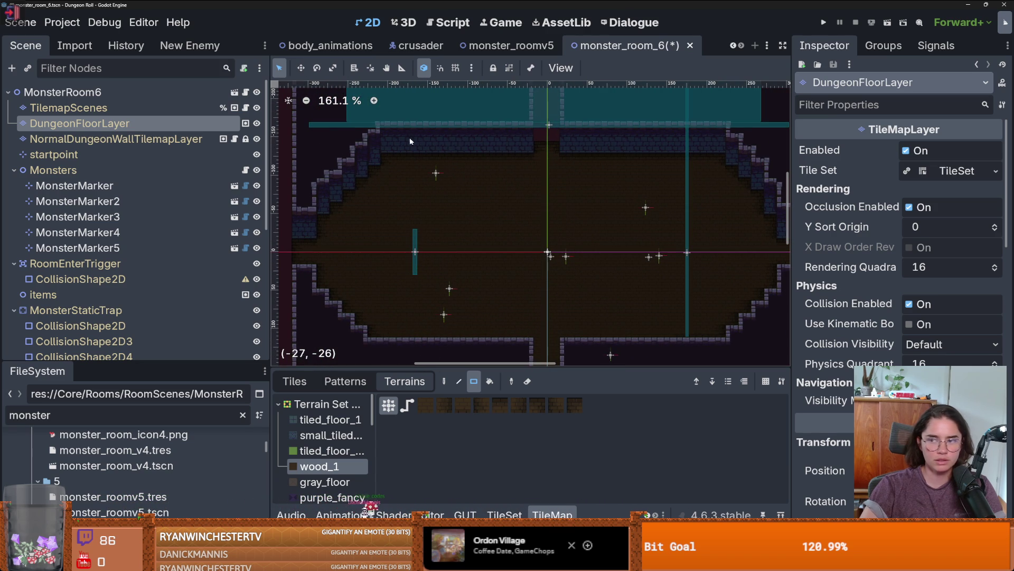
scroll(565, 246, "down", 2)
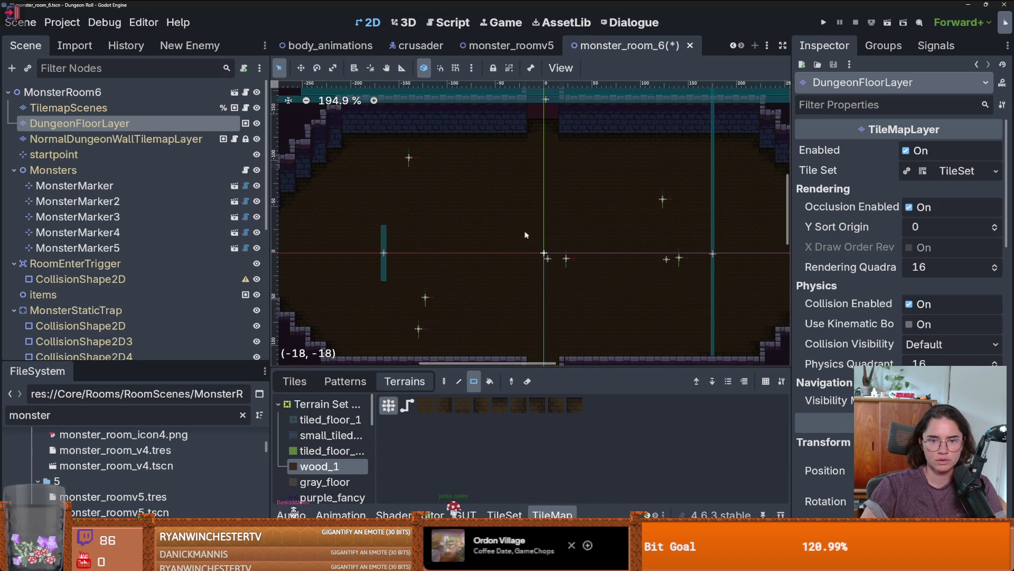
scroll(526, 233, "up", 2)
Flood-fill the room floor with tiled_floor_1 terrain
left_click(331, 419)
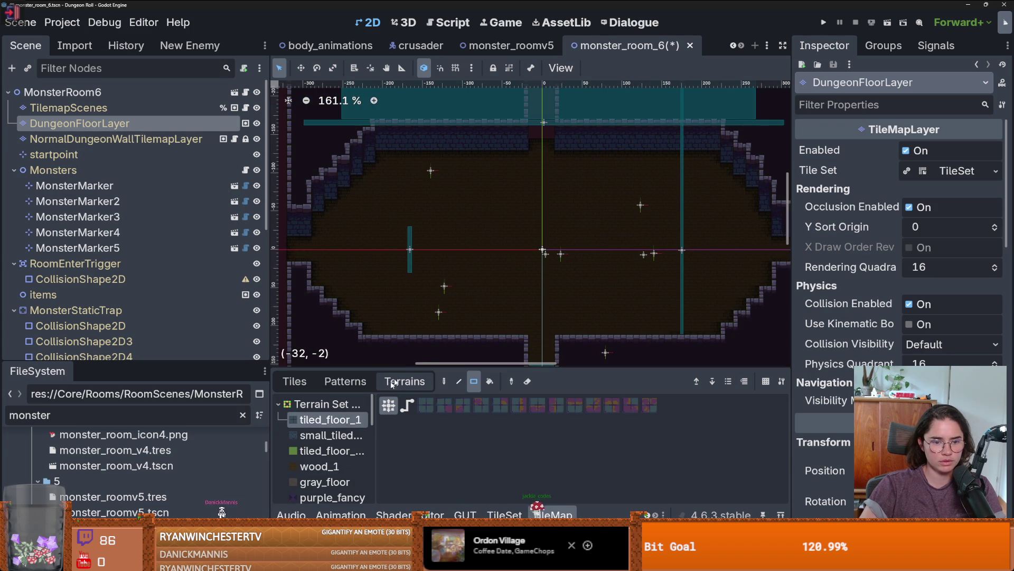
left_click(490, 381)
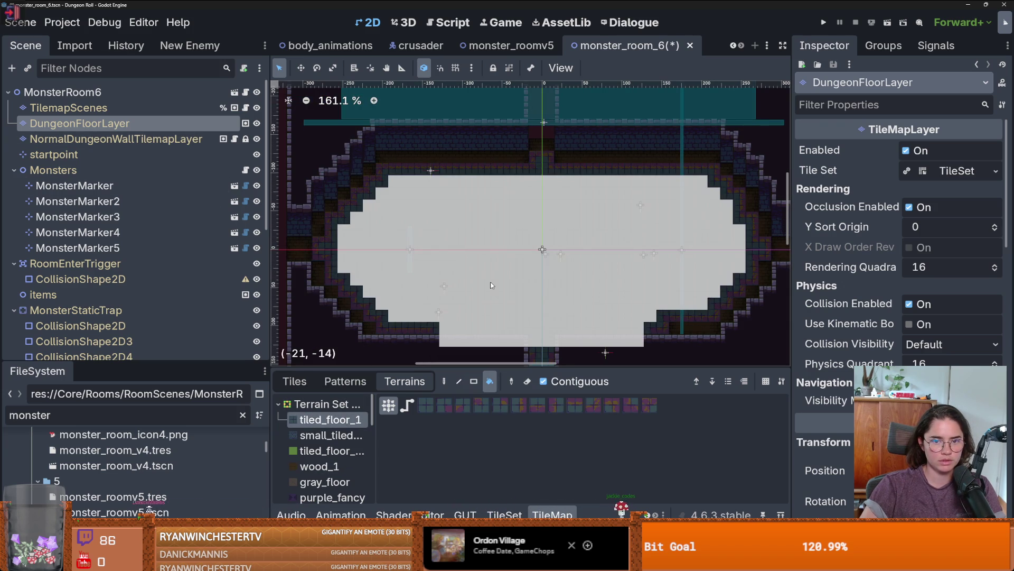
left_click(434, 311)
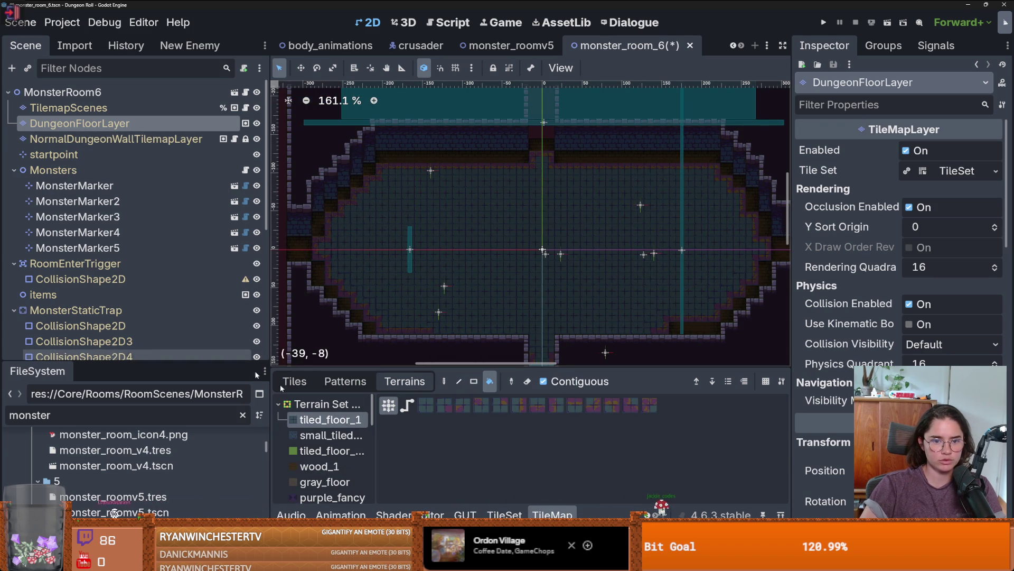
left_click(475, 383)
Paint a 24-tile tiled_floor_1 row and fill the top wall gaps
scroll(376, 308, "up", 2)
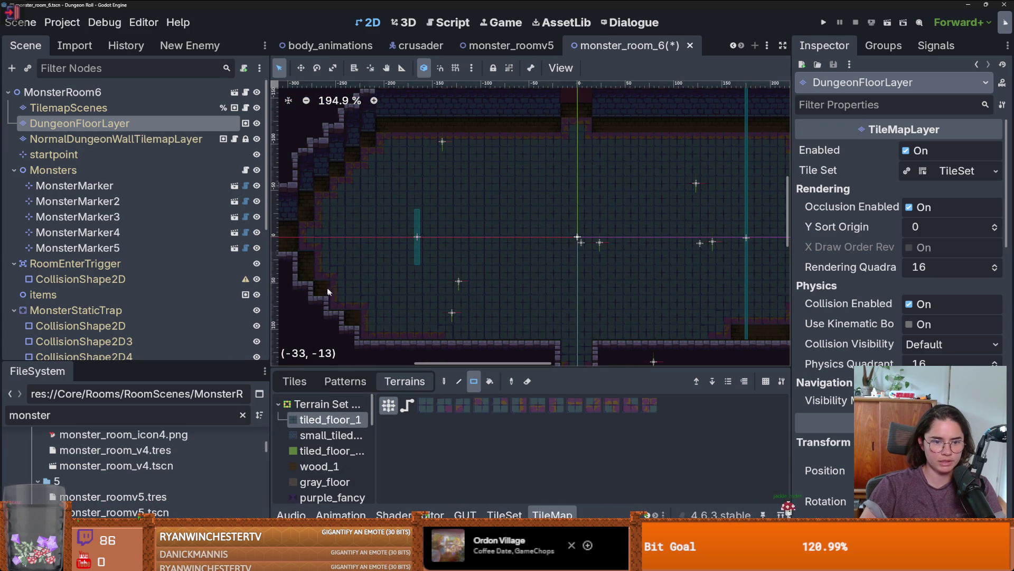
scroll(370, 249, "left", 3)
scroll(370, 249, "up", 1)
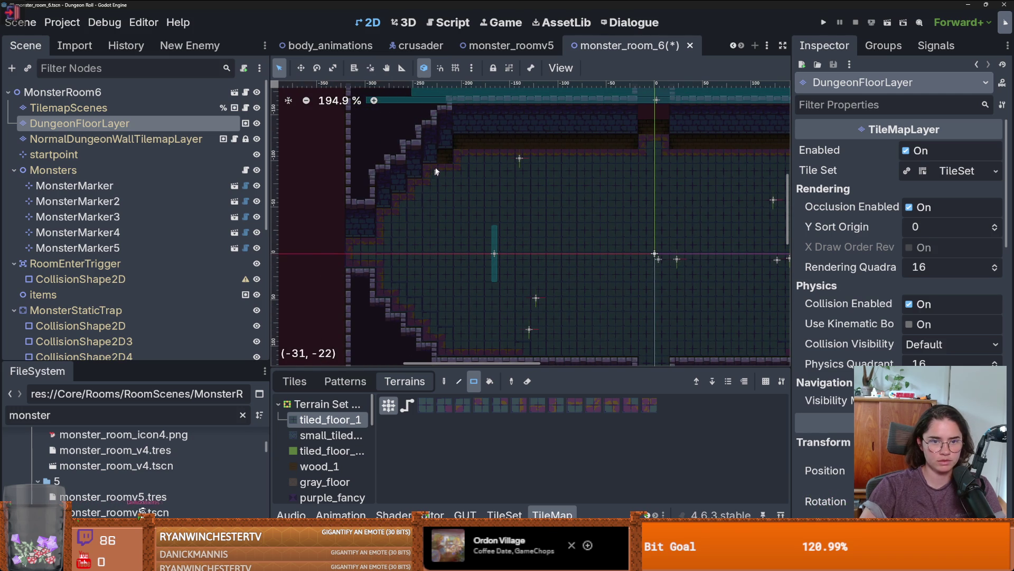
scroll(399, 255, "right", 4)
scroll(400, 255, "up", 1)
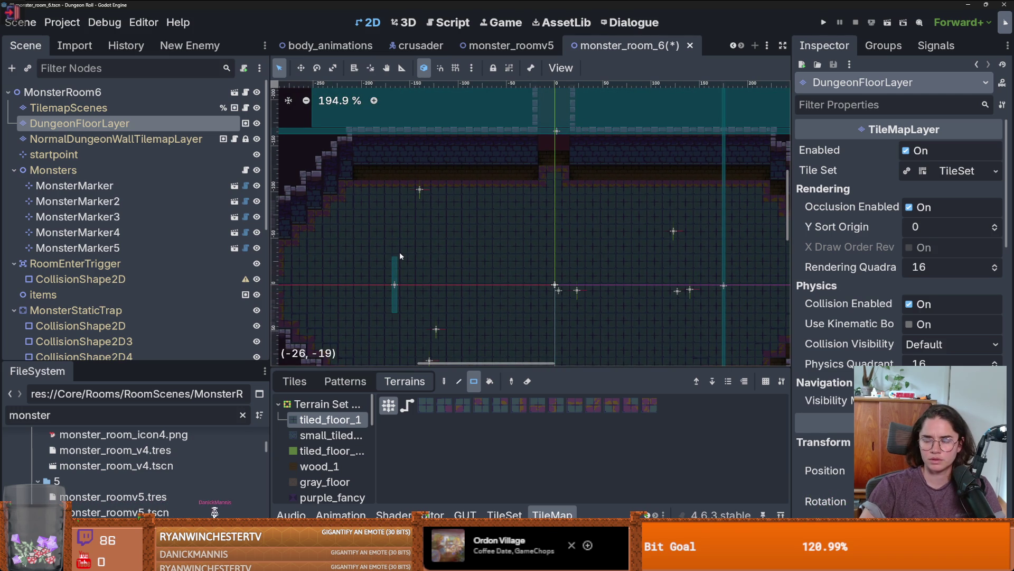
scroll(516, 274, "down", 1)
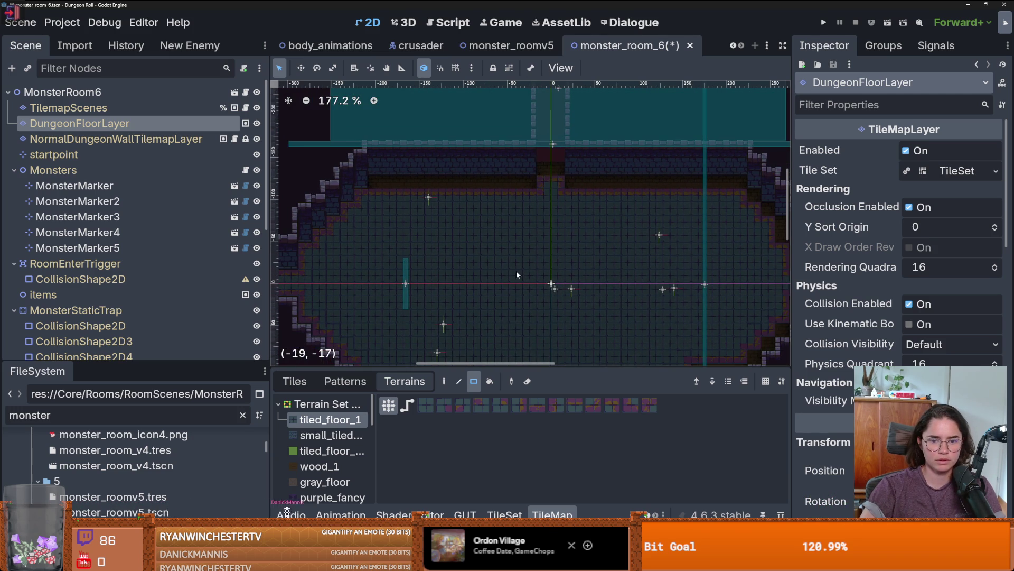
left_click_drag(387, 183, 745, 185)
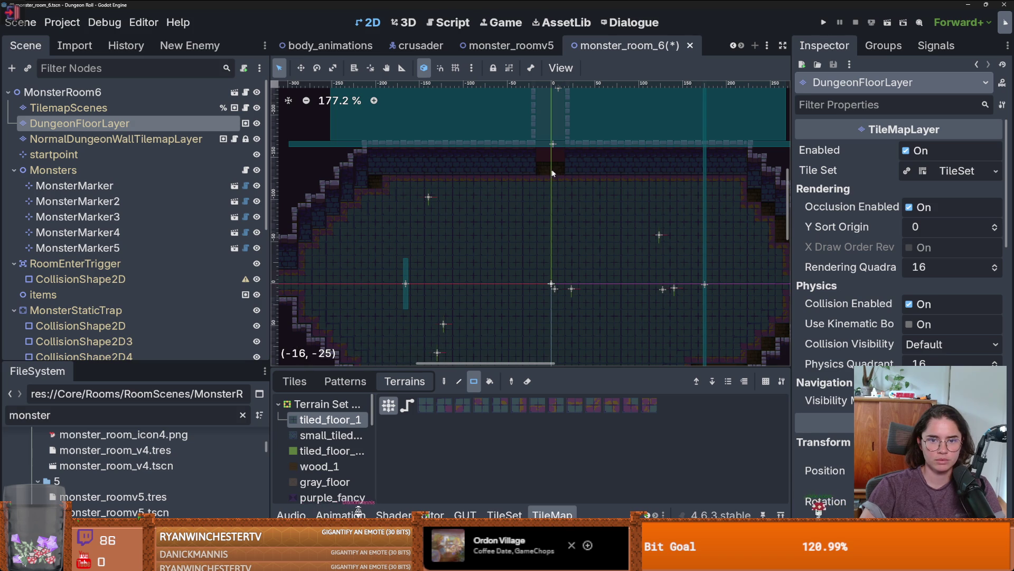
left_click_drag(552, 162, 555, 120)
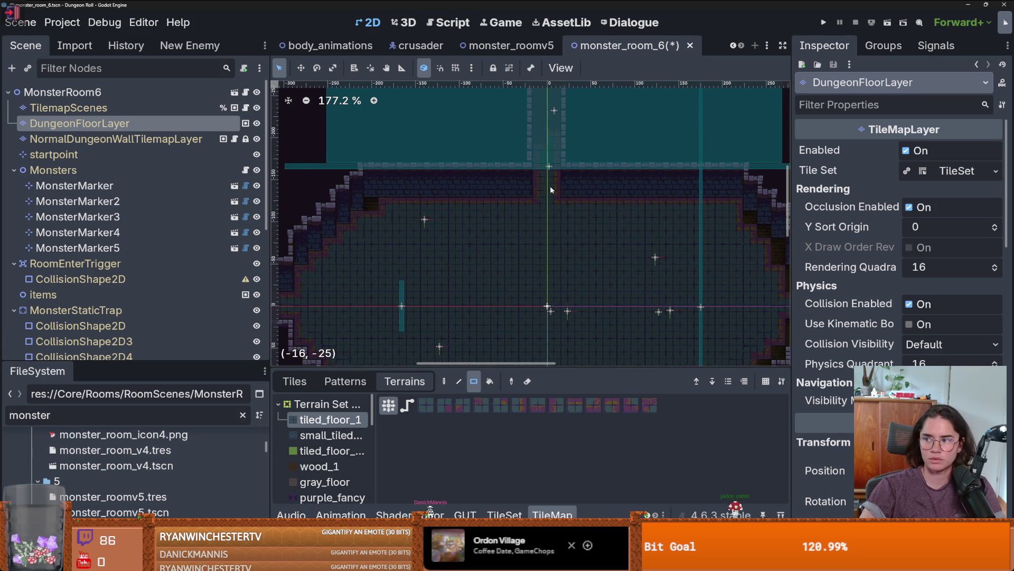
scroll(550, 186, "down", 2)
mouse_move(544, 174)
left_mouse_down()
mouse_move(534, 110)
mouse_move(534, 158)
mouse_move(595, 157)
left_mouse_up()
Fill the wall notch, bottom wall and an 8-tile row left of the corridor with floor
scroll(573, 136, "down", 4)
scroll(573, 136, "right", 5)
left_click_drag(610, 213, 600, 238)
left_click_drag(560, 268, 561, 271)
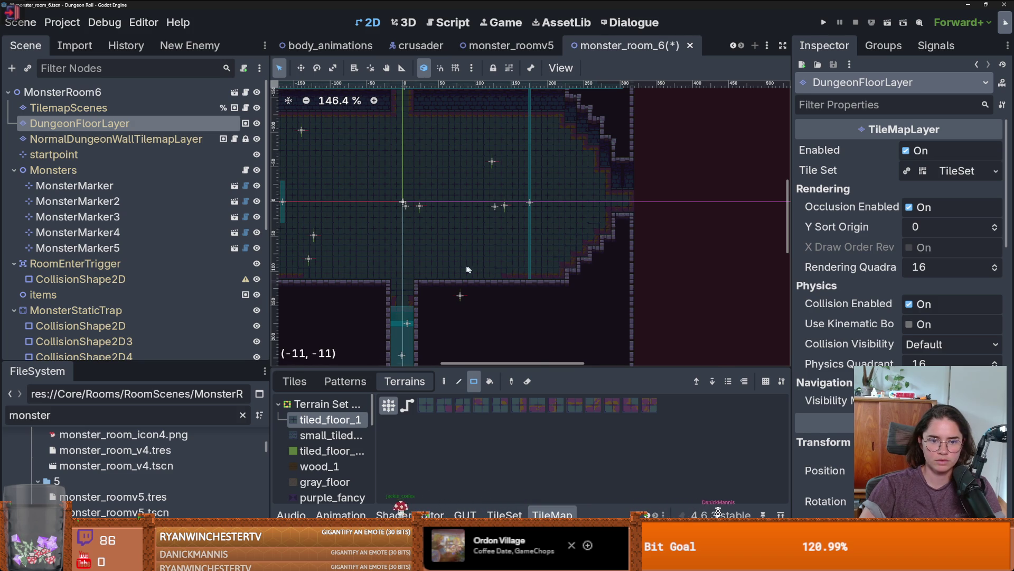
scroll(550, 270, "left", 5)
scroll(549, 269, "down", 1)
left_click_drag(415, 276, 491, 283)
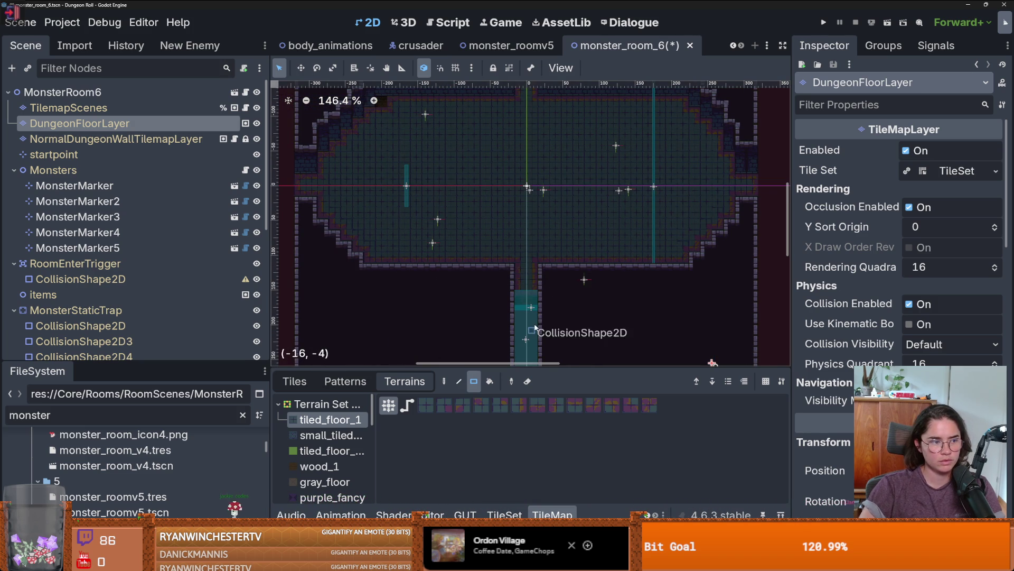
scroll(539, 308, "down", 2)
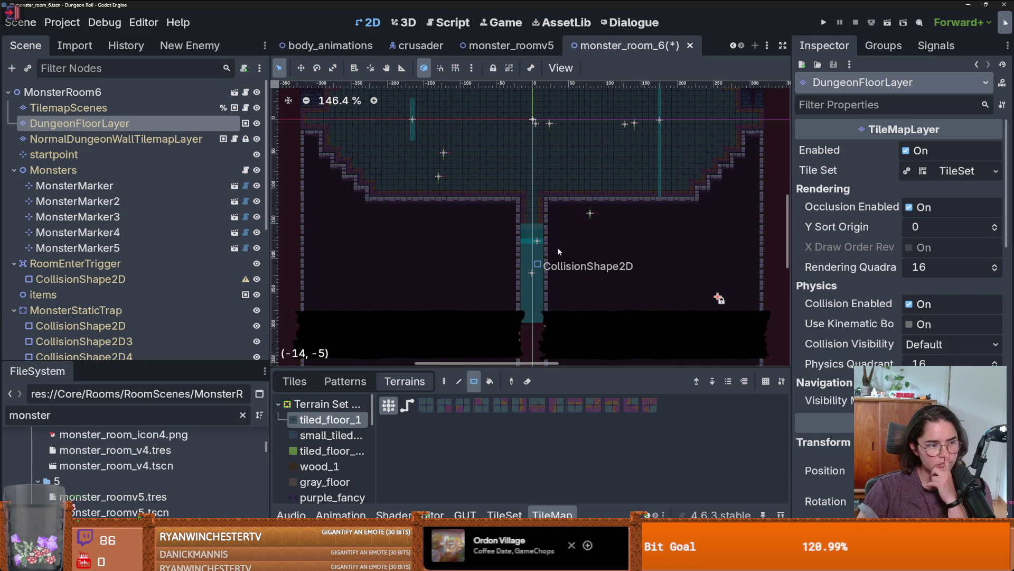
Extend the floor terrain down the corridor and save the scene
scroll(526, 230, "down", 2)
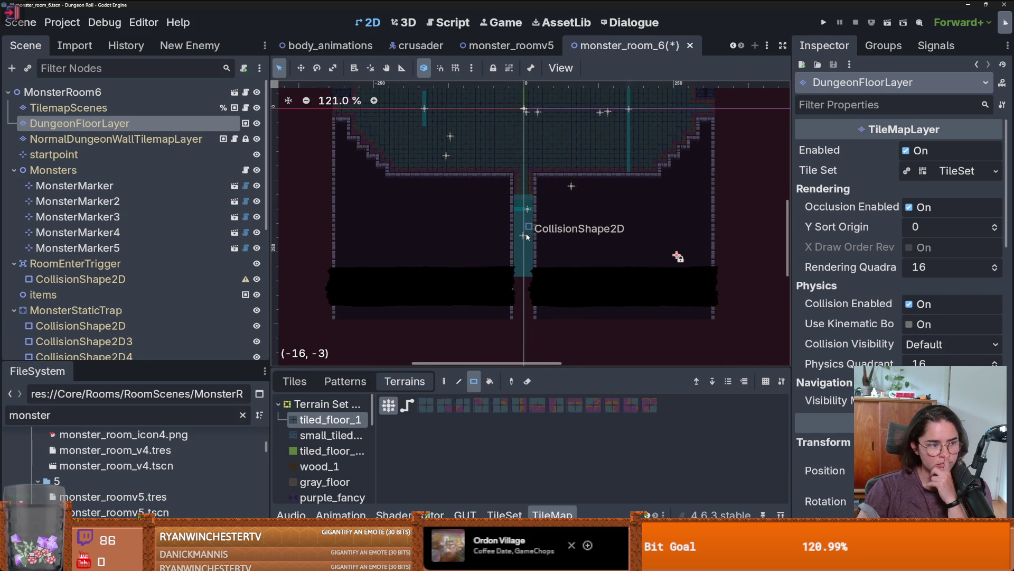
scroll(535, 248, "up", 1)
mouse_move(511, 178)
left_mouse_down()
mouse_move(528, 232)
mouse_move(516, 184)
mouse_move(525, 328)
left_mouse_up()
scroll(551, 190, "up", 1)
scroll(550, 187, "up", 3)
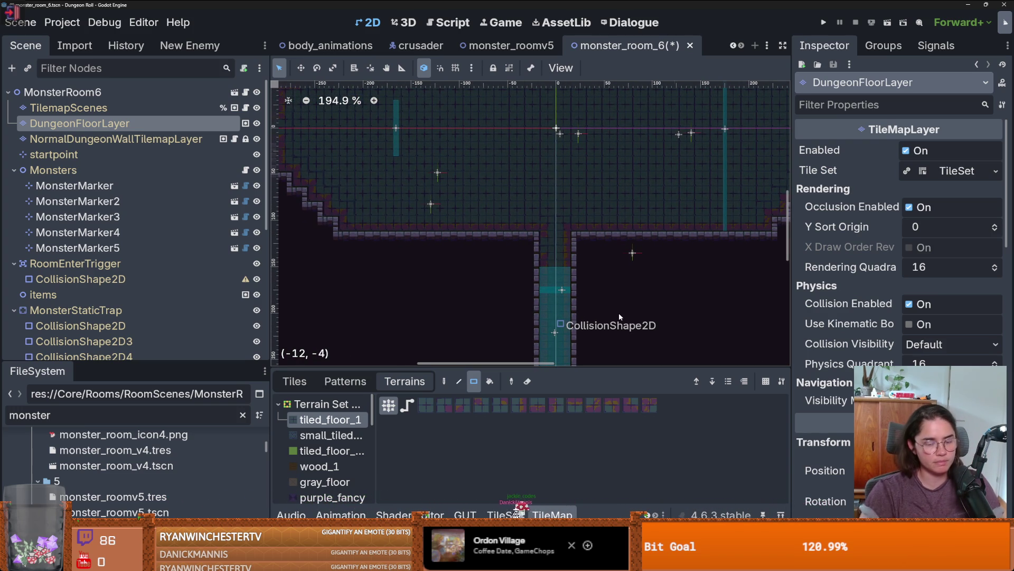
right_click(525, 242)
scroll(526, 246, "down", 3)
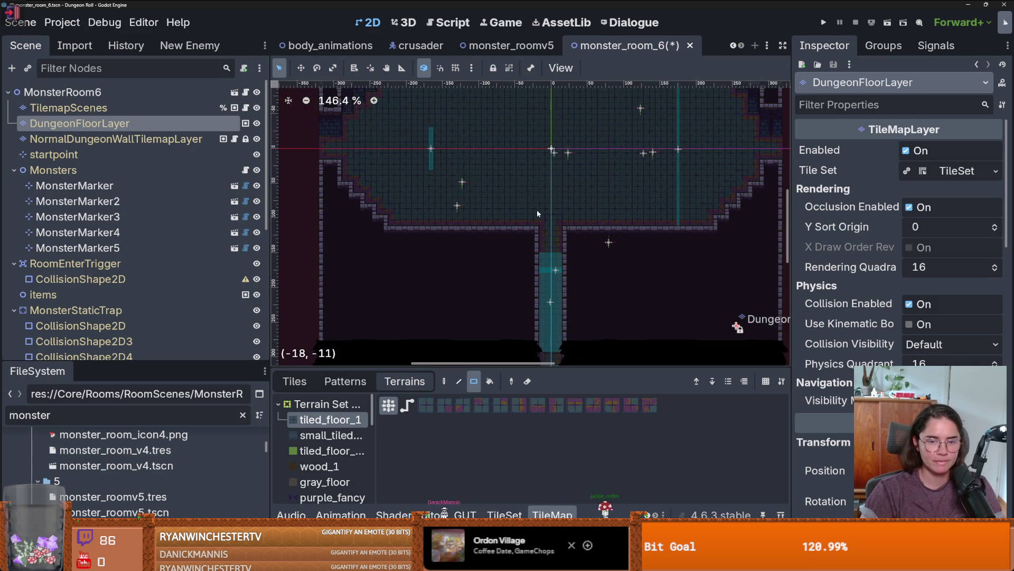
scroll(521, 244, "up", 2)
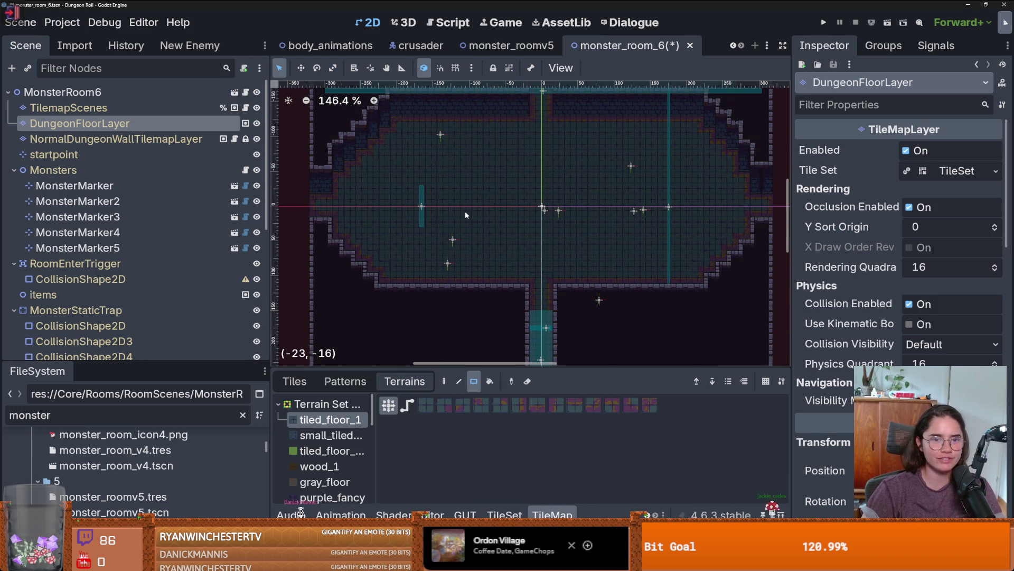
scroll(464, 210, "down", 2)
key("ctrl+s")
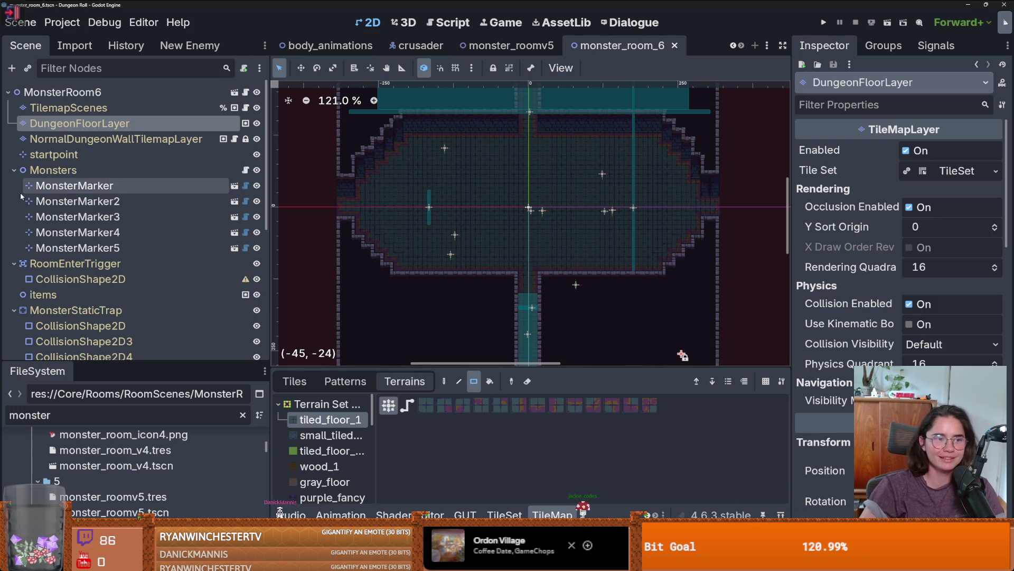
Inspect MonsterMarker (Archer at 23, 6) and MonsterMarker2, then select the trap's first collision shape
left_click(75, 185)
scroll(383, 218, "down", 1)
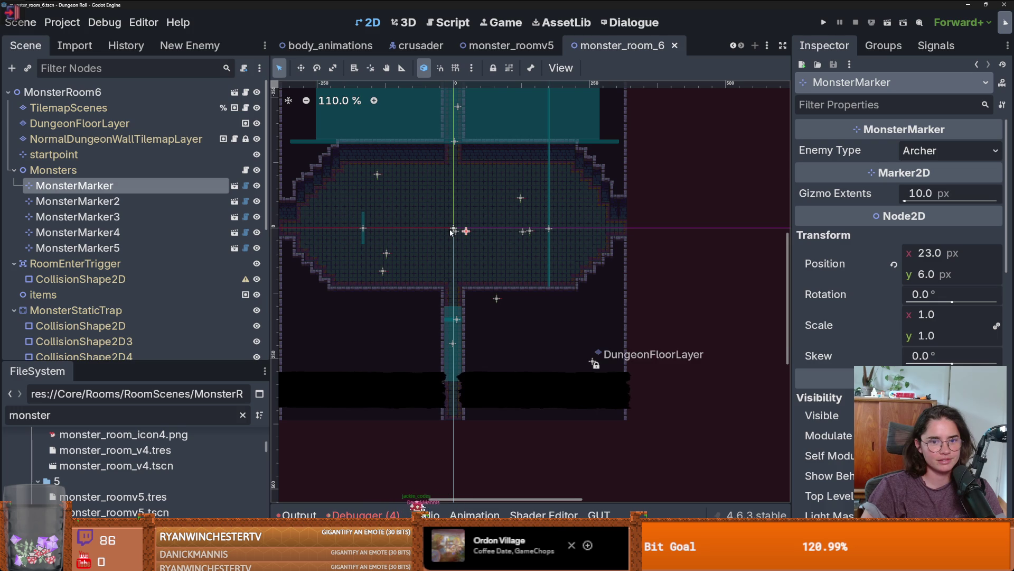
left_click_drag(452, 233, 456, 267)
scroll(482, 285, "down", 2)
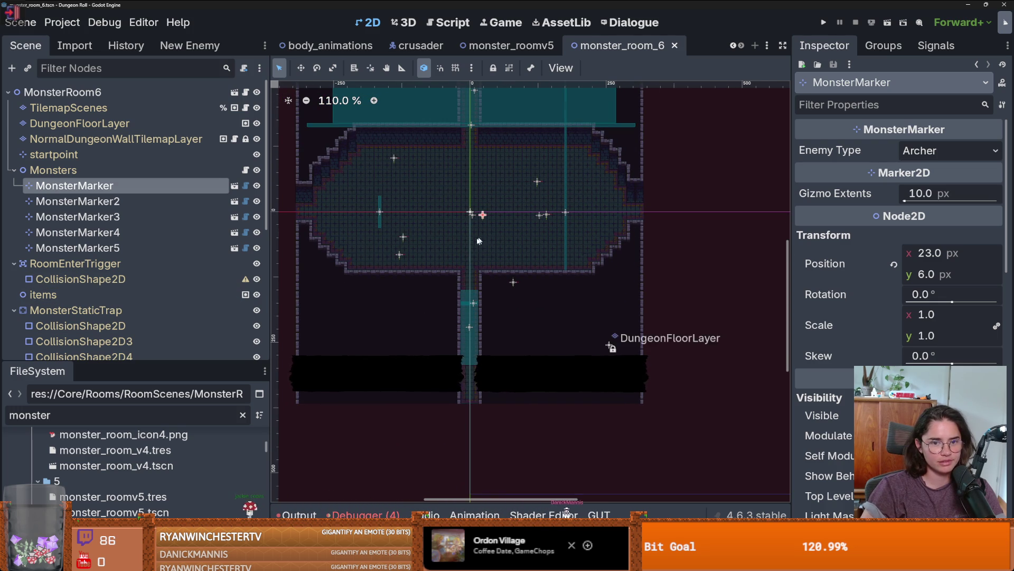
scroll(479, 240, "up", 2)
left_click(158, 201)
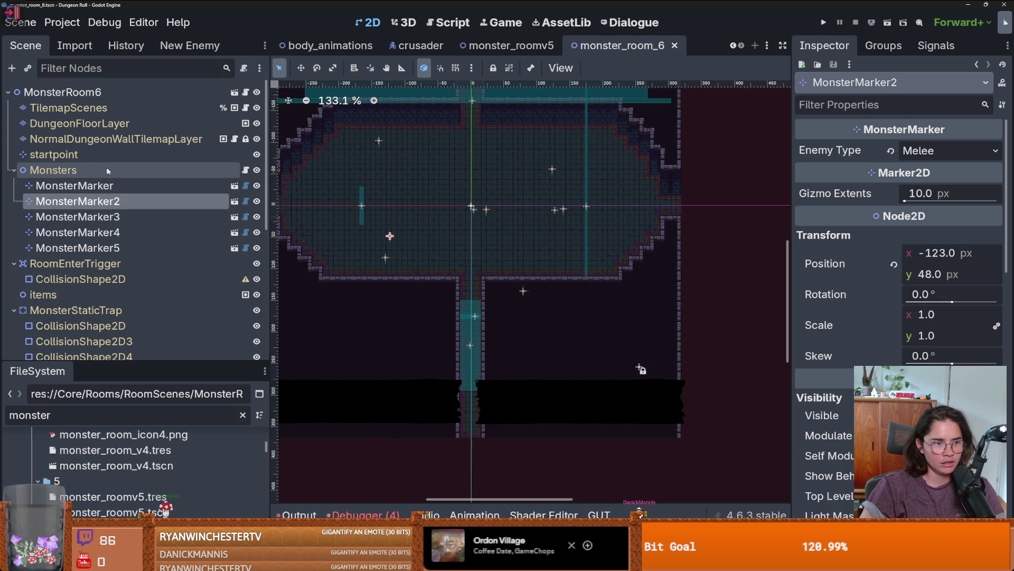
left_click(14, 169)
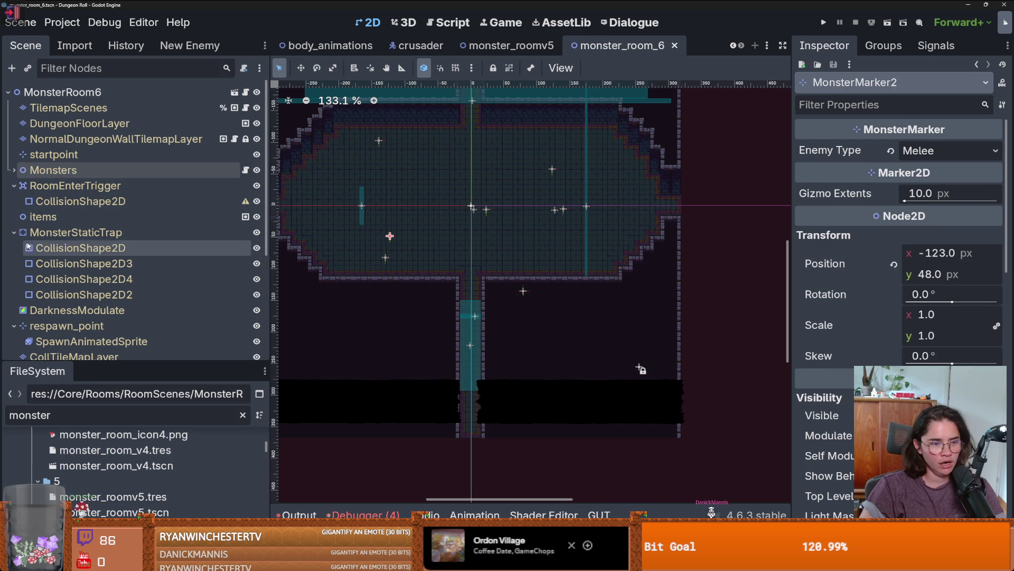
left_click(80, 248)
scroll(470, 224, "up", 7)
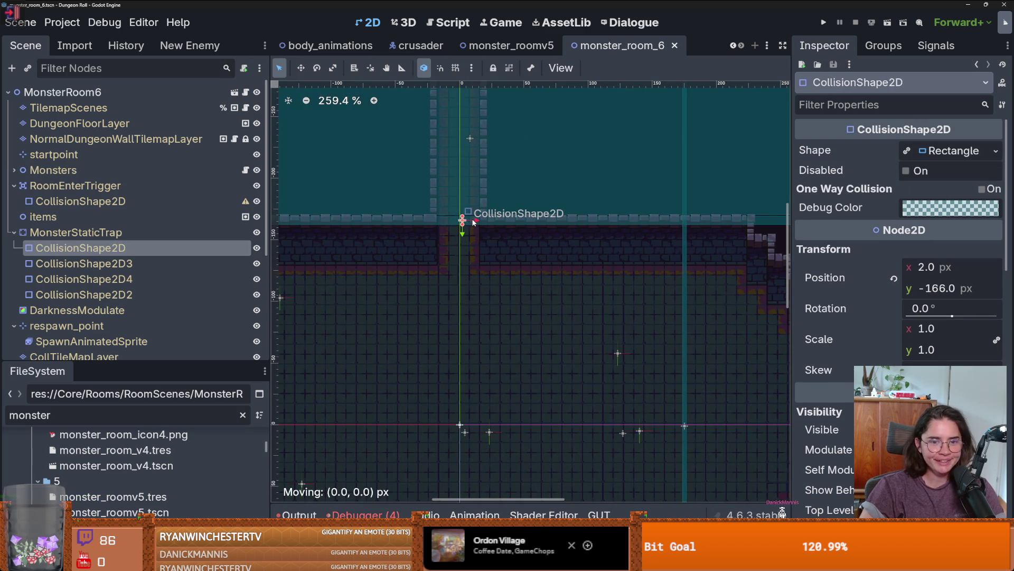
Move the trap collision shapes to the top, right and left edges, CollisionShape2D4 at (-302, -1)
left_click_drag(474, 222, 475, 258)
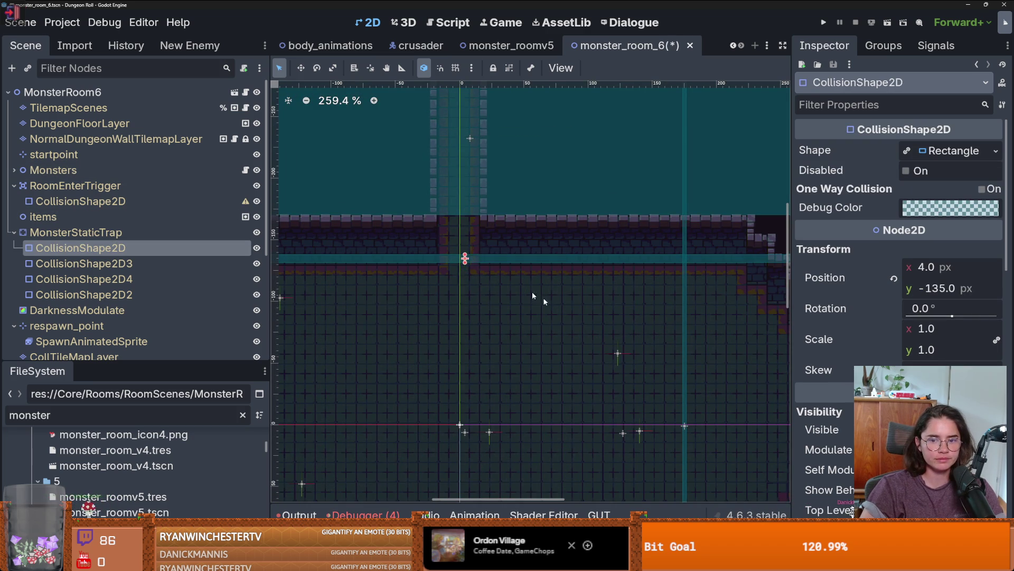
scroll(531, 291, "down", 3)
left_click(84, 263)
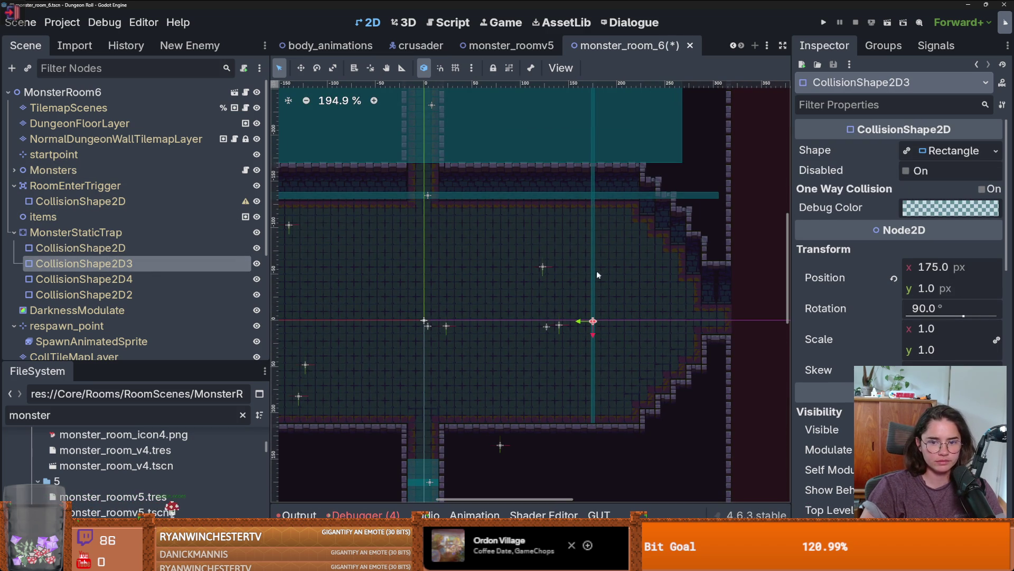
mouse_move(597, 272)
left_mouse_down()
mouse_move(746, 287)
mouse_move(706, 289)
mouse_move(717, 289)
left_mouse_up()
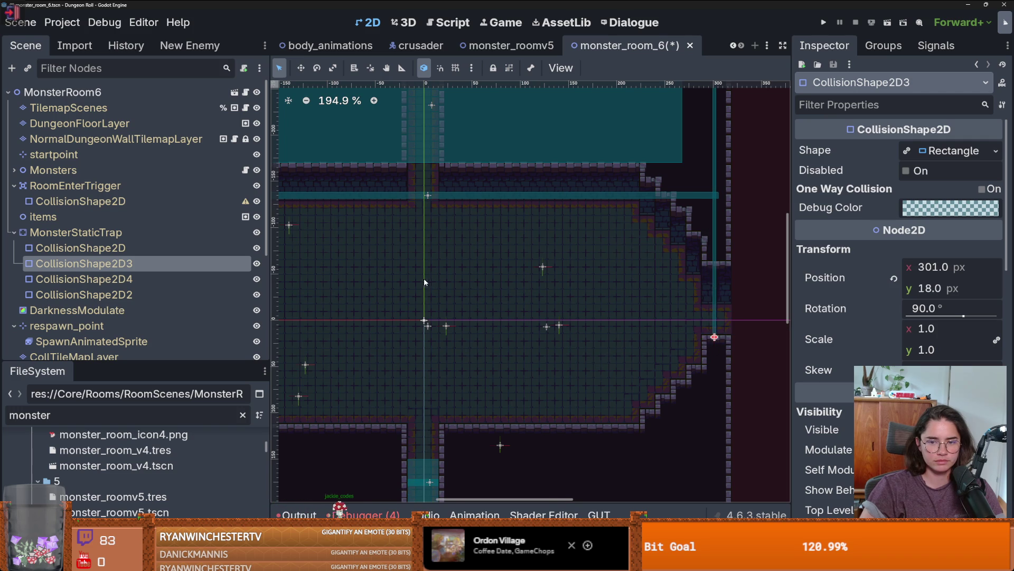
scroll(576, 306, "down", 2)
left_click(140, 278)
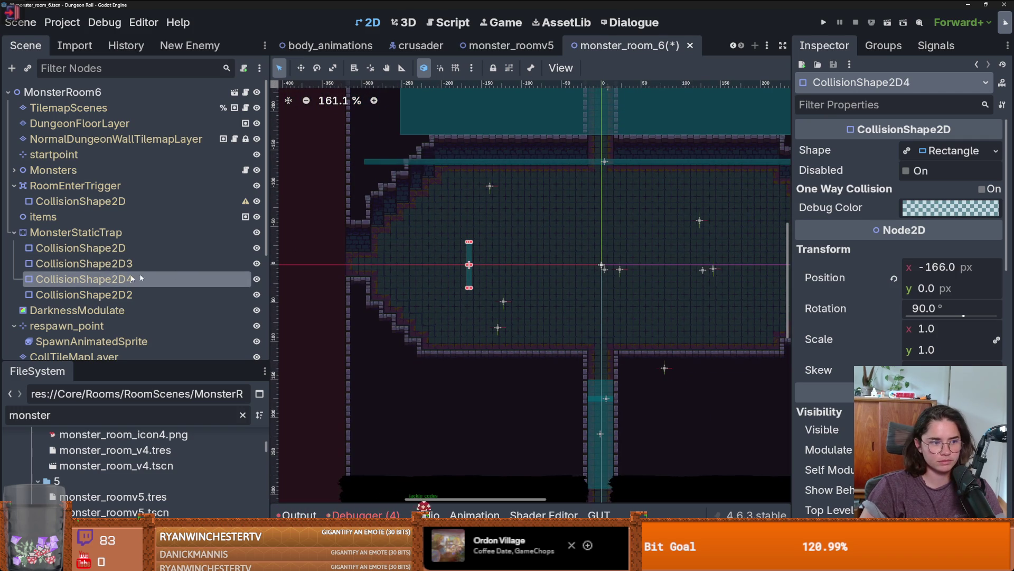
scroll(468, 262, "up", 2)
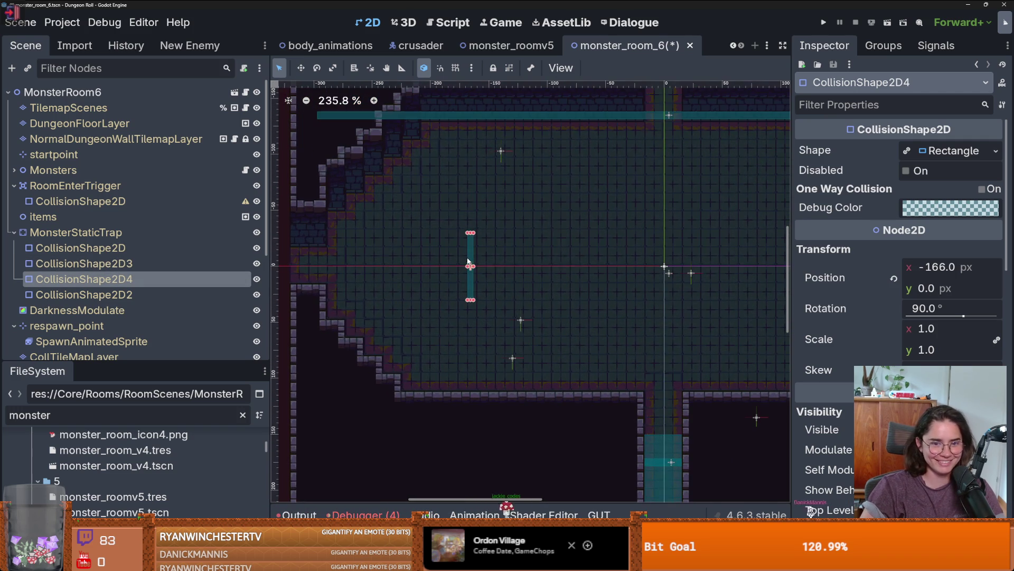
left_click_drag(472, 253, 307, 252)
Move CollisionShape2D2 to the corridor entrance at (-6, 115) and save the scene
scroll(316, 253, "up", 4)
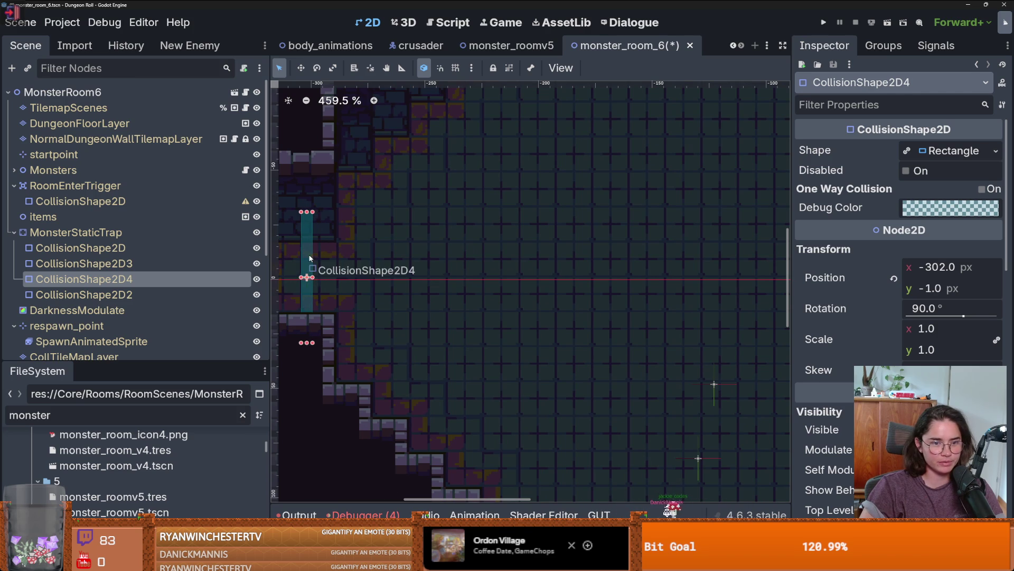
scroll(484, 253, "down", 4)
scroll(484, 253, "down", 1)
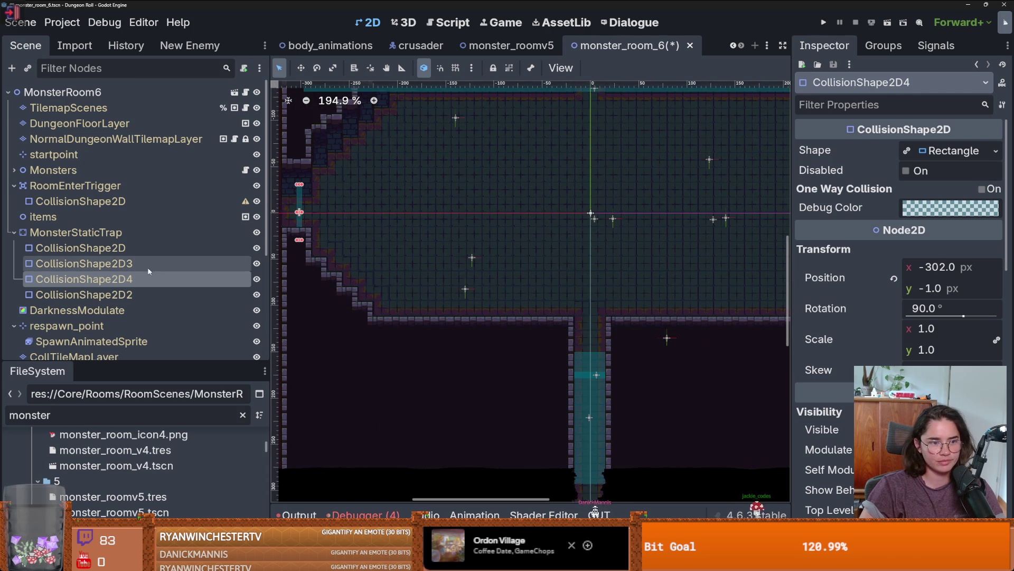
left_click(211, 295)
scroll(546, 357, "up", 2)
left_click_drag(524, 344, 506, 254)
scroll(505, 254, "down", 3)
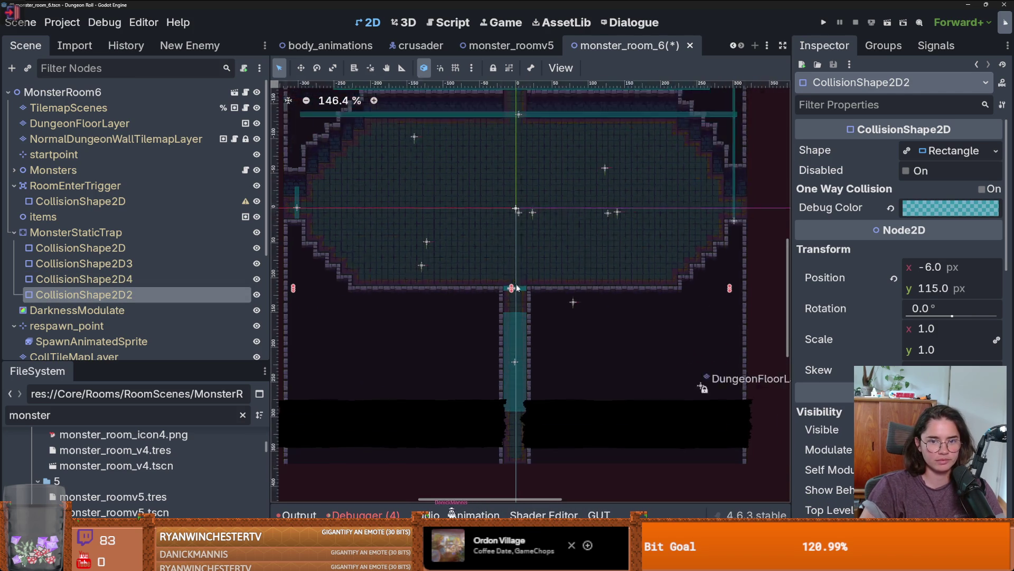
key("ctrl+s")
scroll(569, 217, "up", 1)
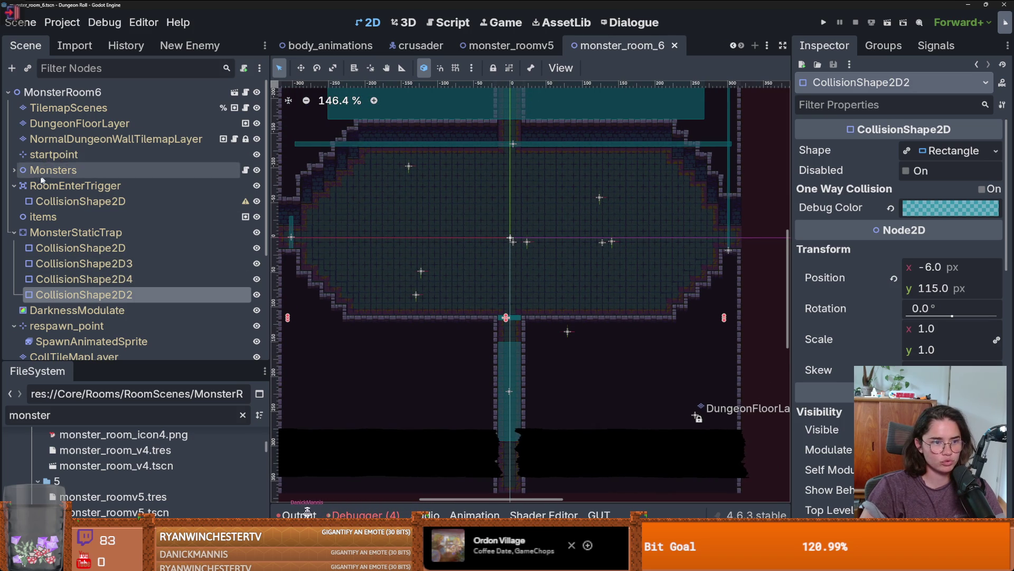
Give RoomEnterTrigger a new rectangle shape covering the oval room, centred at (0, -9.5)
left_click(107, 207)
left_click(996, 151)
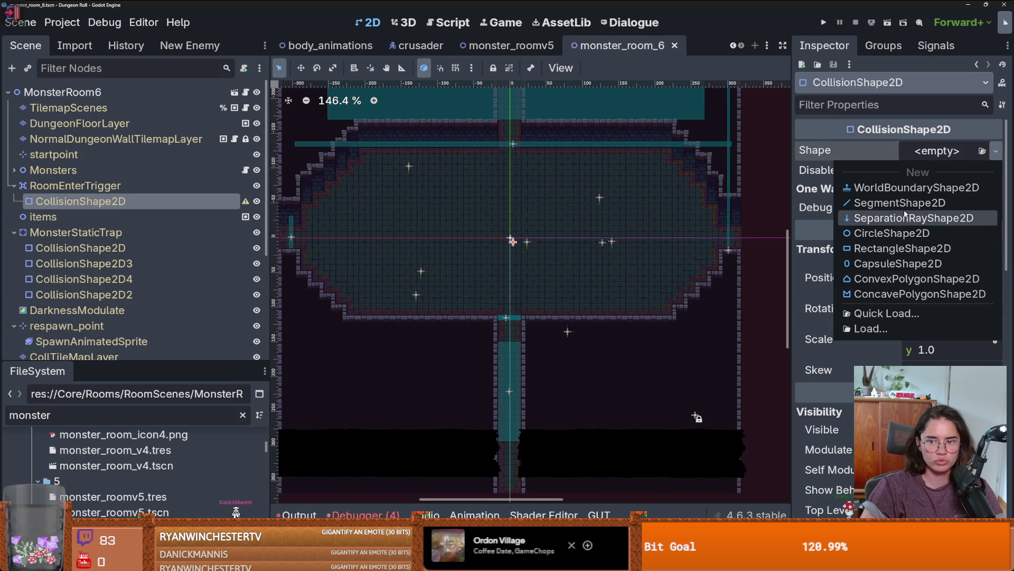
left_click(891, 249)
scroll(506, 242, "up", 3)
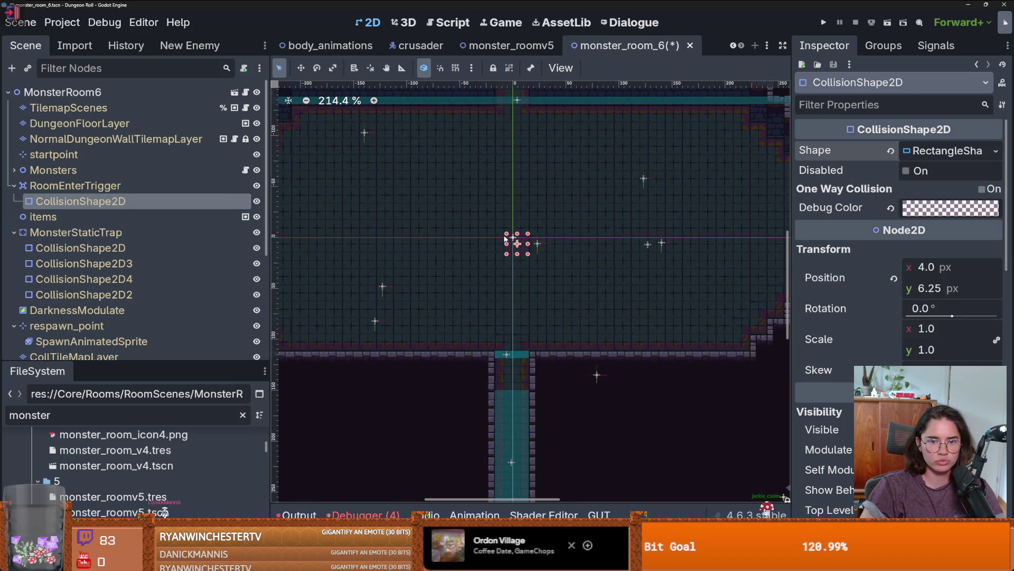
mouse_move(636, 248)
left_mouse_down()
mouse_move(350, 146)
mouse_move(326, 119)
left_mouse_up()
scroll(297, 179, "down", 2)
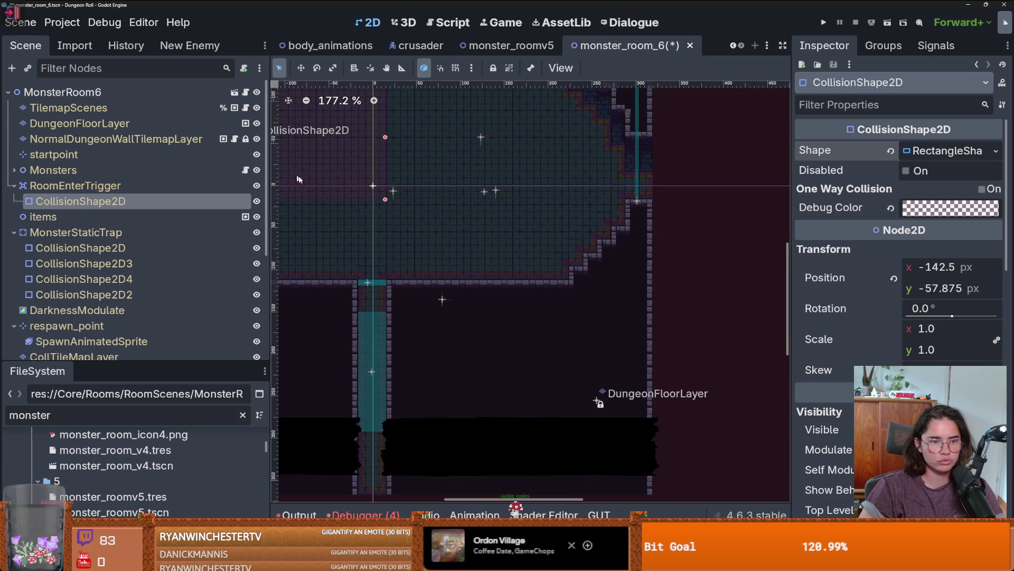
mouse_move(444, 220)
left_mouse_down()
mouse_move(580, 281)
mouse_move(635, 283)
left_mouse_up()
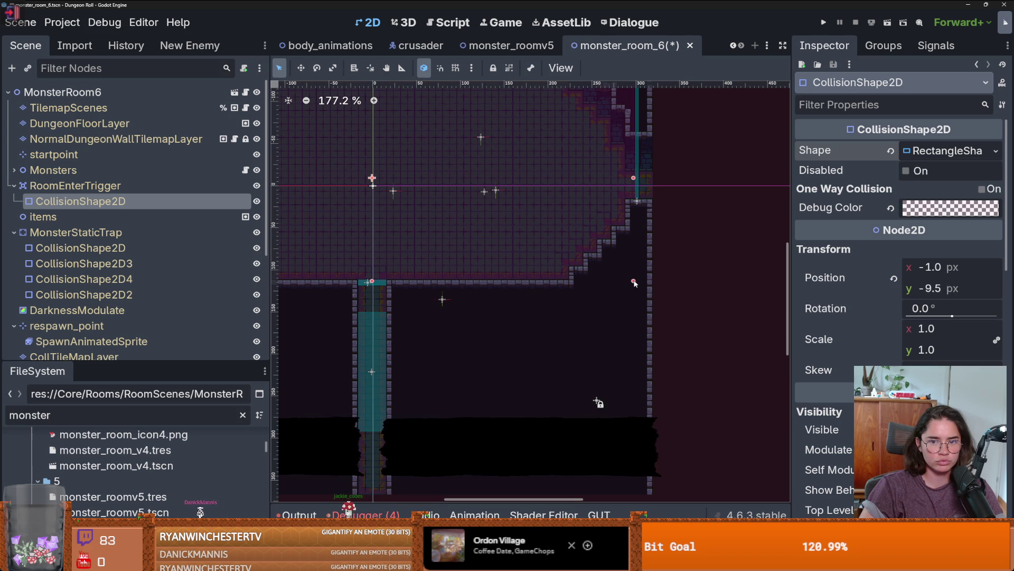
Save the scene and select DungeonFloorLayer for terrain painting
scroll(595, 297, "up", 3)
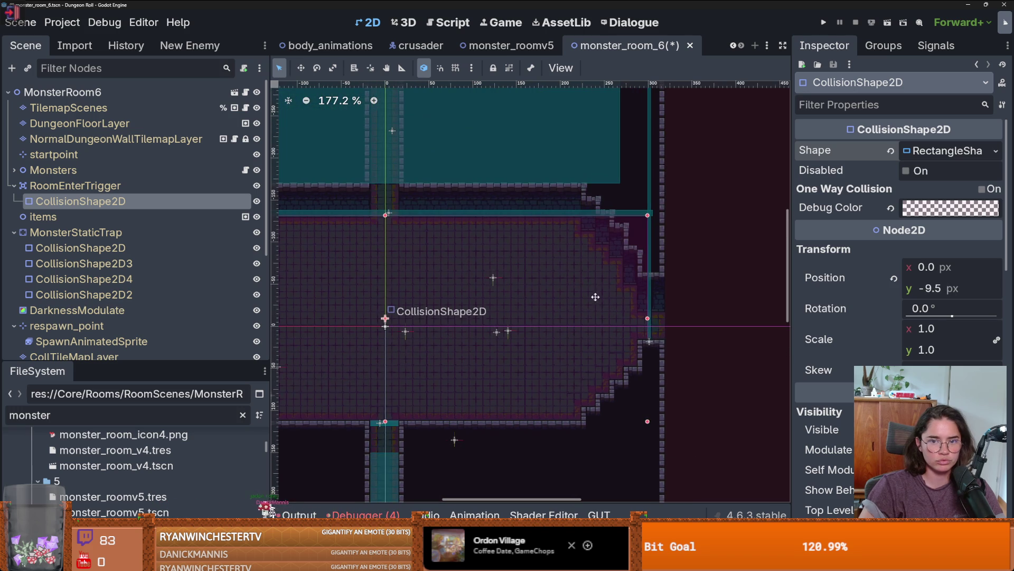
scroll(530, 241, "left", 3)
key("ctrl+s")
scroll(582, 180, "down", 2)
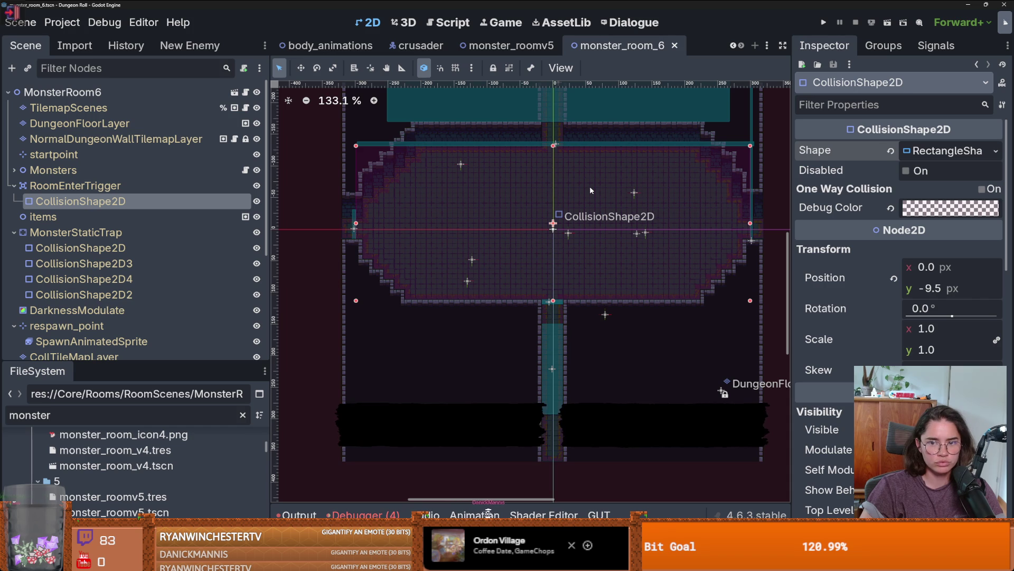
scroll(590, 188, "up", 1)
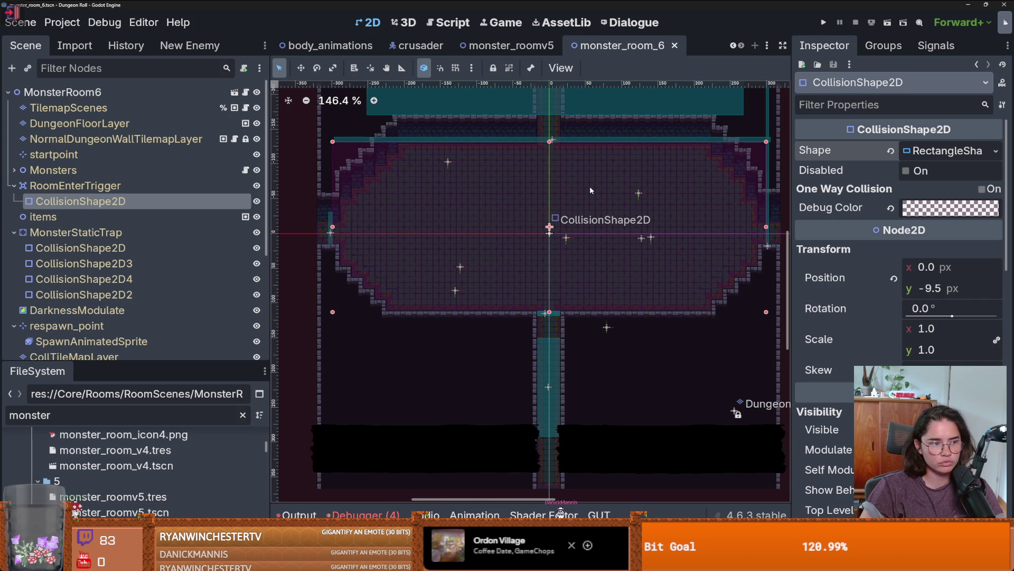
left_click_drag(589, 186, 544, 191)
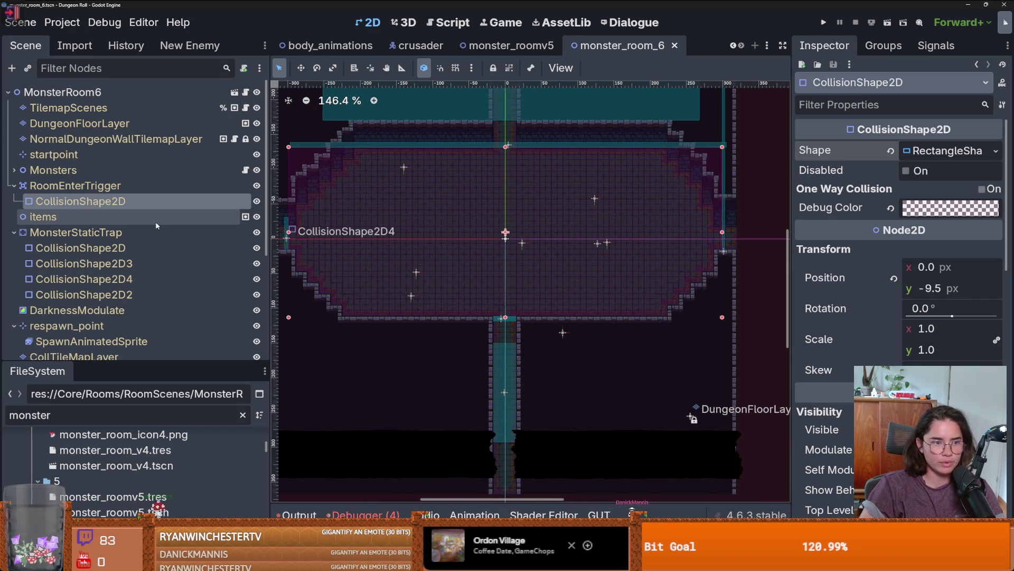
left_click(79, 123)
Pick purple_fancy and paint a central floor rectangle, undoing and repainting until it fits
scroll(324, 438, "down", 1)
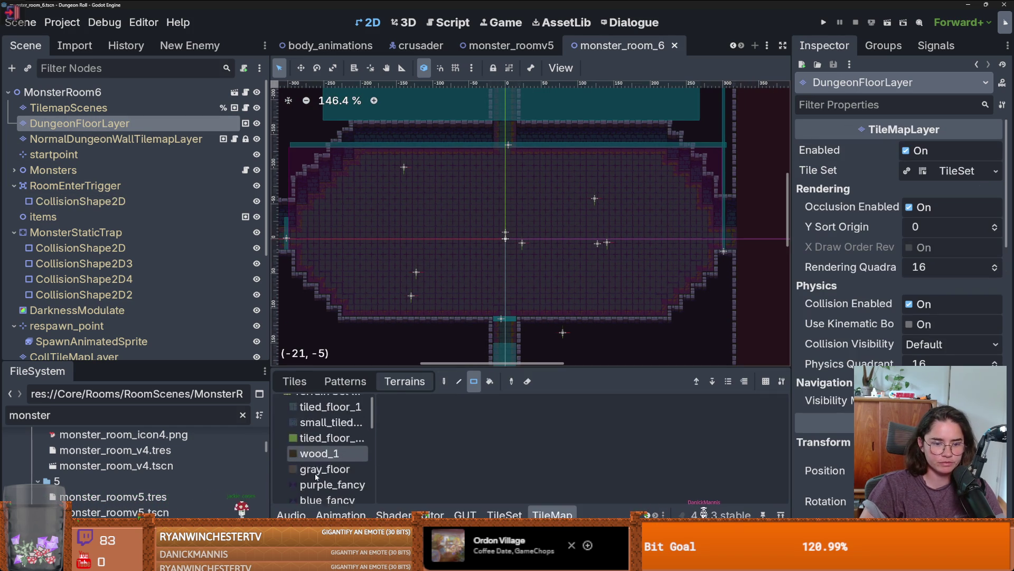
left_click(322, 471)
scroll(491, 222, "up", 1)
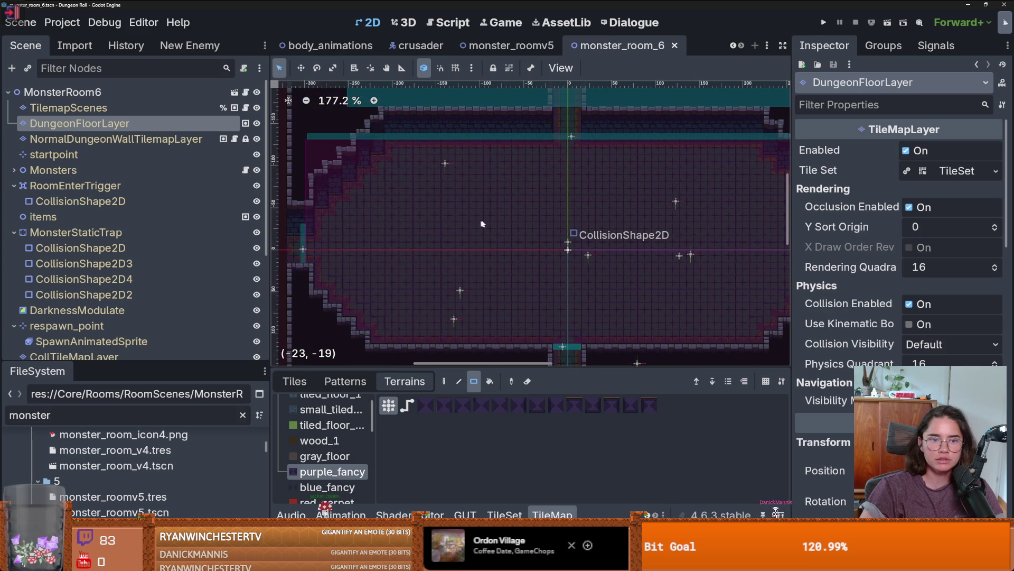
mouse_move(372, 204)
left_mouse_down()
mouse_move(709, 280)
mouse_move(693, 278)
left_mouse_up()
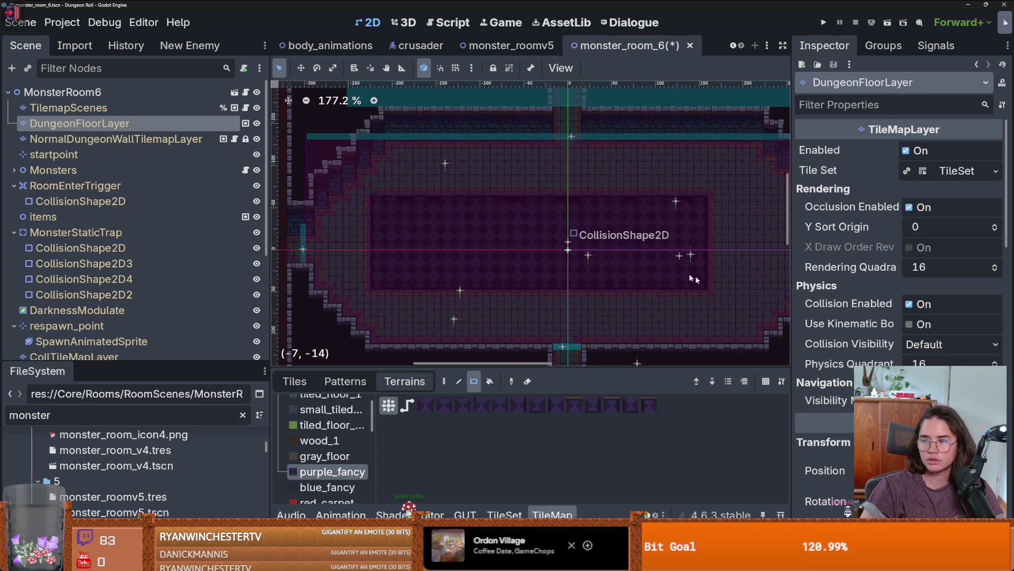
key("ctrl+z")
mouse_move(454, 155)
left_mouse_down()
mouse_move(685, 296)
mouse_move(685, 321)
left_mouse_up()
scroll(685, 315, "down", 2)
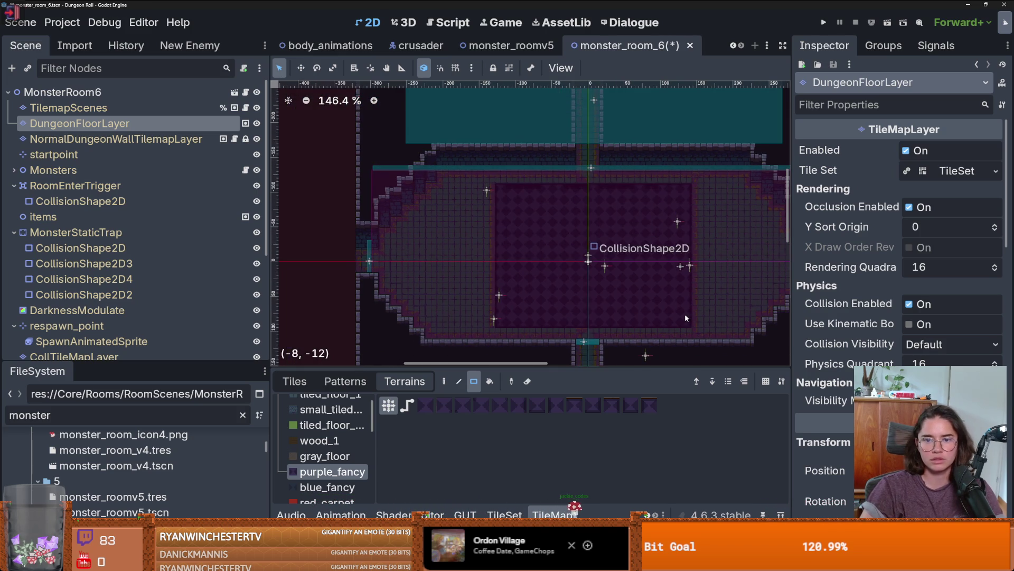
scroll(684, 313, "up", 2)
scroll(684, 313, "up", 1)
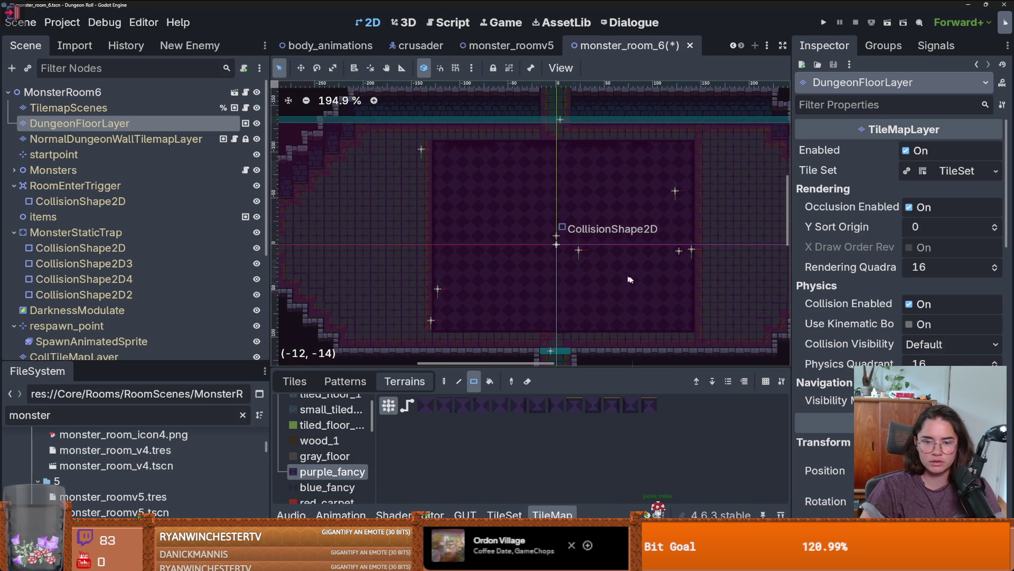
key("ctrl+z")
mouse_move(678, 316)
left_mouse_down()
mouse_move(447, 185)
mouse_move(439, 157)
left_mouse_up()
scroll(519, 217, "down", 1)
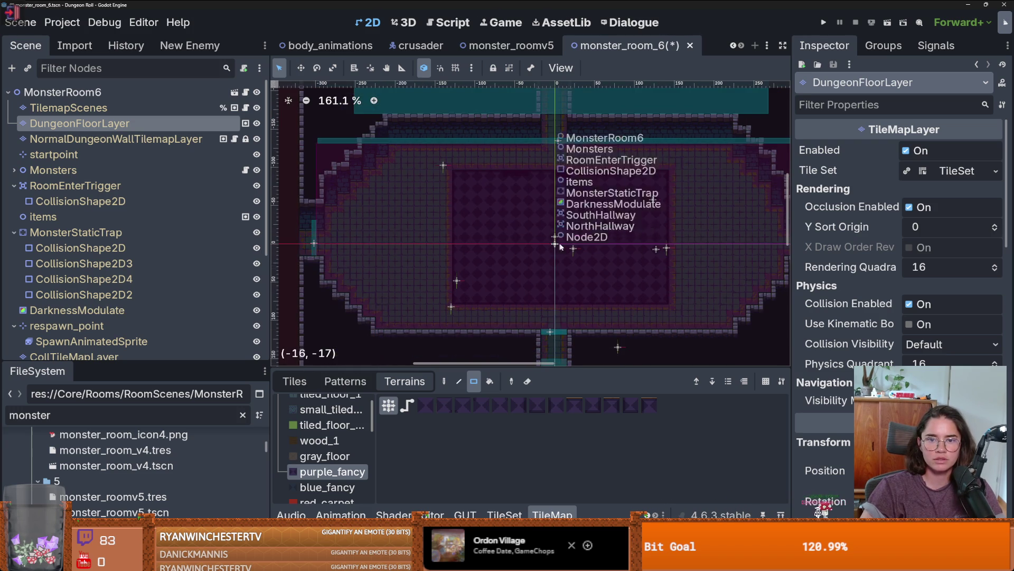
scroll(700, 250, "up", 1)
scroll(700, 250, "up", 1)
Extend the purple_fancy floor with a small block on the room's right side
left_click_drag(628, 178, 762, 275)
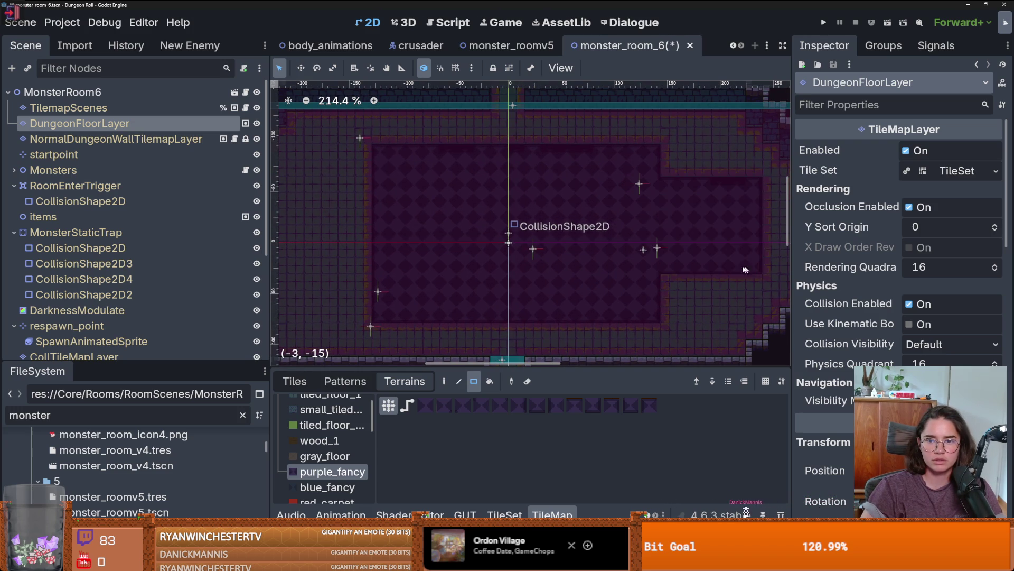
scroll(633, 273, "down", 2)
key("ctrl+z")
left_click_drag(695, 238, 742, 281)
Paint a 6x8 purple_fancy block on the floor's left side, one tile lower
scroll(592, 227, "left", 5)
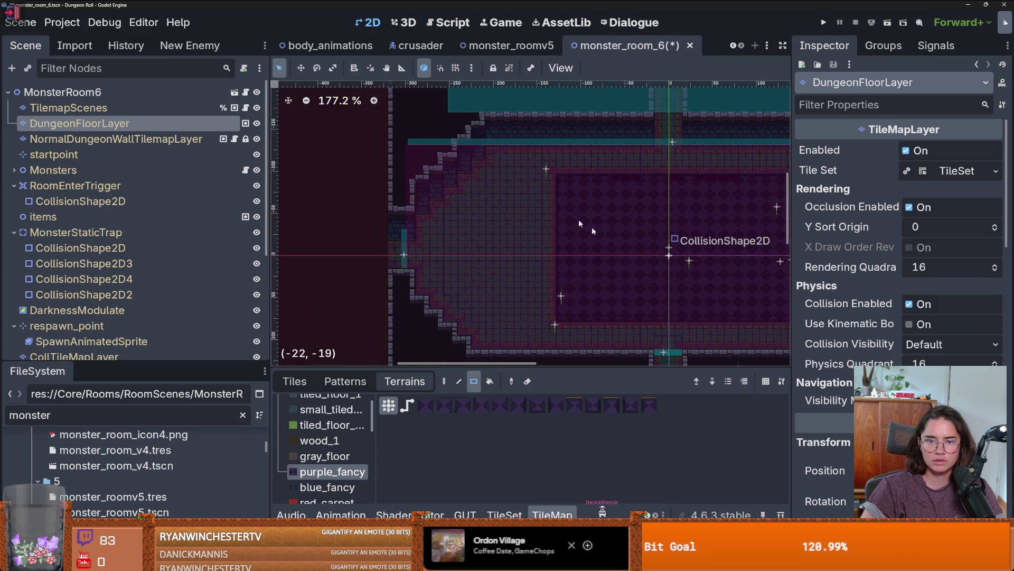
mouse_move(554, 209)
left_mouse_down()
mouse_move(489, 275)
mouse_move(490, 299)
left_mouse_up()
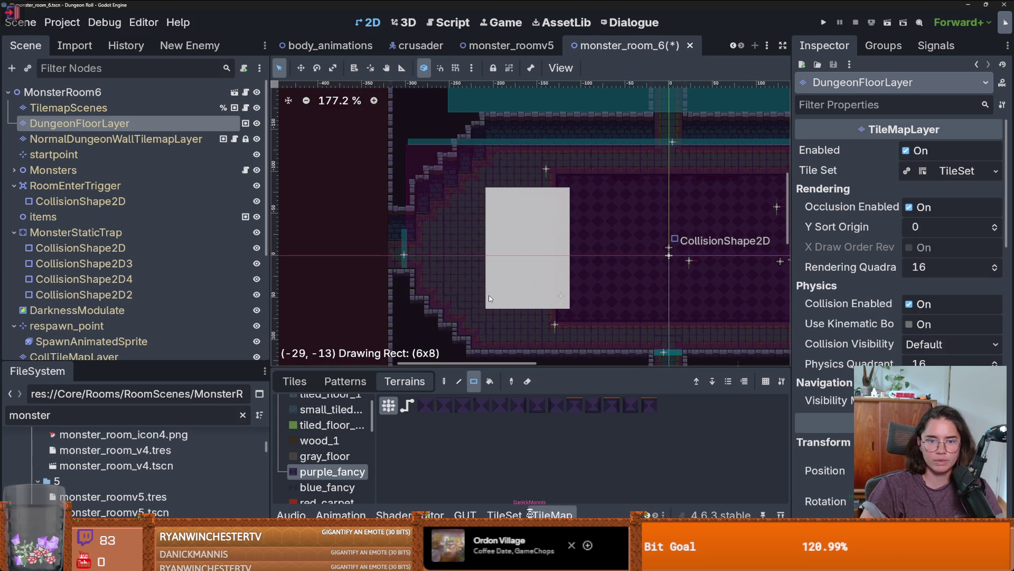
key("Escape")
scroll(533, 293, "down", 1)
scroll(651, 245, "down", 1)
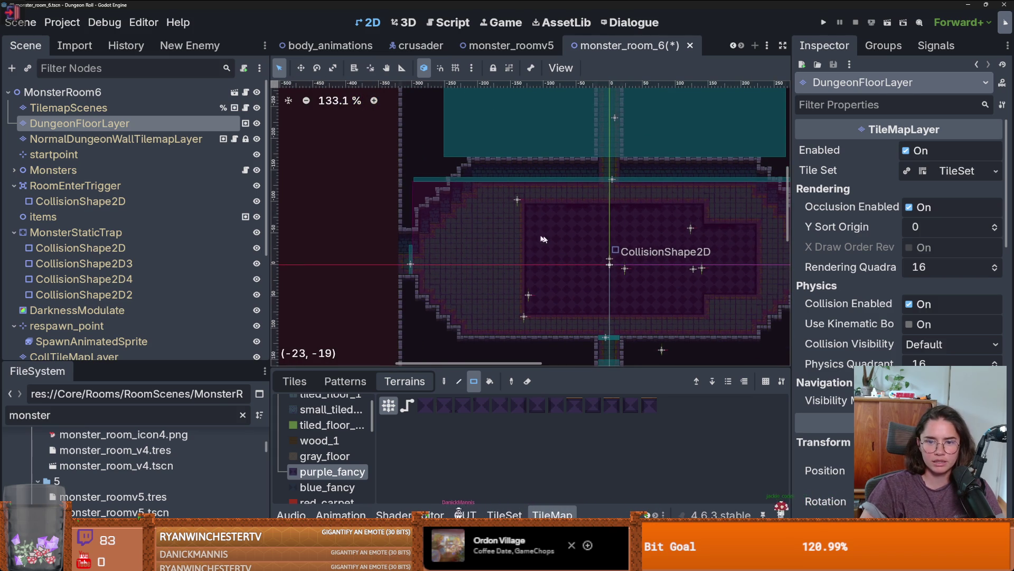
mouse_move(530, 217)
left_mouse_down()
mouse_move(474, 276)
mouse_move(478, 292)
left_mouse_up()
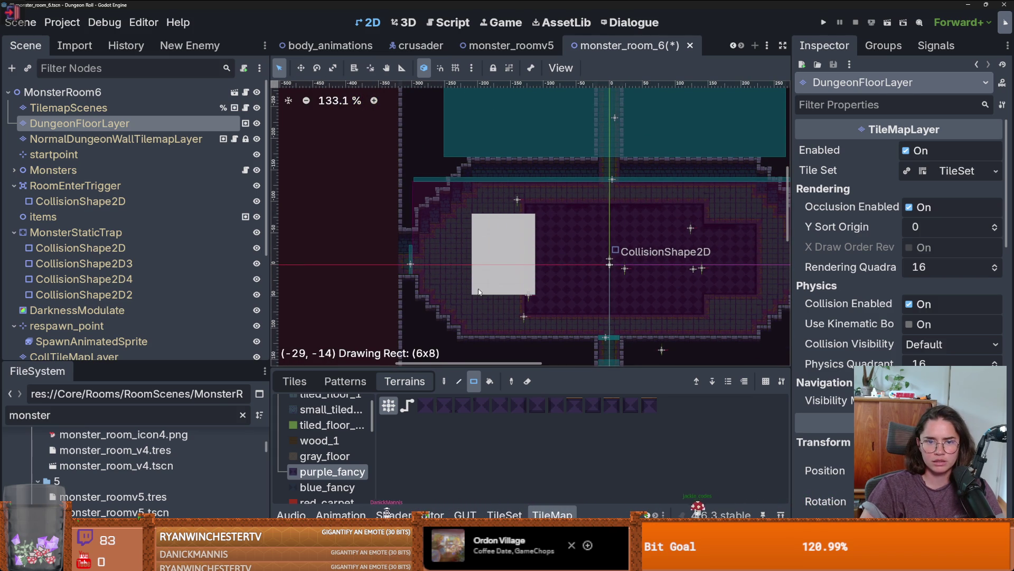
key("Escape")
left_click_drag(530, 227, 473, 300)
scroll(529, 296, "down", 2)
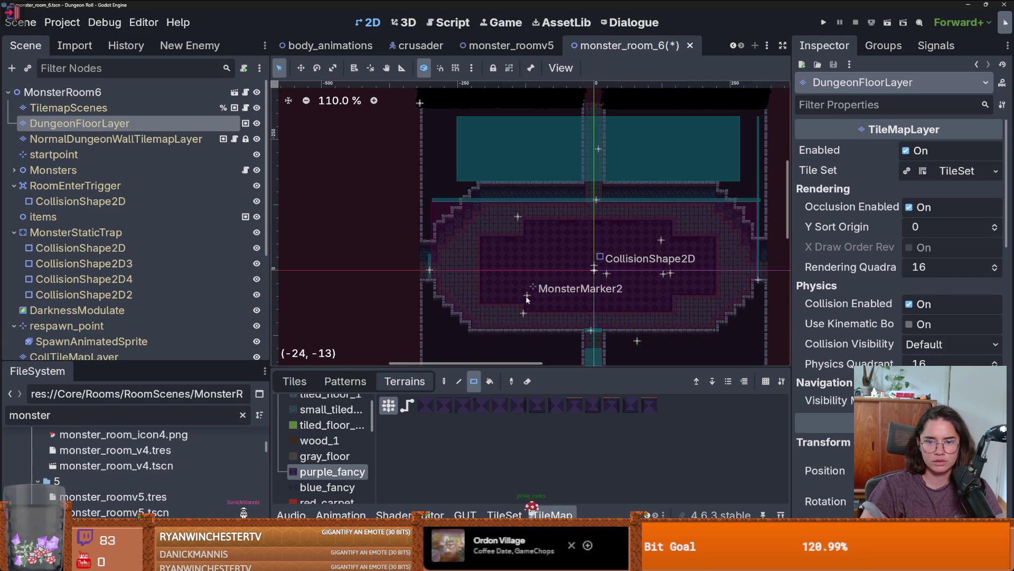
scroll(585, 290, "up", 6)
scroll(585, 292, "down", 1)
scroll(585, 294, "up", 1)
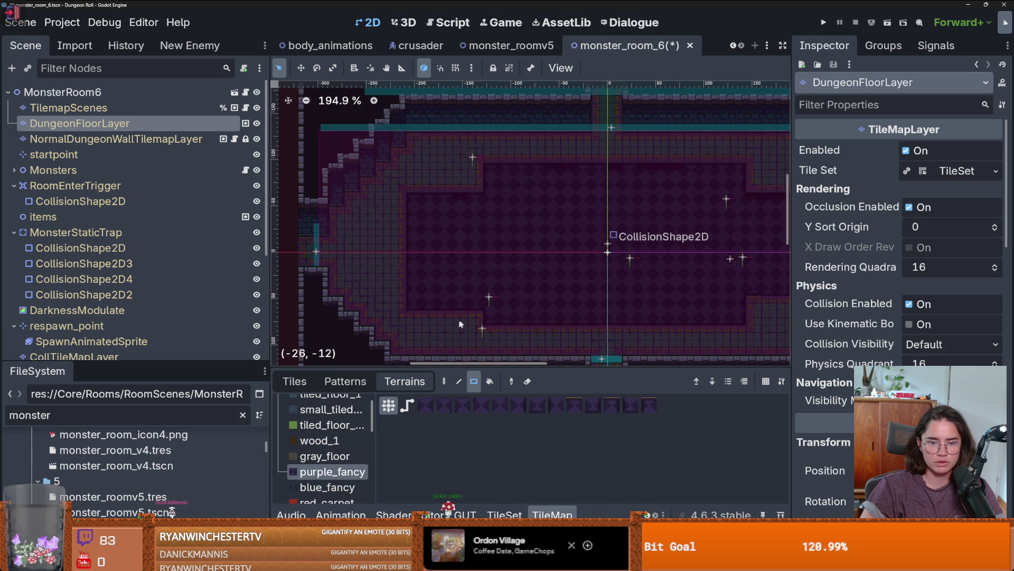
Switch to tiled_floor_1 and repaint the lower-left step of the floor
scroll(328, 449, "up", 2)
left_click(327, 419)
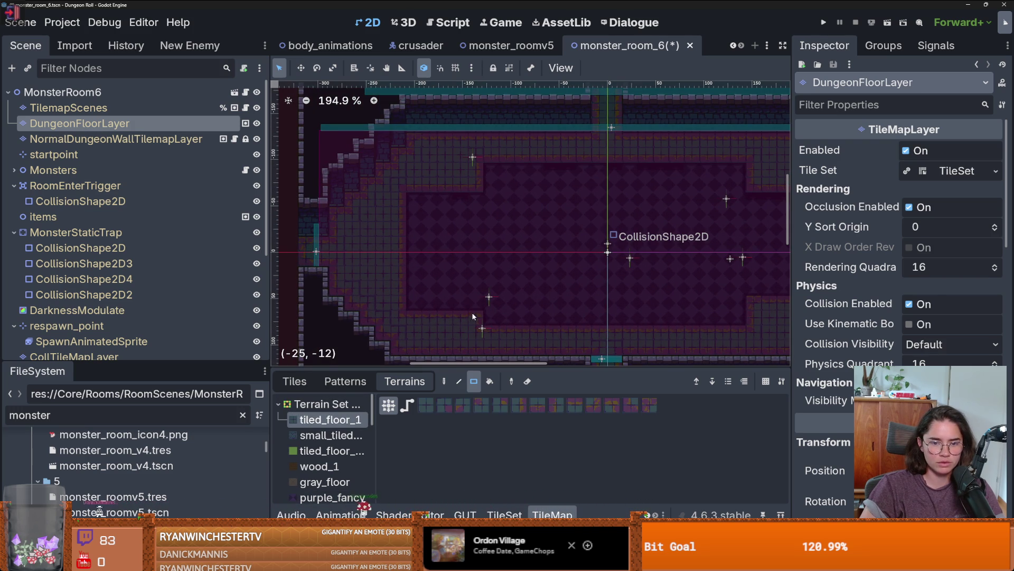
left_click_drag(468, 317, 411, 309)
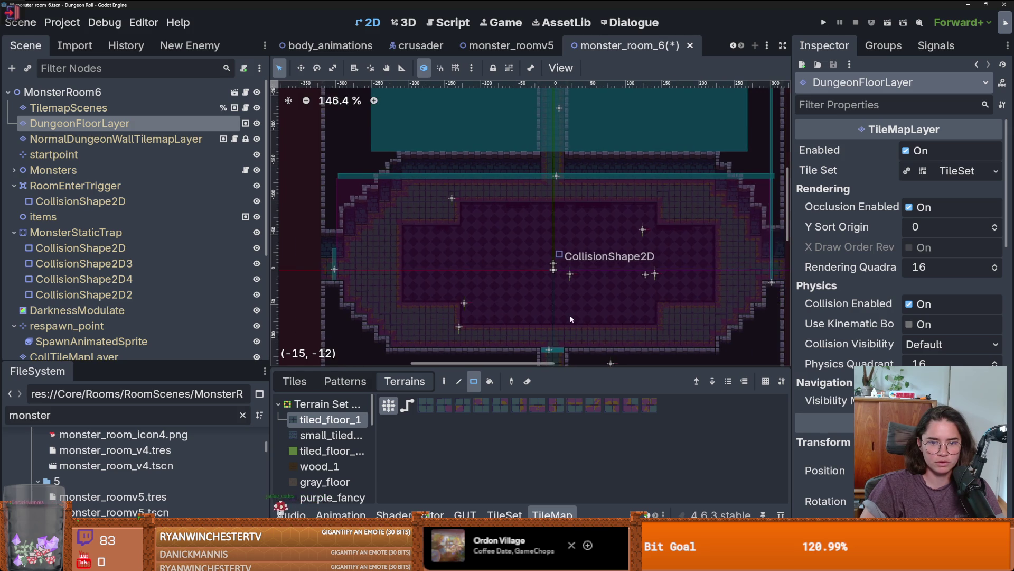
Turn on grid snapping and measure the floor spans with the Ruler tool
scroll(570, 315, "up", 1)
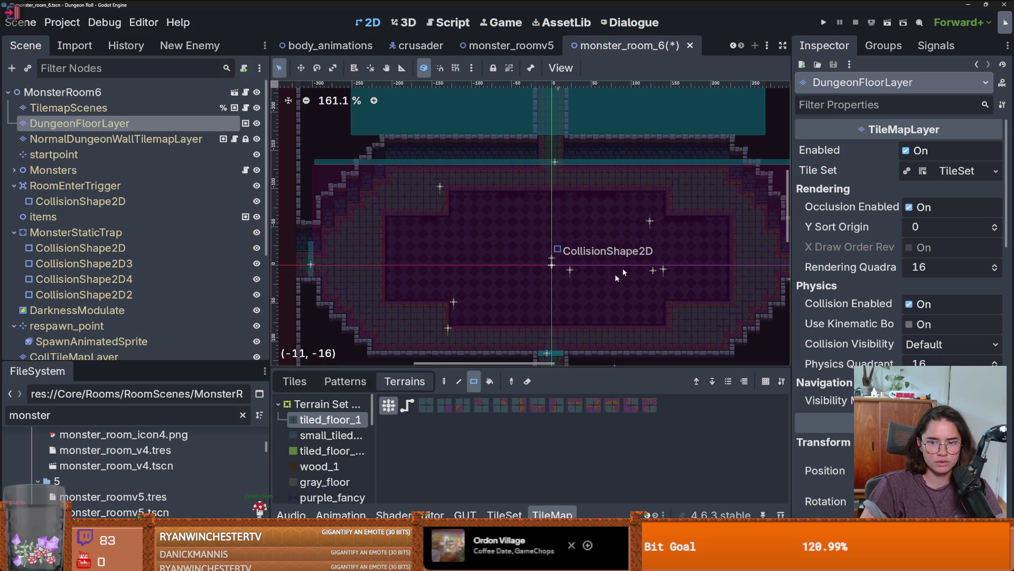
left_click(456, 68)
left_click(401, 67)
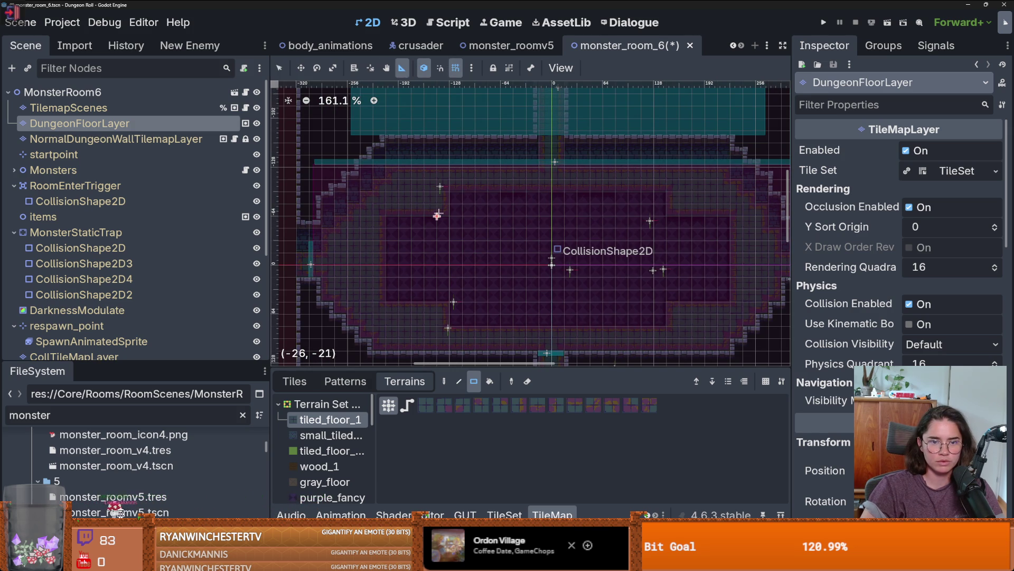
left_click_drag(444, 217, 381, 217)
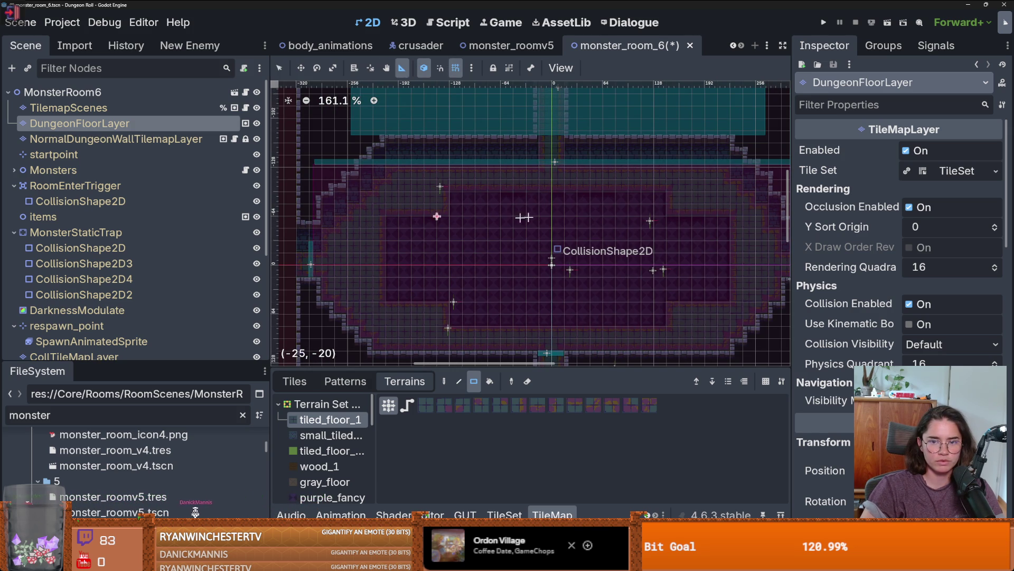
left_click_drag(653, 217, 732, 217)
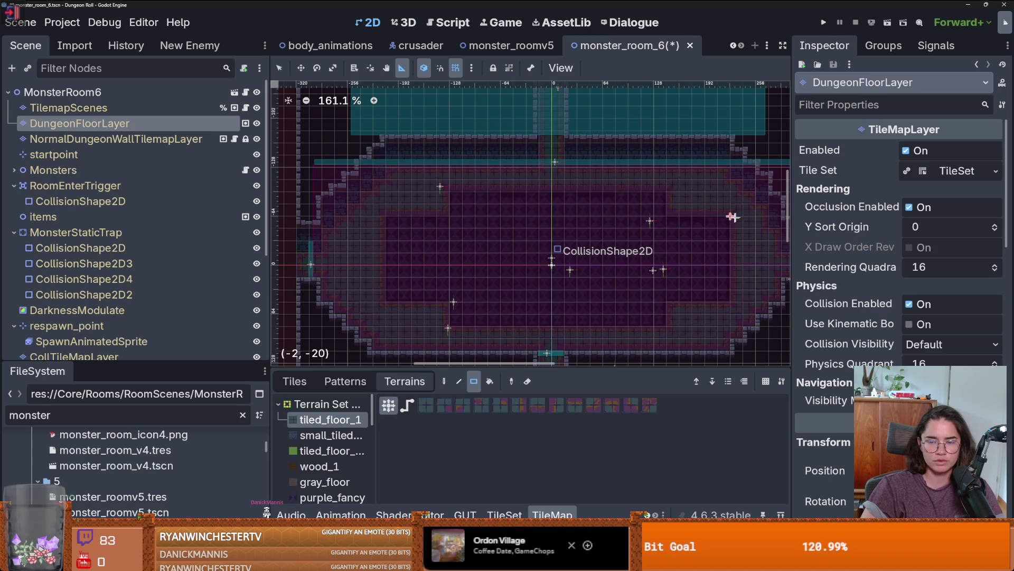
scroll(733, 216, "up", 1)
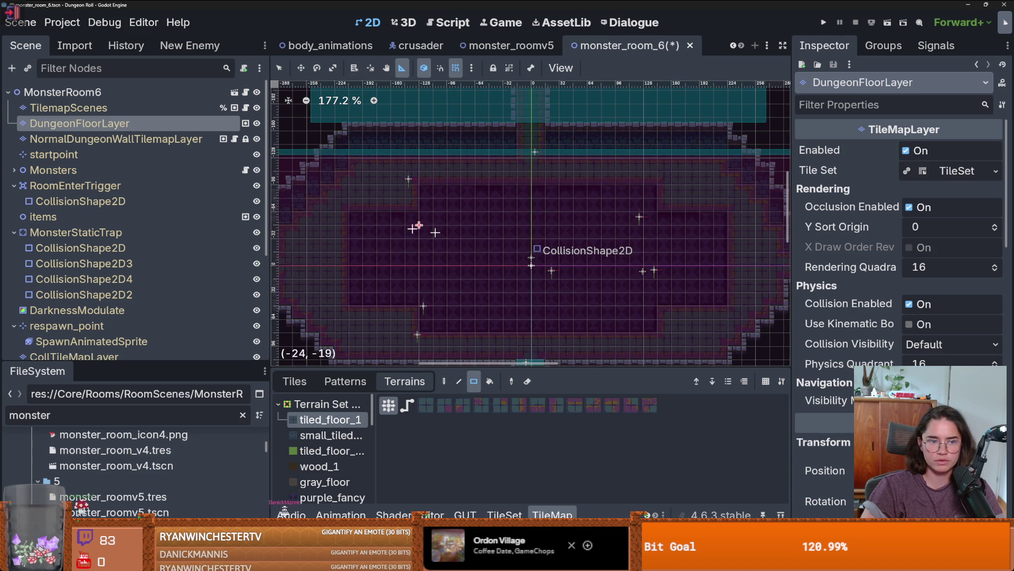
left_click(280, 67)
Paint one-tile tiled_floor_1 columns along both purple floor edges, then save the scene
left_click_drag(733, 203, 724, 306)
scroll(724, 306, "down", 2)
scroll(685, 287, "up", 2)
scroll(685, 287, "down", 2)
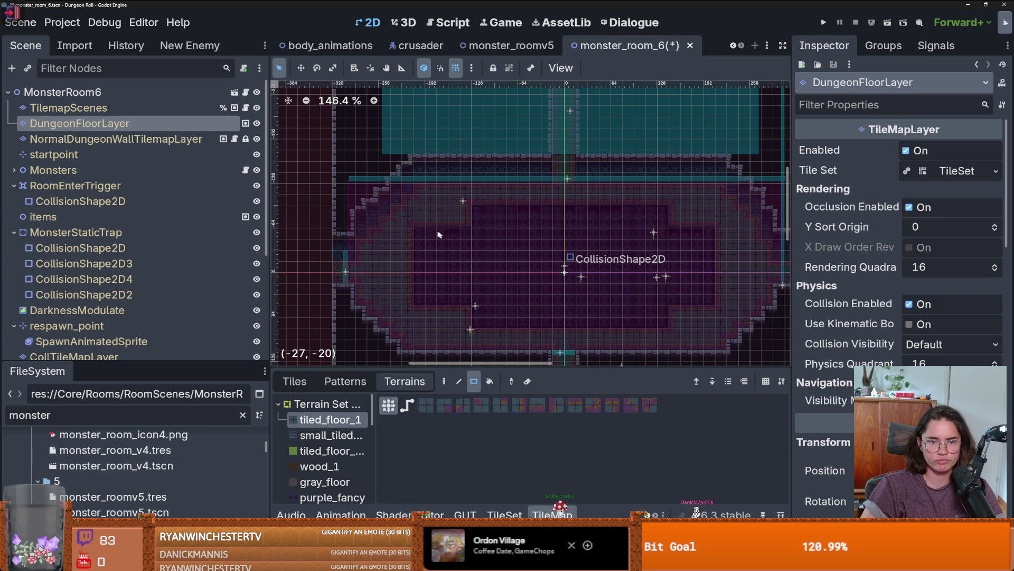
scroll(661, 264, "down", 3)
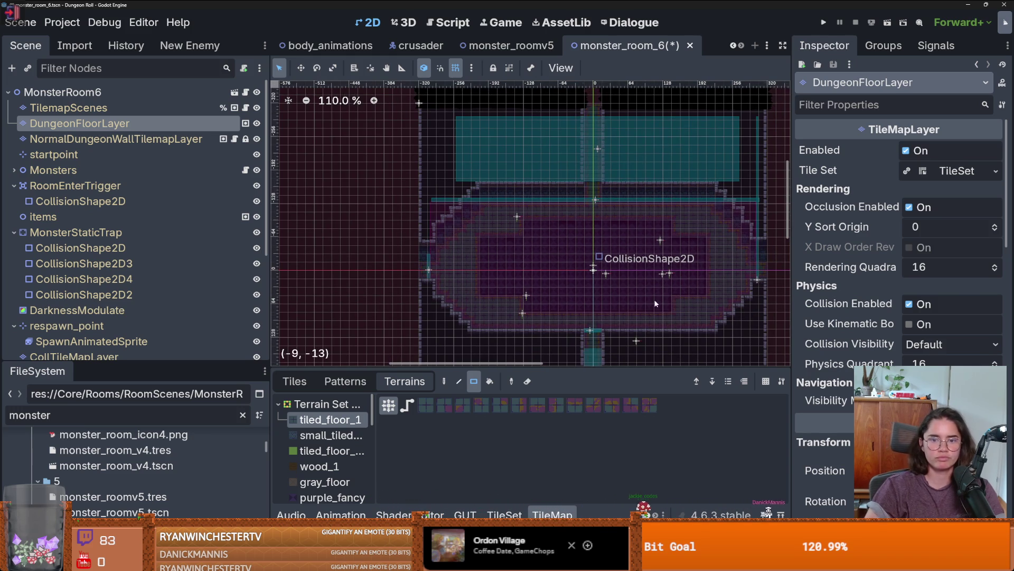
scroll(683, 252, "up", 3)
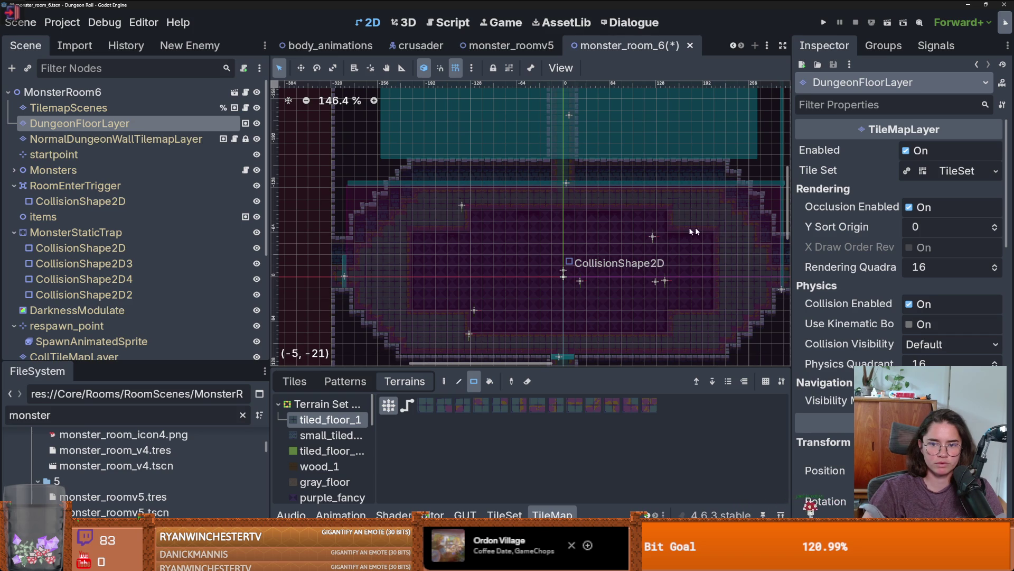
left_click_drag(454, 224, 429, 230)
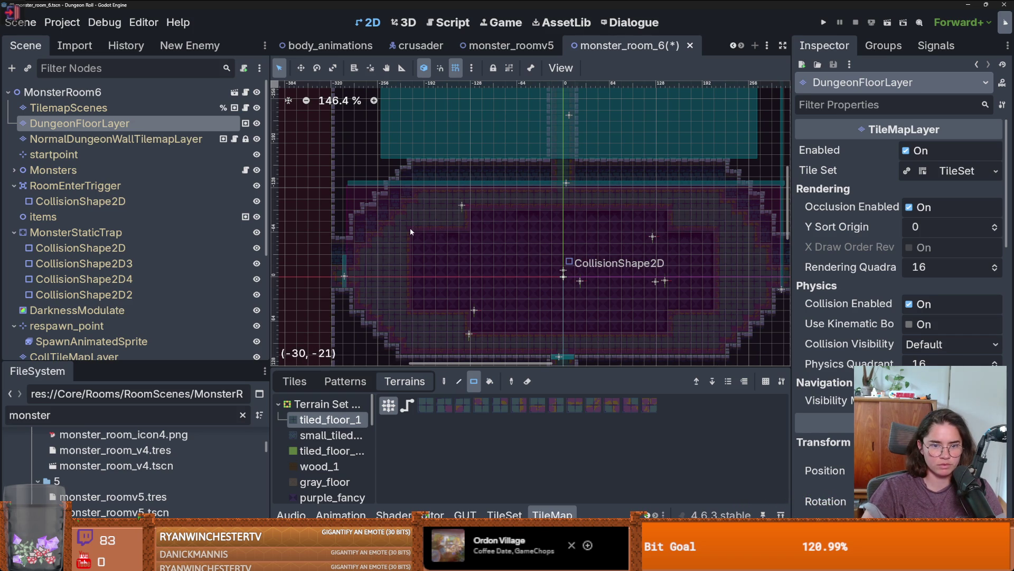
mouse_move(412, 231)
left_mouse_down()
mouse_move(411, 317)
mouse_move(418, 288)
left_mouse_up()
scroll(418, 312, "down", 2)
scroll(508, 315, "up", 1)
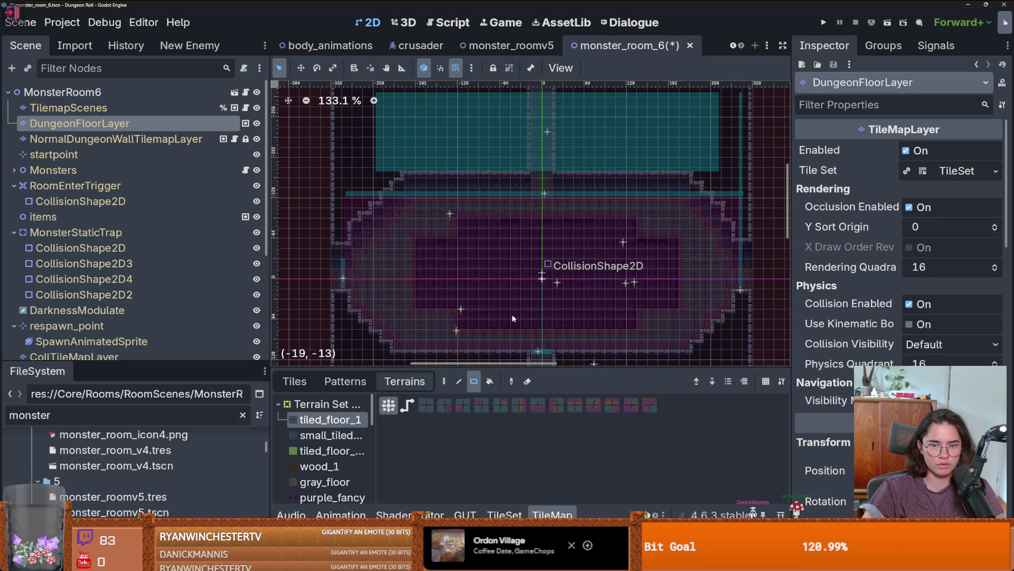
key("ctrl+s")
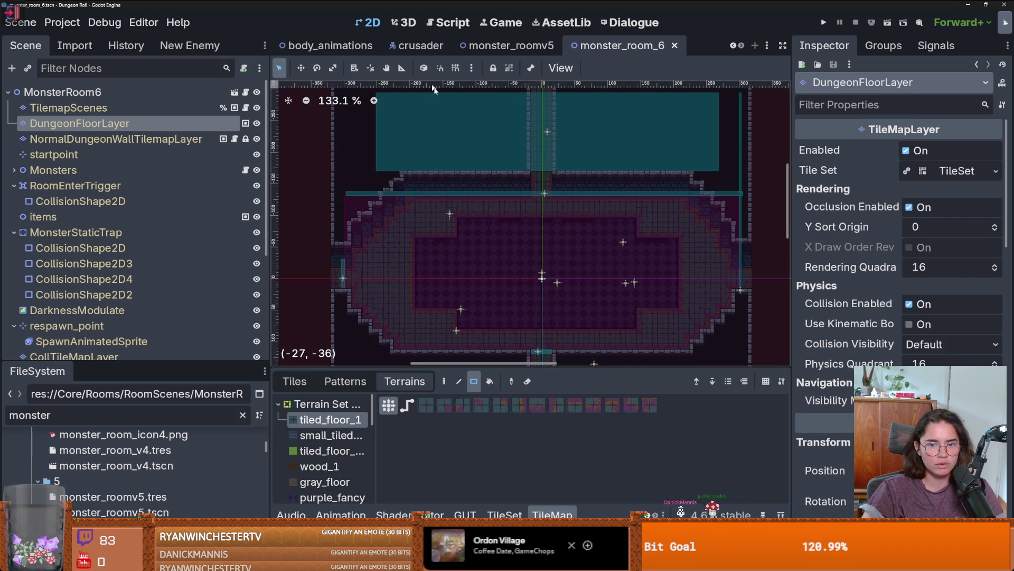
scroll(599, 250, "up", 4)
Look over the finished purple_fancy floor and save monster_room_6 with Ctrl+S
scroll(599, 250, "up", 1)
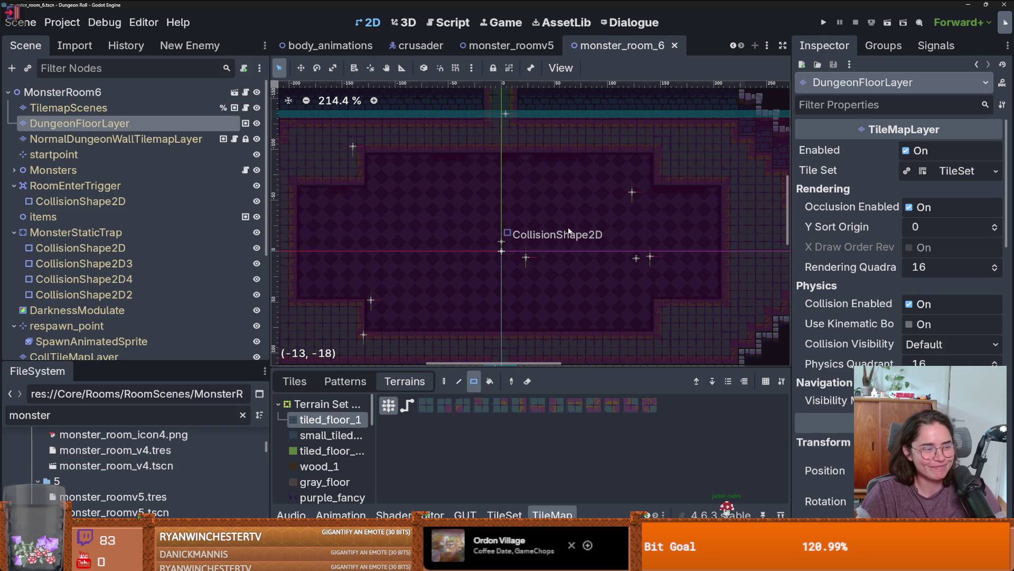
scroll(556, 225, "down", 2)
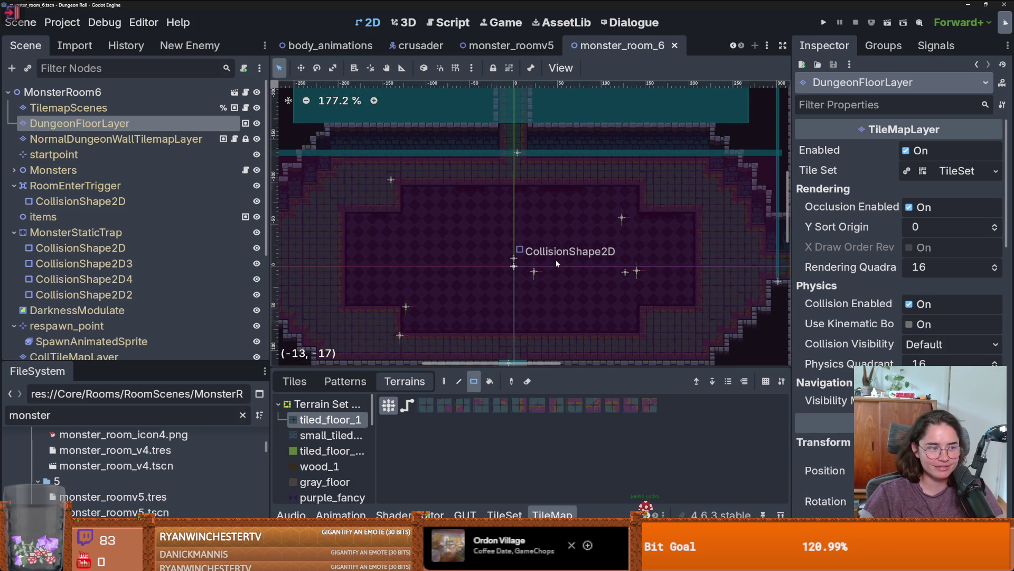
scroll(563, 292, "up", 1)
scroll(576, 296, "down", 1)
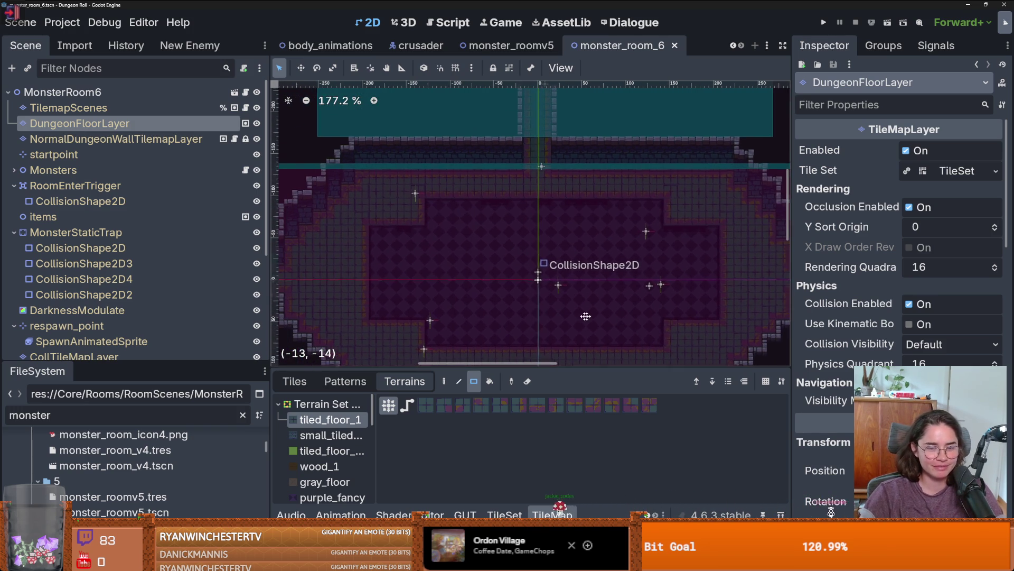
key("ctrl+s")
scroll(590, 303, "up", 2)
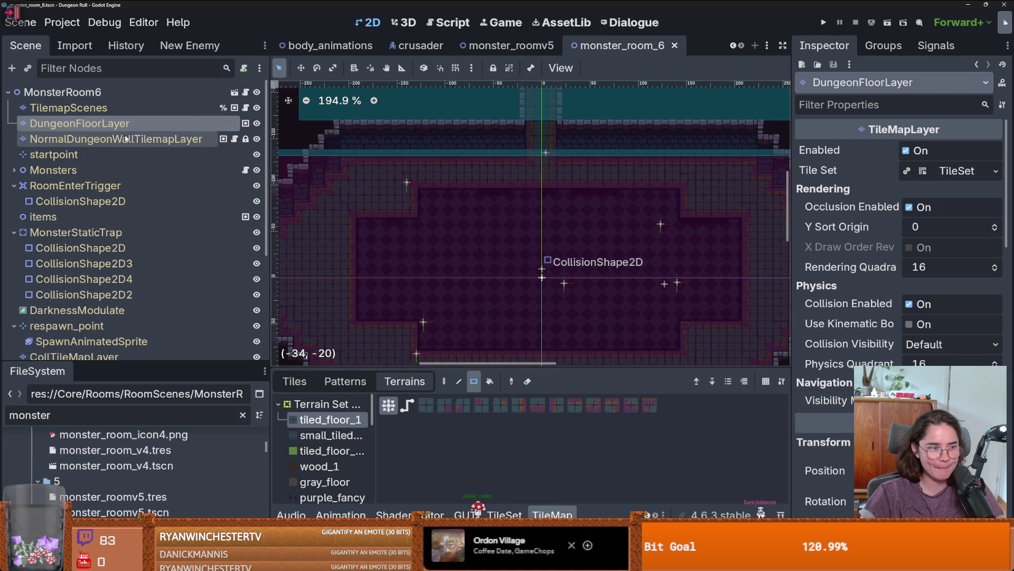
left_click(169, 140)
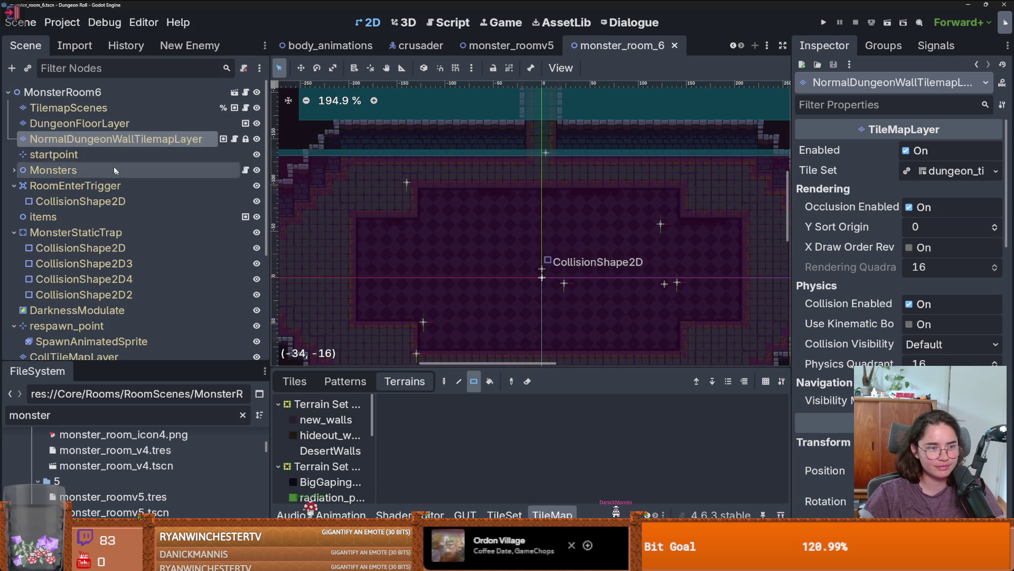
left_click_drag(354, 372, 354, 344)
scroll(328, 422, "down", 1)
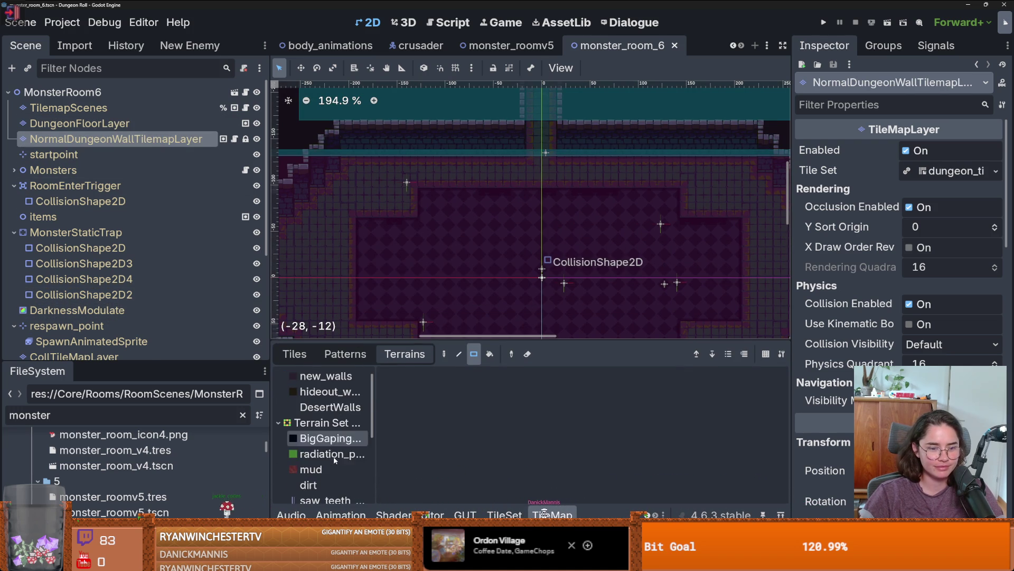
left_click(330, 438)
left_click_drag(467, 237, 630, 310)
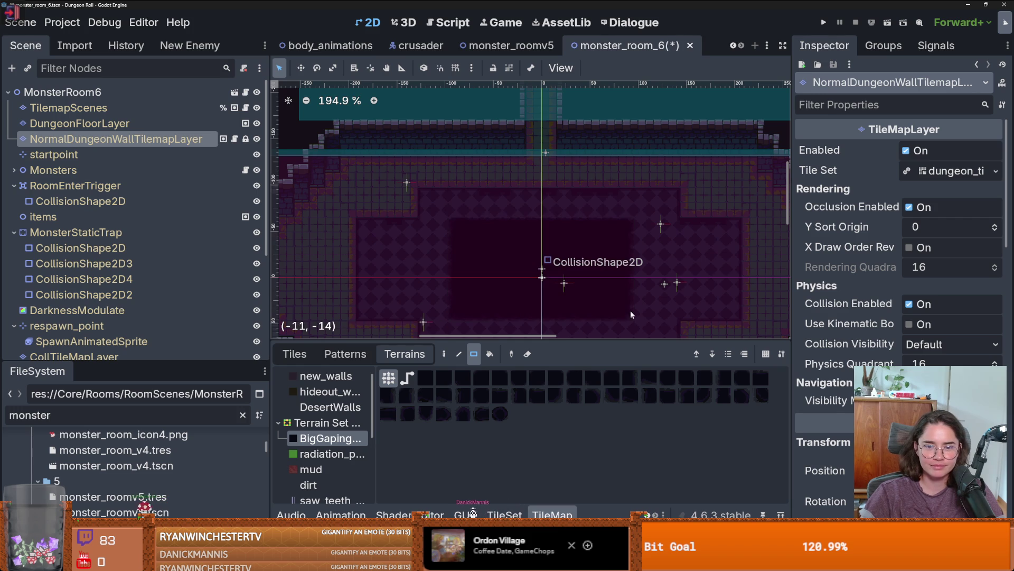
scroll(610, 208, "down", 2)
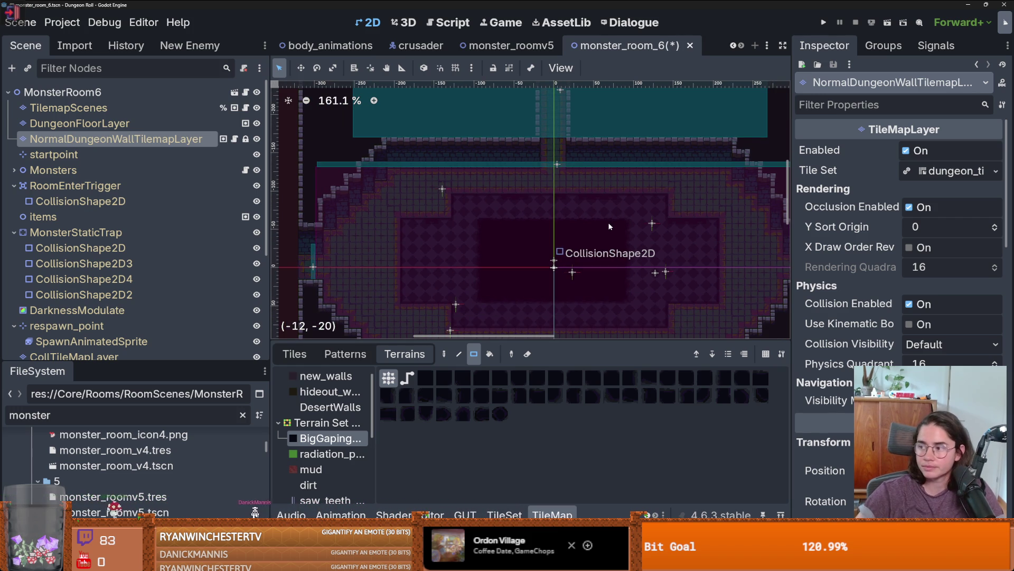
key("ctrl+z")
scroll(649, 259, "up", 2)
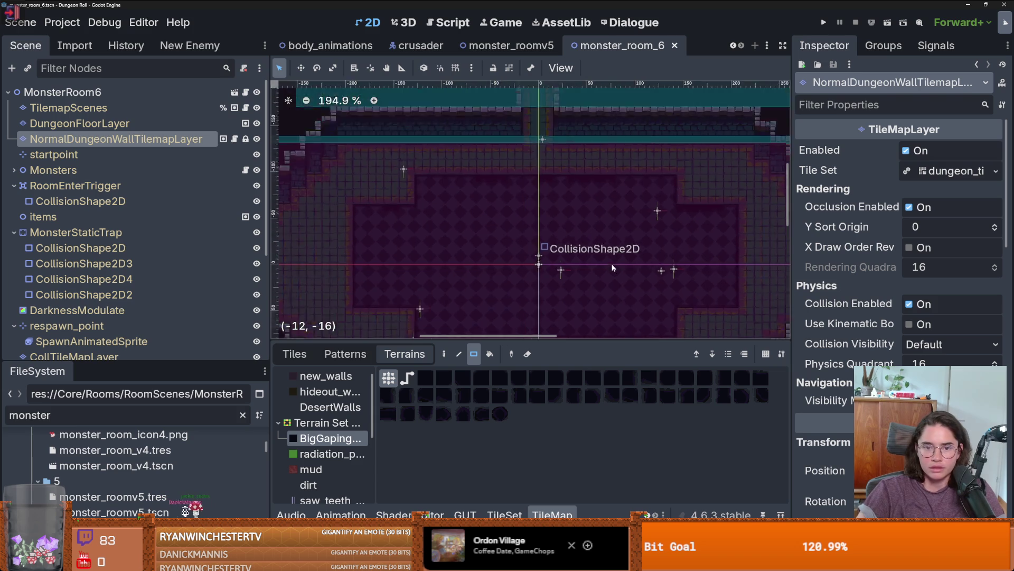
scroll(613, 268, "down", 2)
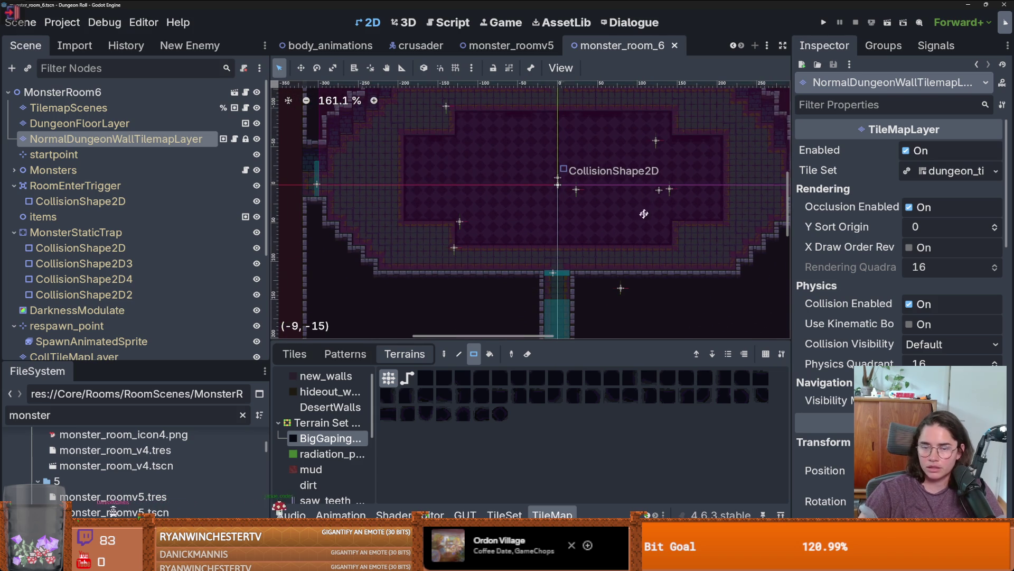
scroll(581, 217, "up", 1)
scroll(526, 227, "up", 3)
scroll(526, 227, "up", 1)
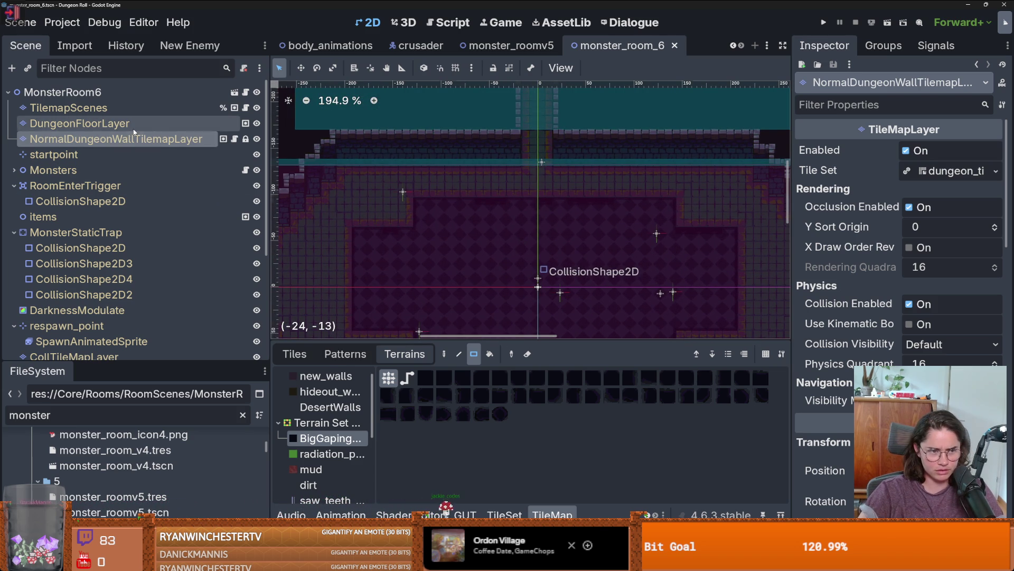
On DungeonFloorLayer, paint a 5x3 purple_fancy patch by the top doorway and save
left_click(80, 123)
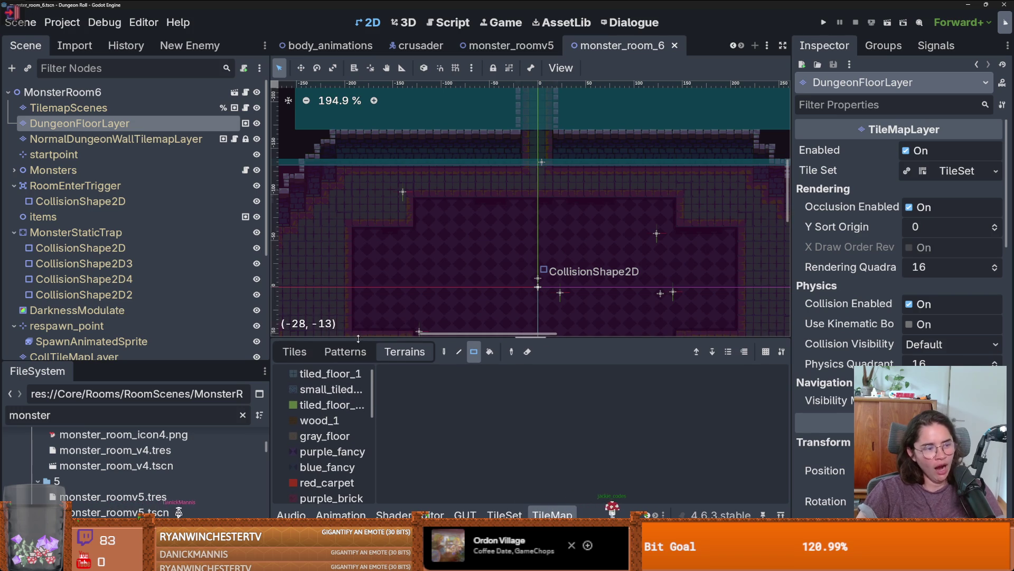
scroll(332, 439, "up", 1)
left_click(332, 468)
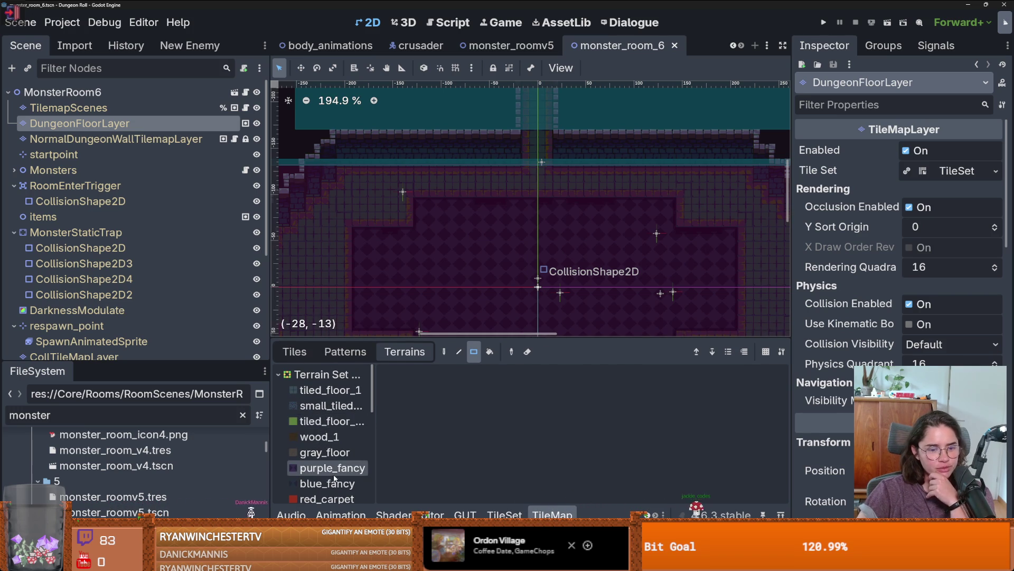
scroll(489, 228, "up", 2)
left_click_drag(579, 249, 517, 221)
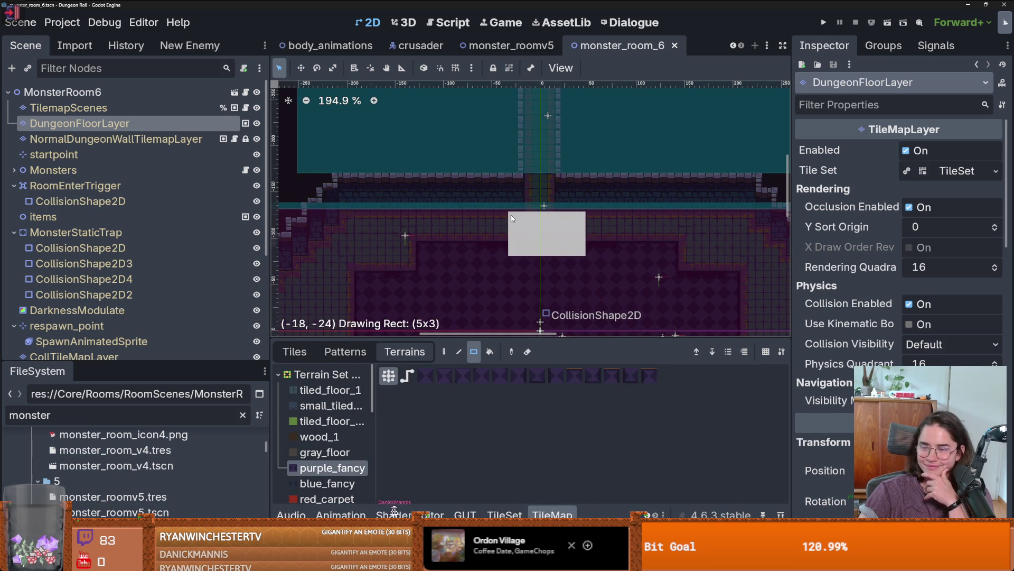
left_click_drag(511, 218, 511, 214)
scroll(511, 214, "down", 3)
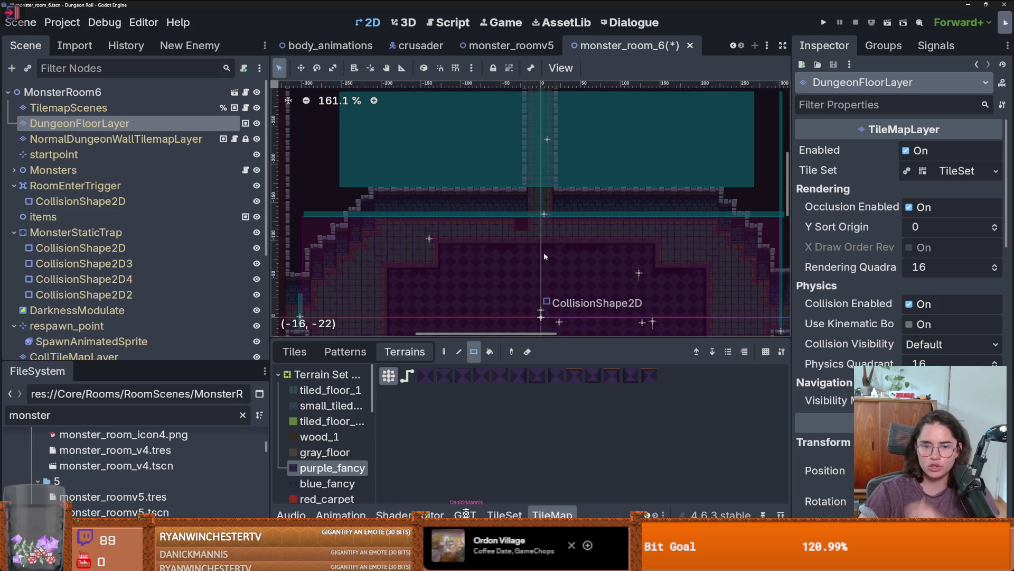
scroll(550, 228, "down", 1)
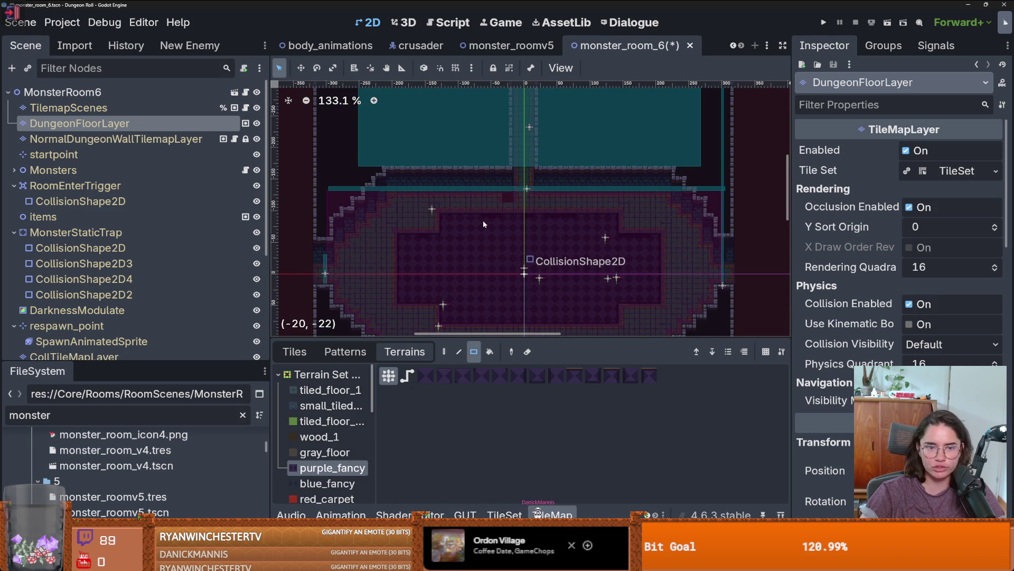
scroll(483, 220, "up", 3)
scroll(520, 225, "up", 2)
key("ctrl+s")
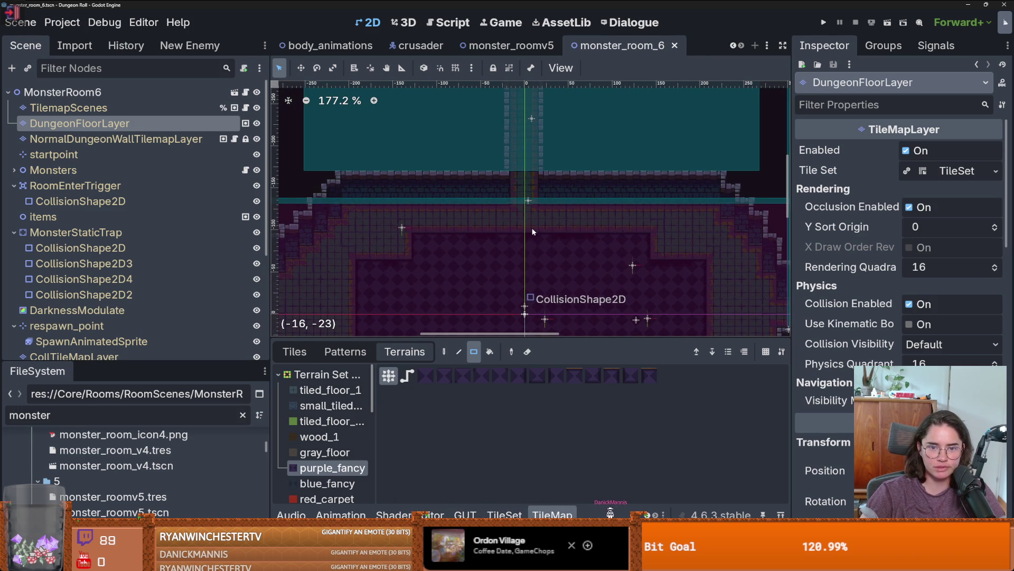
scroll(537, 232, "up", 1)
Paint purple_fancy floor strips along the room's right side and top right
scroll(591, 249, "down", 1)
scroll(575, 224, "down", 2)
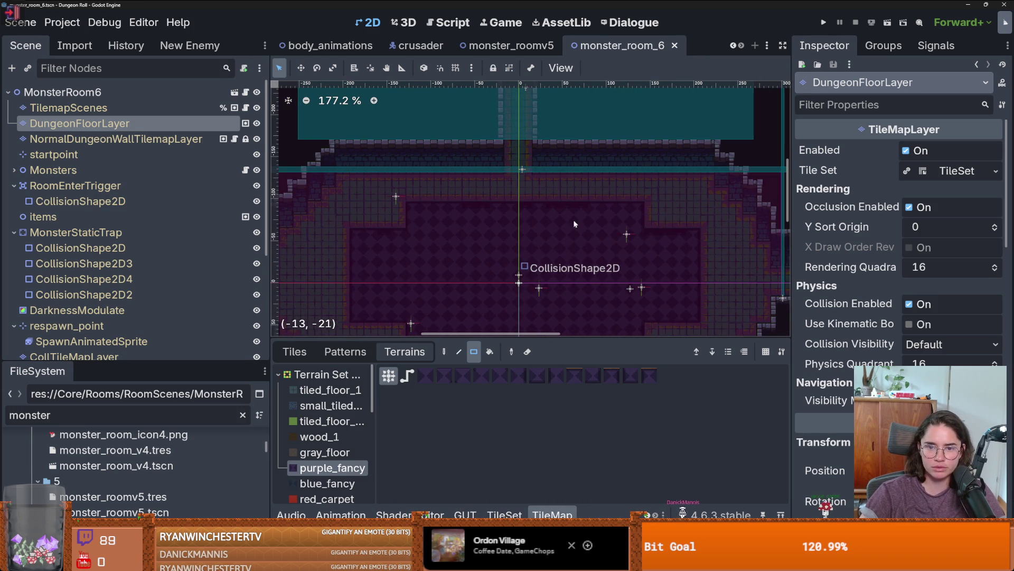
scroll(652, 207, "down", 4)
scroll(653, 206, "right", 2)
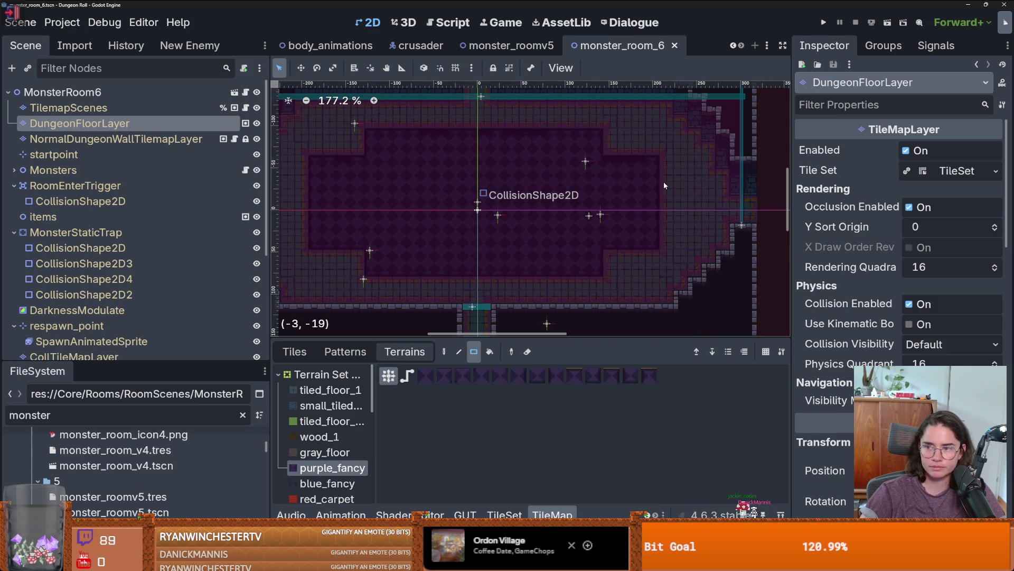
mouse_move(665, 187)
left_mouse_down()
mouse_move(750, 229)
mouse_move(751, 214)
mouse_move(665, 229)
left_mouse_up()
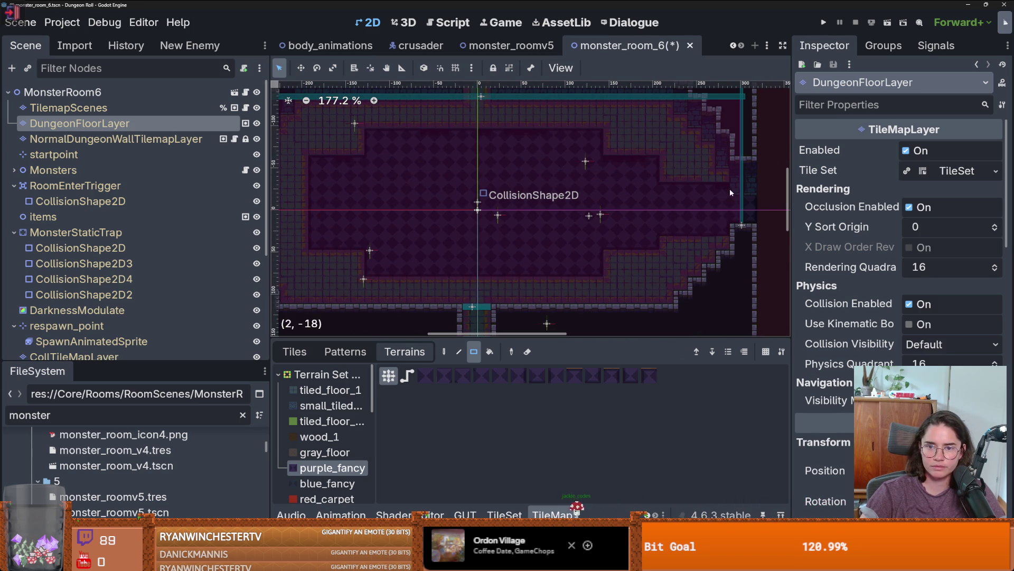
left_click_drag(693, 170, 664, 172)
scroll(664, 172, "down", 3)
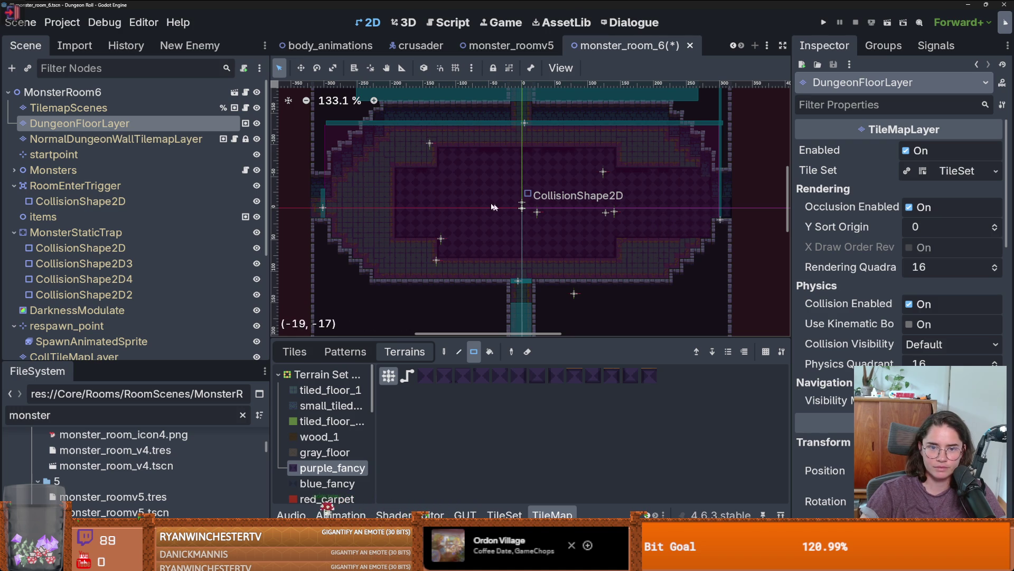
Paint a 10x6 floor block and a narrow 3x7 strip
mouse_move(411, 172)
left_mouse_down()
mouse_move(348, 224)
mouse_move(316, 236)
left_mouse_up()
scroll(523, 222, "up", 3)
mouse_move(542, 214)
left_mouse_down()
mouse_move(513, 157)
mouse_move(505, 90)
left_mouse_up()
scroll(515, 112, "down", 2)
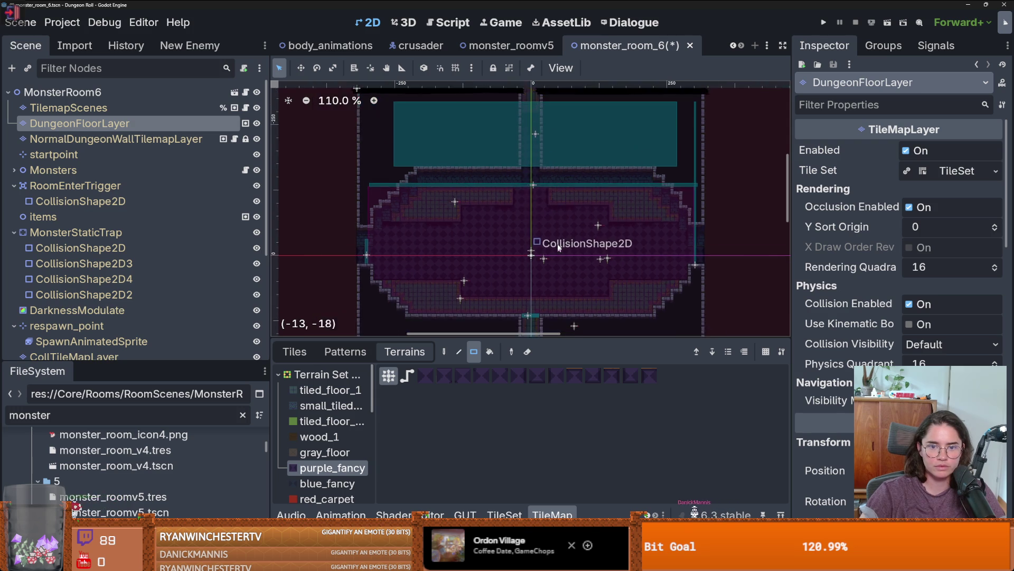
scroll(544, 185, "up", 3)
Extend the purple_fancy floor down the corridor below the room
left_click_drag(521, 201, 555, 324)
scroll(531, 254, "down", 4)
left_click_drag(529, 247, 560, 322)
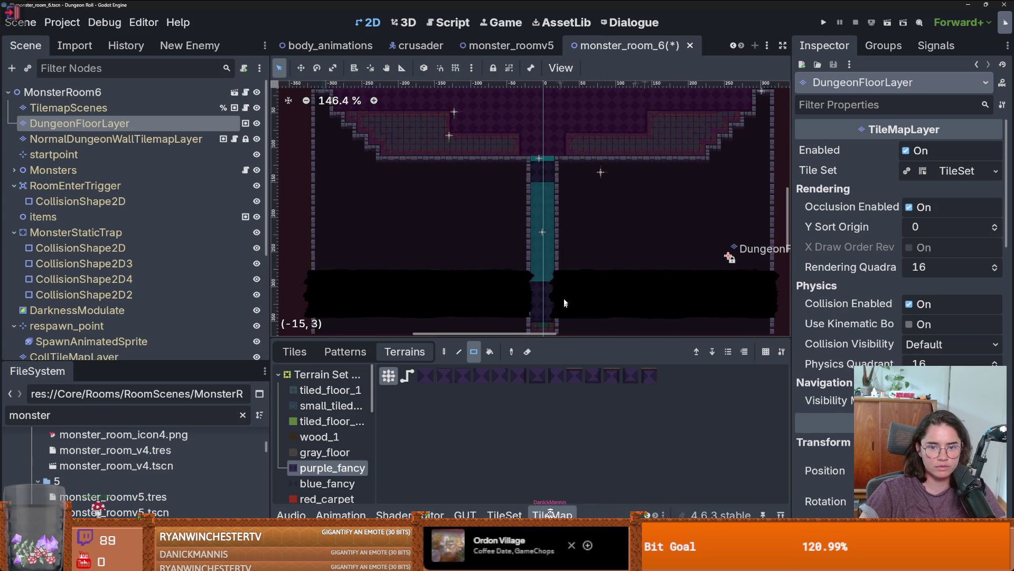
scroll(544, 238, "down", 3)
Paint a 4x2 purple_fancy patch further down the corridor
left_click_drag(573, 252, 534, 263)
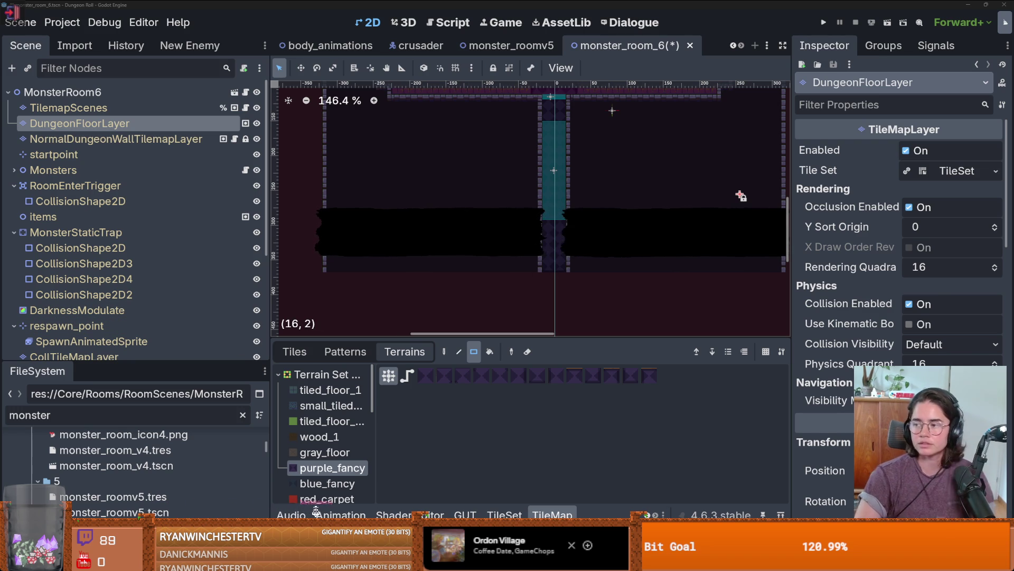
Switch to the browser and start the Slime Soup trailer embedded on its itch.io page
key("alt+Tab")
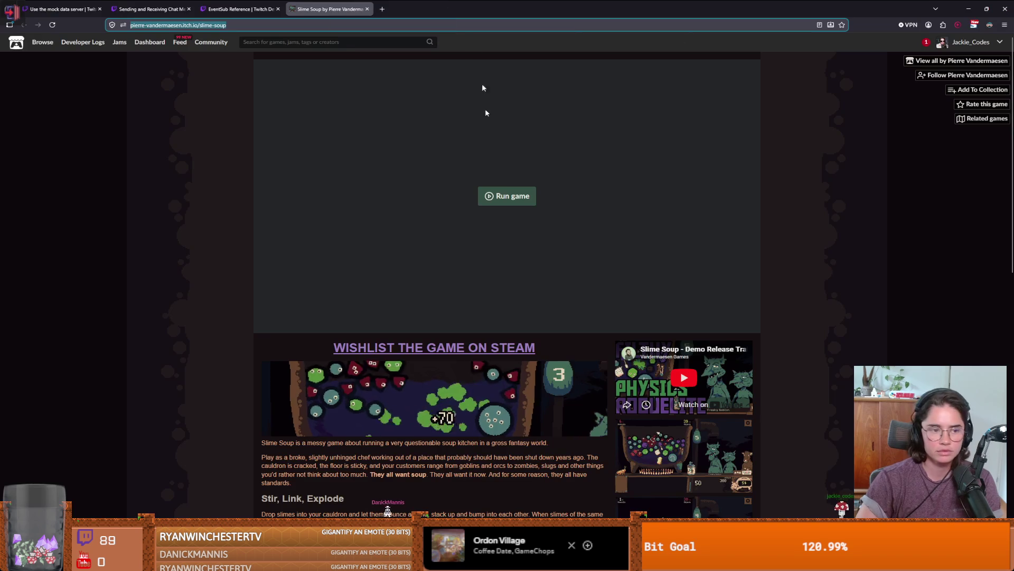
scroll(500, 242, "down", 5)
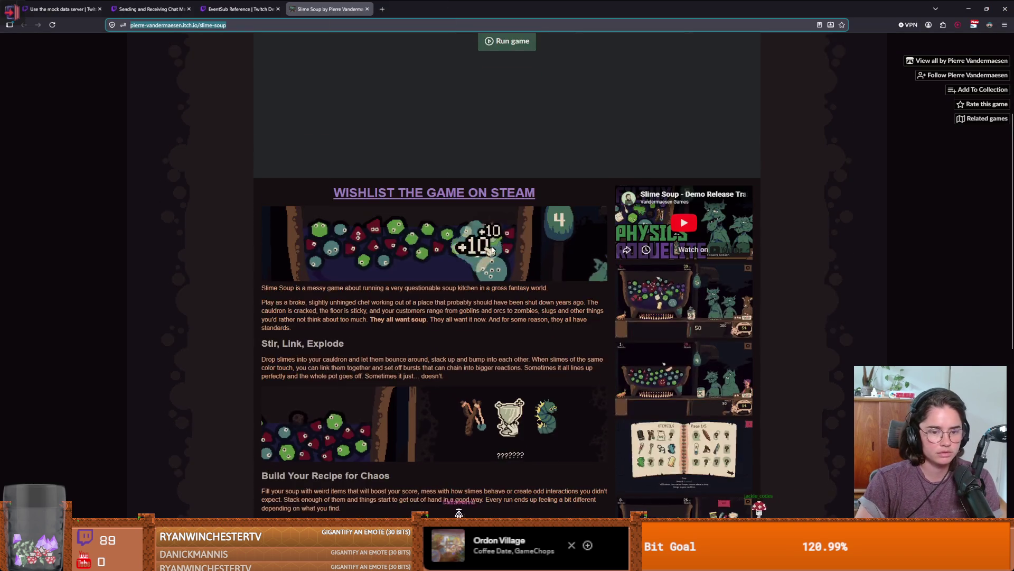
scroll(515, 247, "up", 3)
scroll(517, 247, "down", 3)
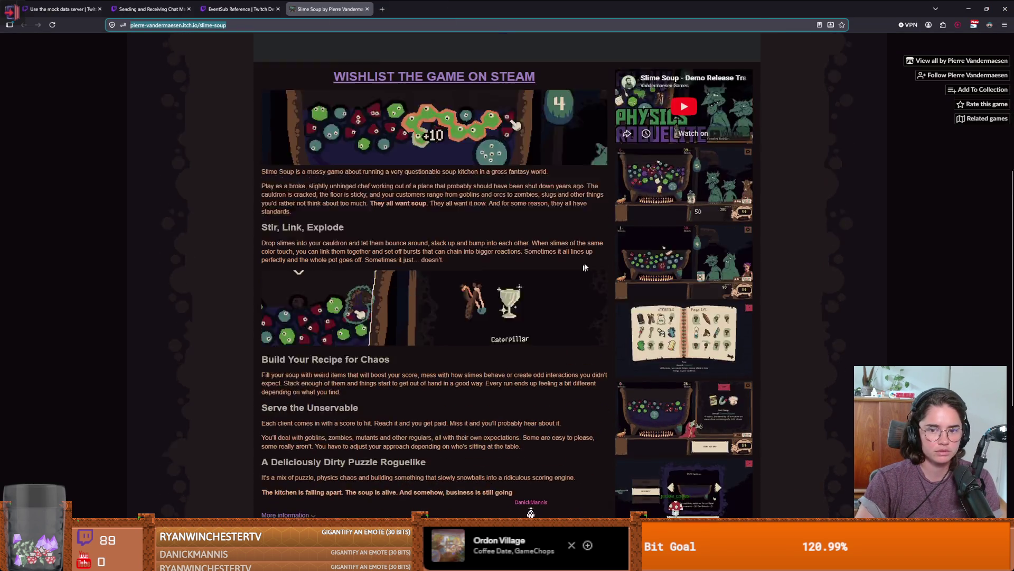
left_click(668, 121)
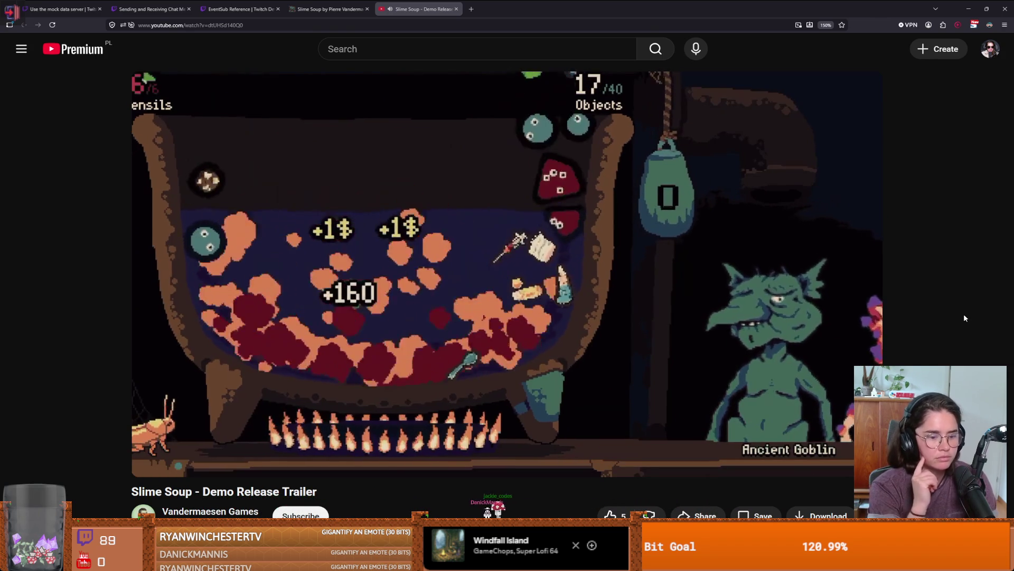
Pause the Slime Soup trailer near its end and expand the video description
scroll(961, 316, "down", 2)
scroll(961, 317, "up", 2)
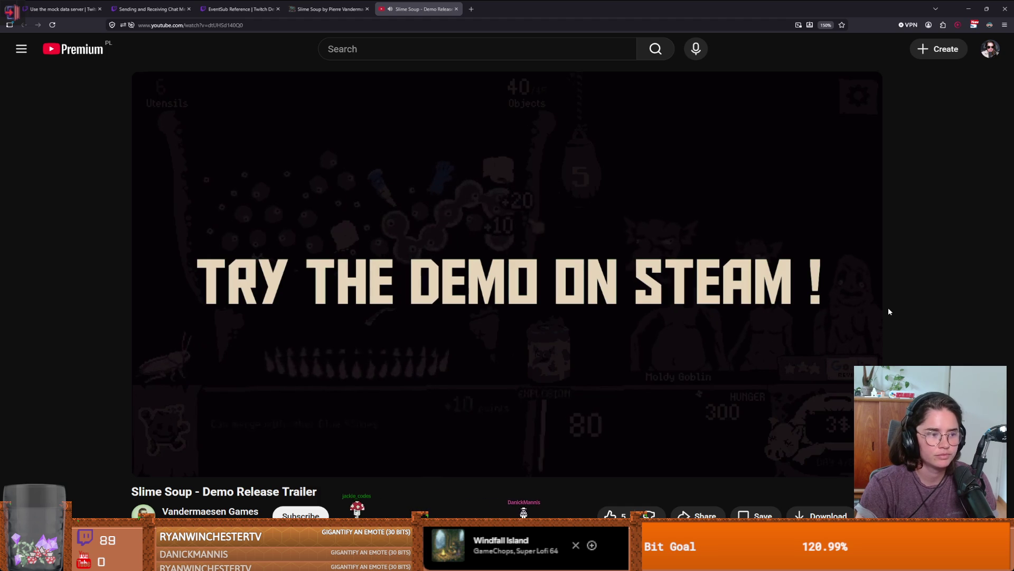
mouse_move(820, 274)
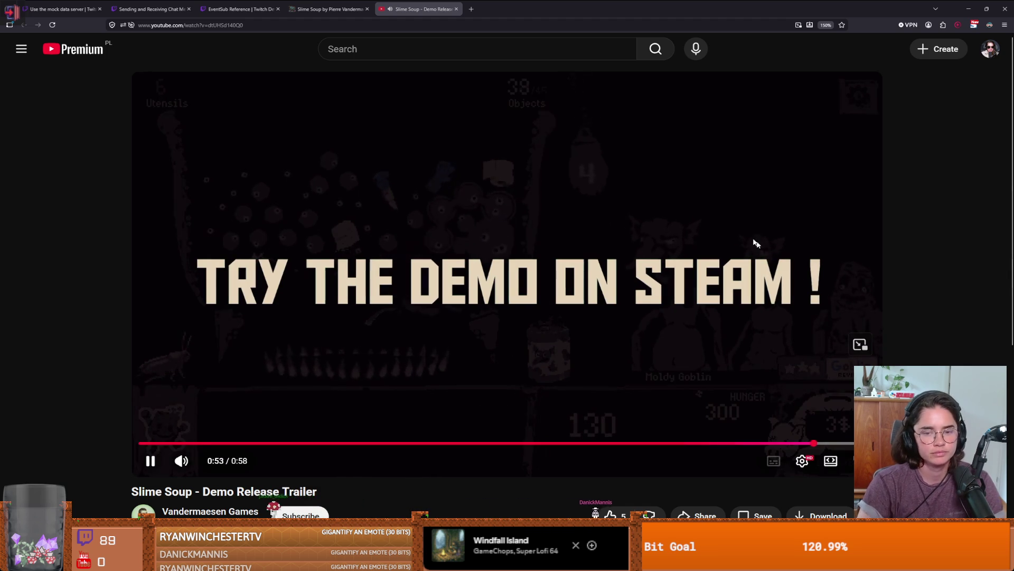
left_click(572, 333)
scroll(607, 333, "down", 2)
left_click(177, 463)
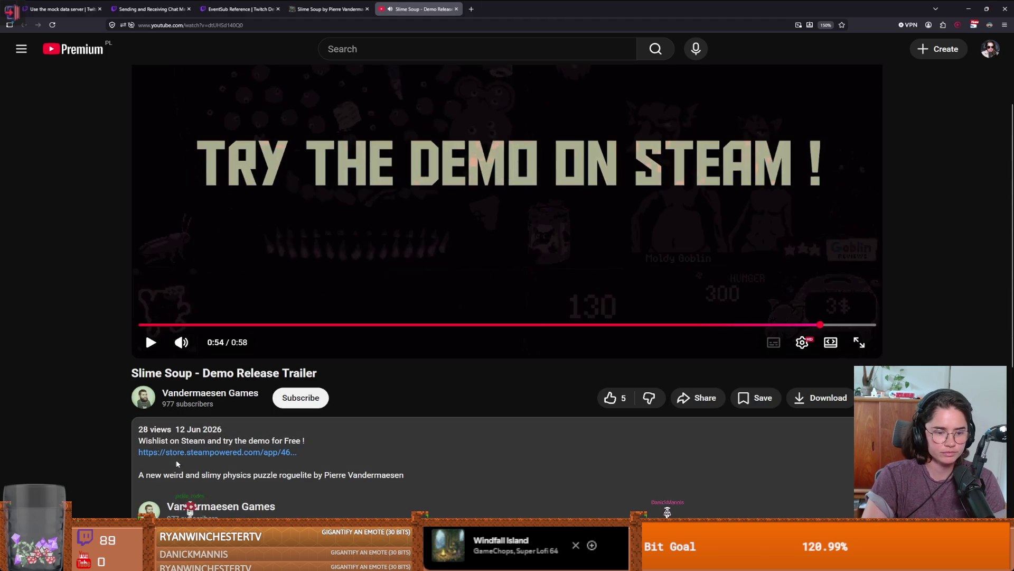
Inspect the Steam store link's options, dismiss them, and return to Godot
scroll(327, 468, "down", 1)
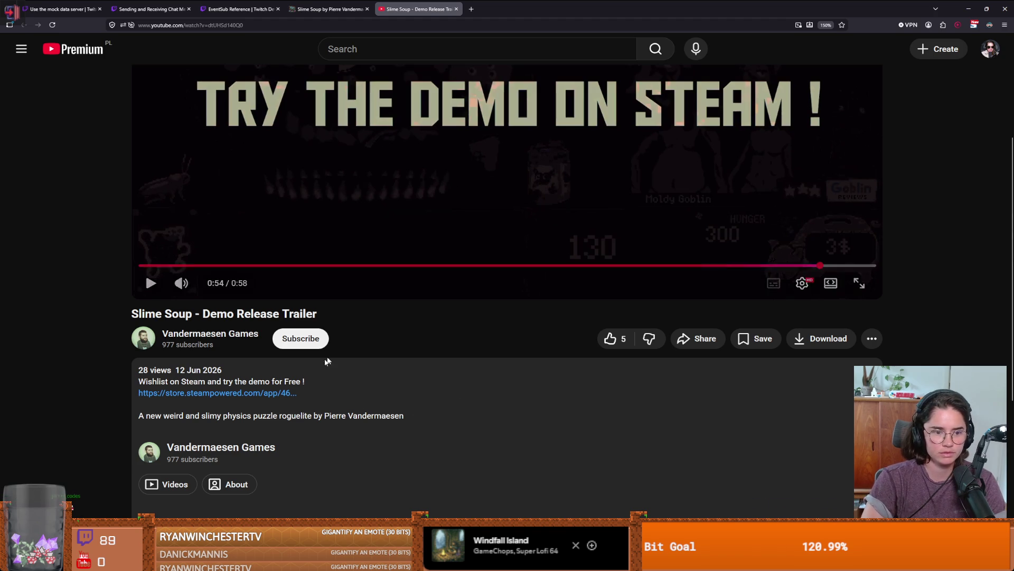
right_click(272, 398)
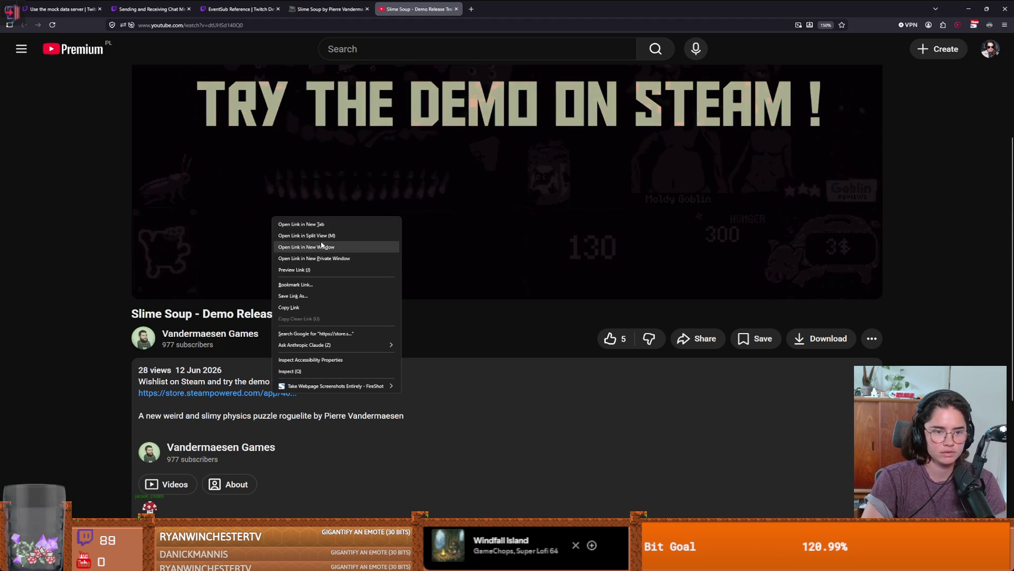
key("Escape")
key("alt+Tab")
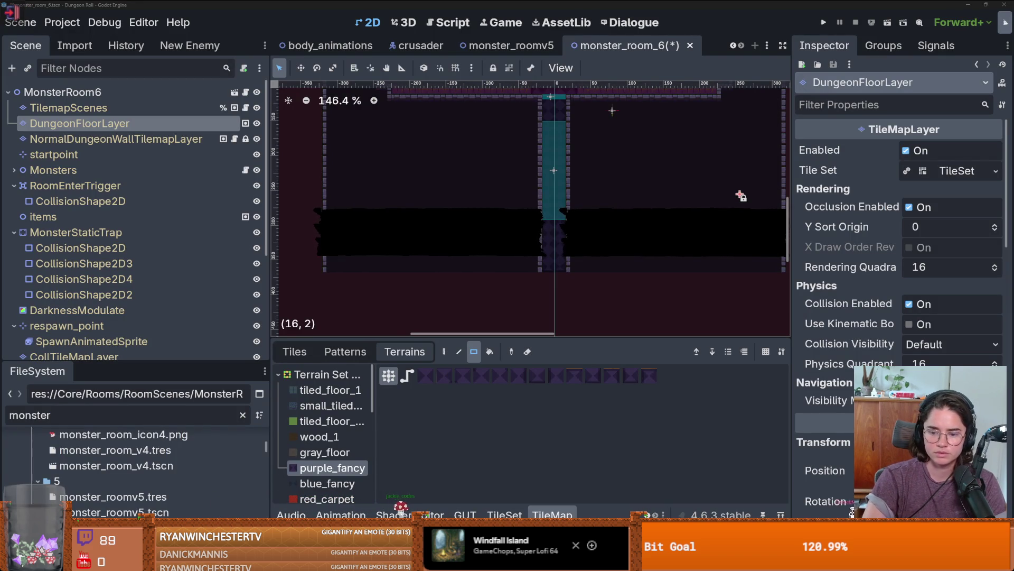
Launch Steam from system search and close its empty popup
key("super")
type("sn")
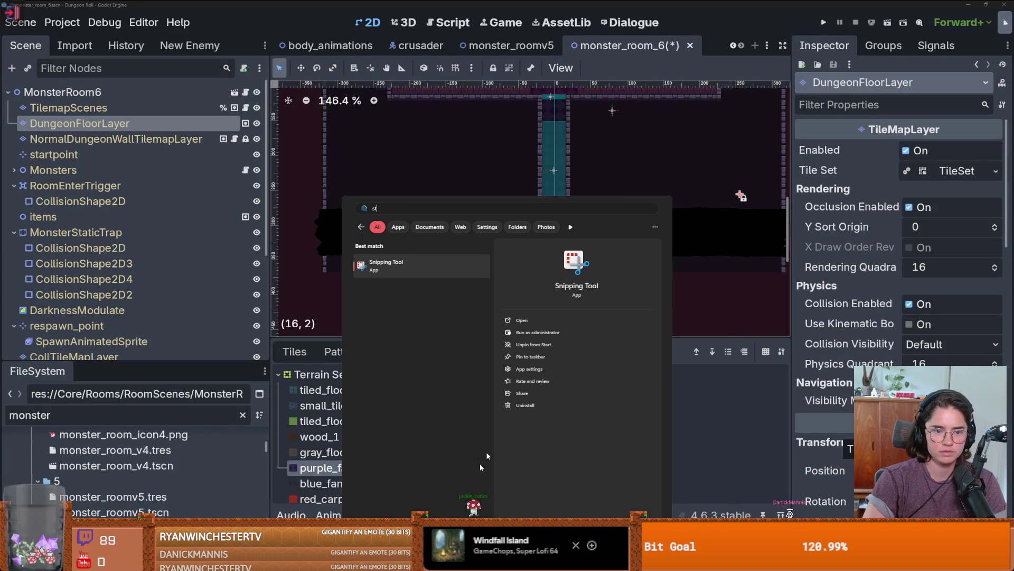
type("eam")
key("Return")
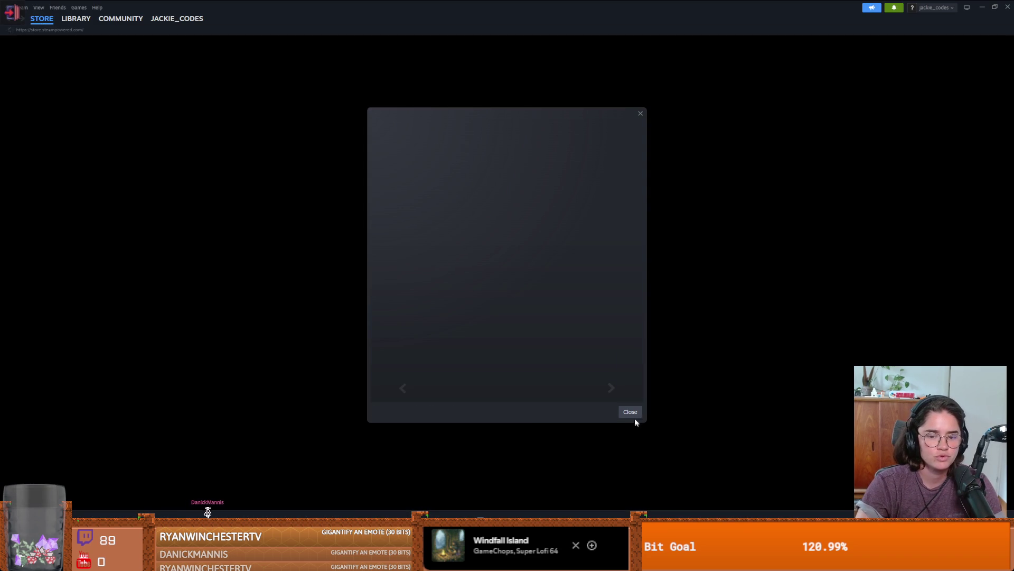
left_click(636, 416)
key("alt+Tab")
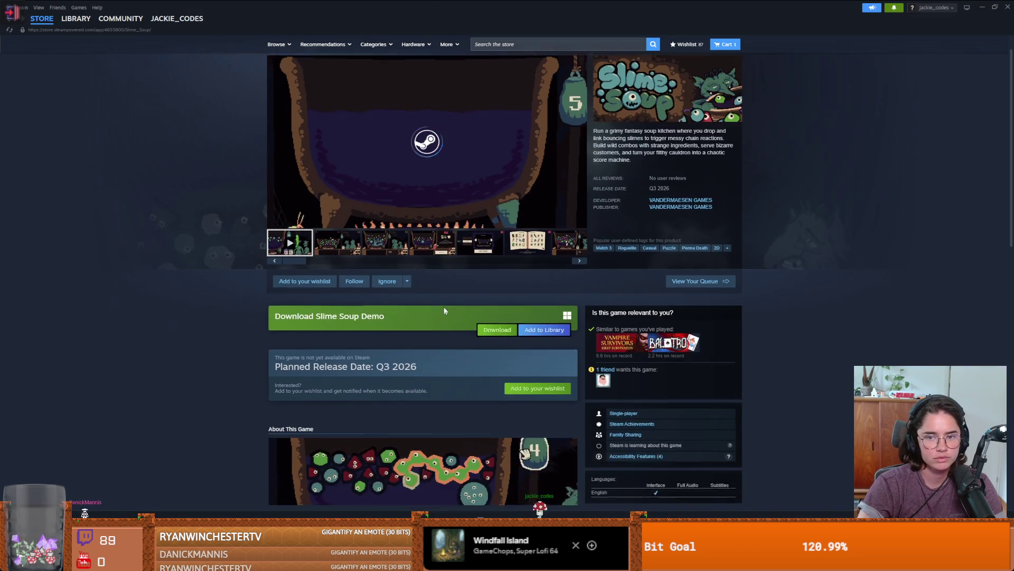
Add Slime Soup to the wishlist, pause its trailer, and open the developer's page
left_click(306, 312)
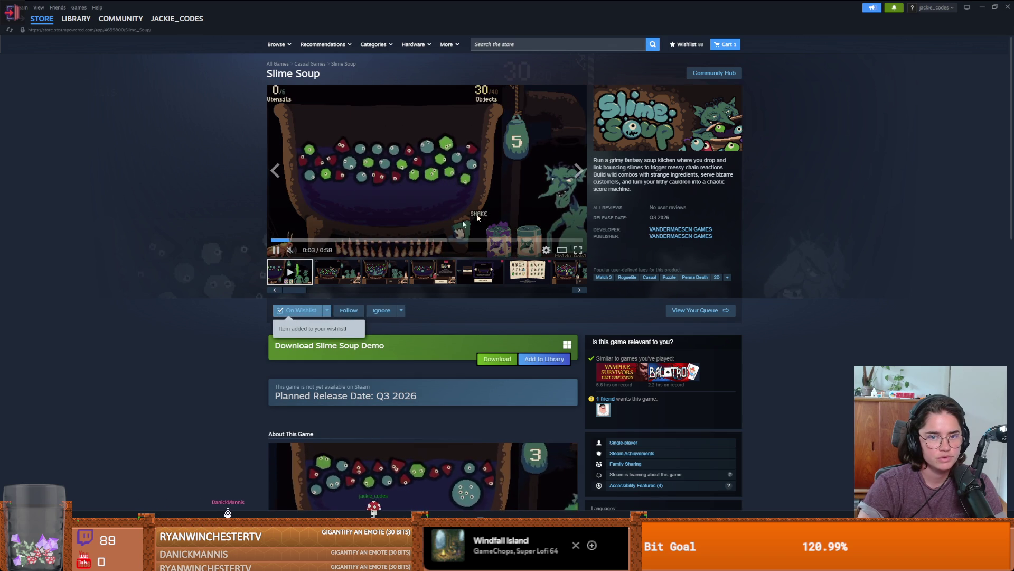
left_click(482, 255)
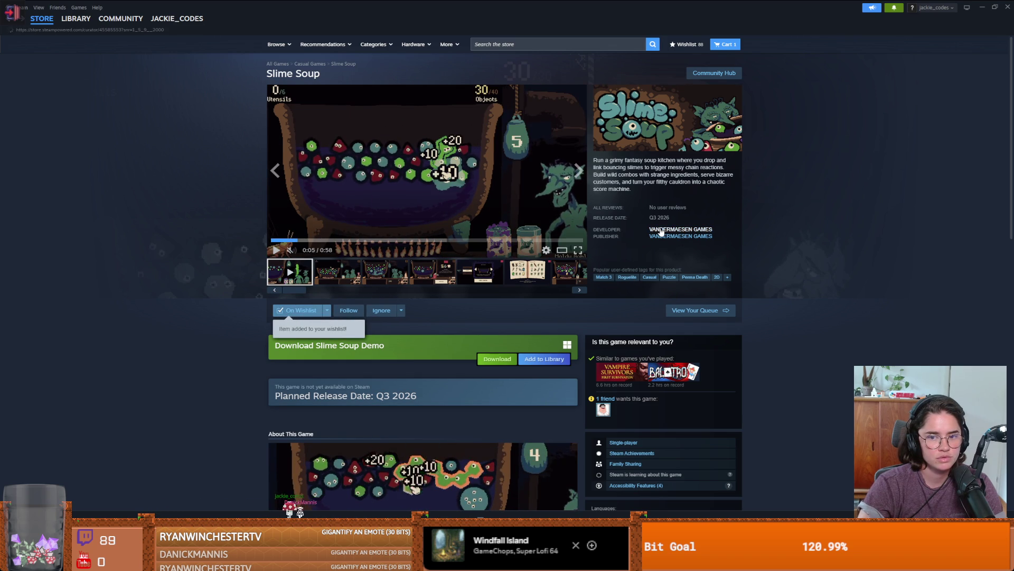
left_click(681, 230)
scroll(509, 266, "down", 3)
scroll(512, 266, "down", 3)
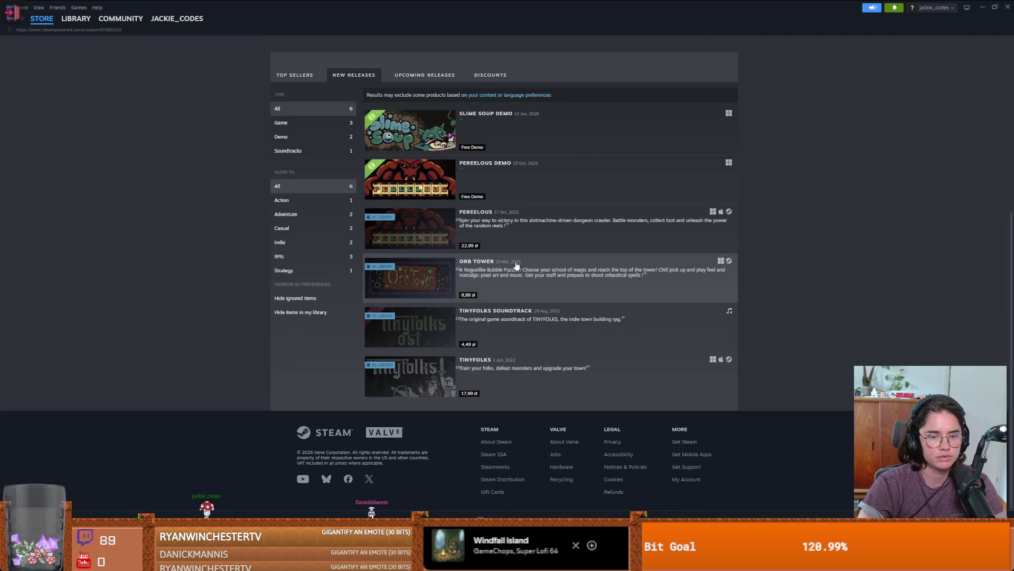
Browse the developer's Pereelous, Orb Tower and Tinyfolks Soundtrack store pages
left_click(539, 232)
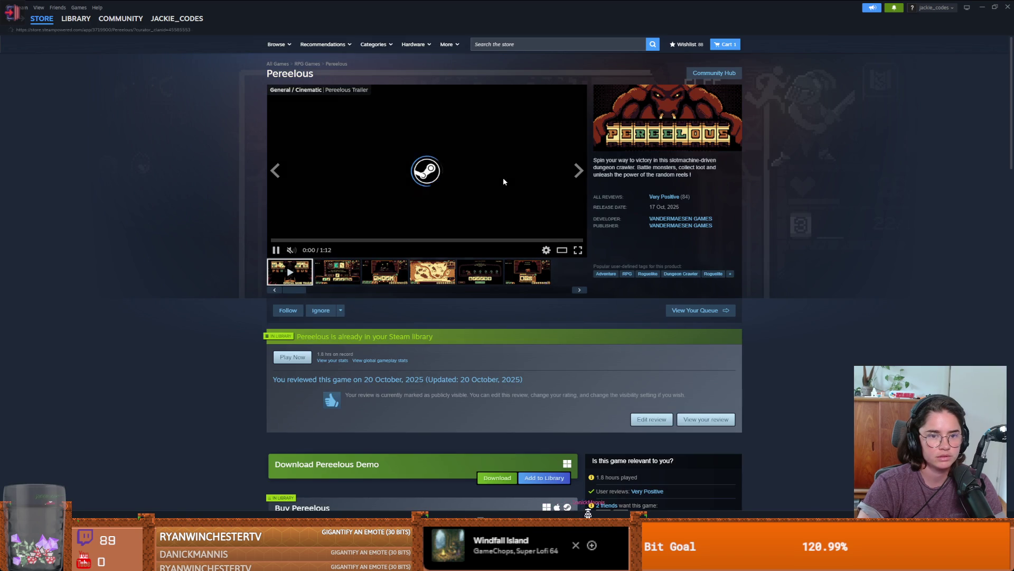
left_click(681, 218)
scroll(475, 265, "down", 5)
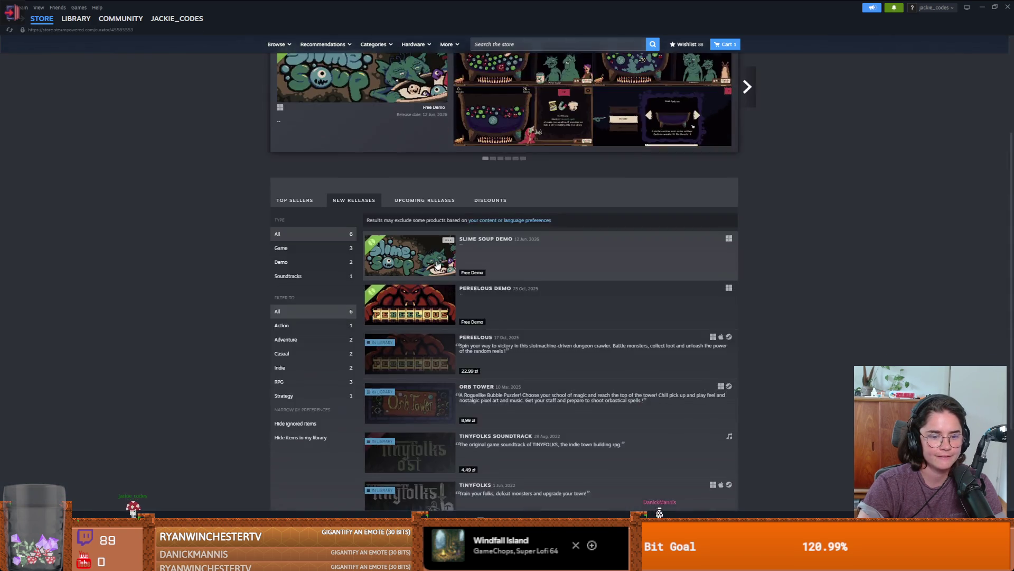
left_click(515, 280)
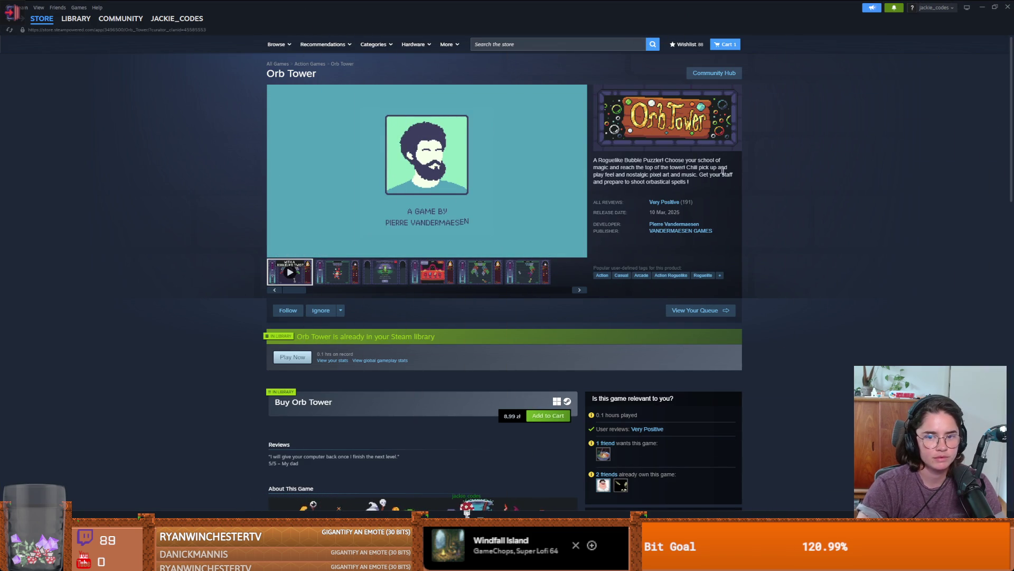
scroll(571, 312, "down", 5)
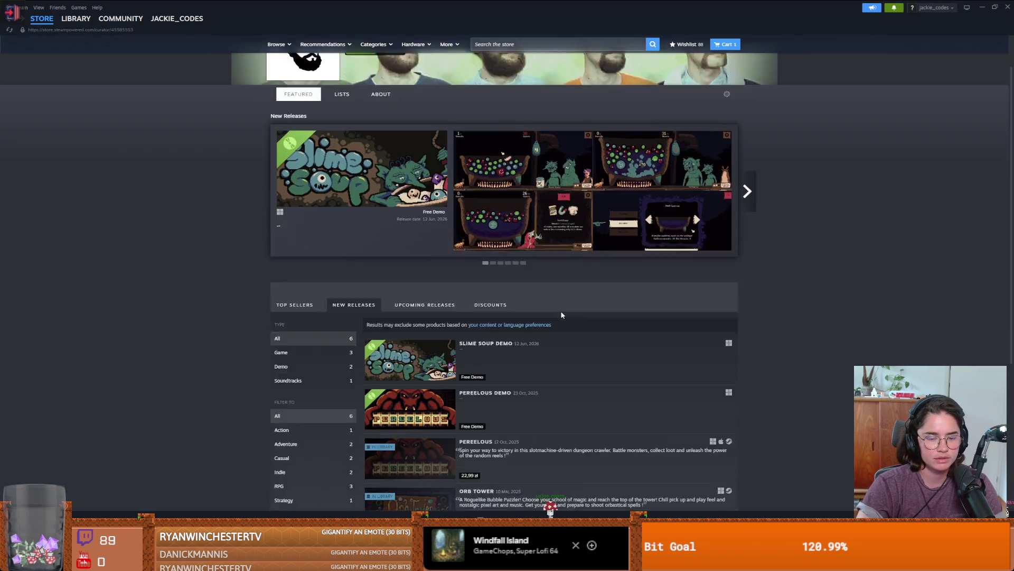
scroll(572, 313, "up", 1)
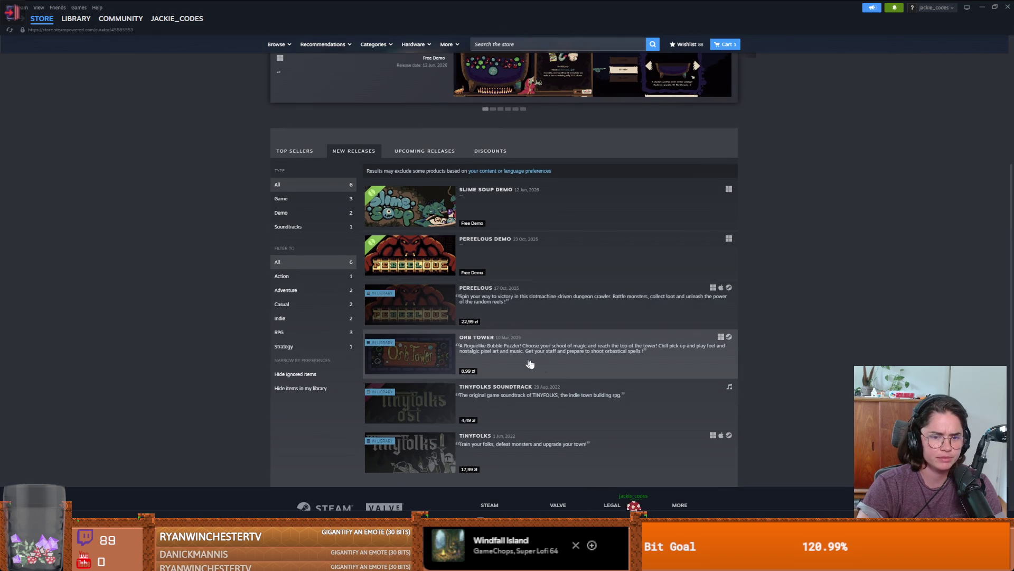
left_click(567, 396)
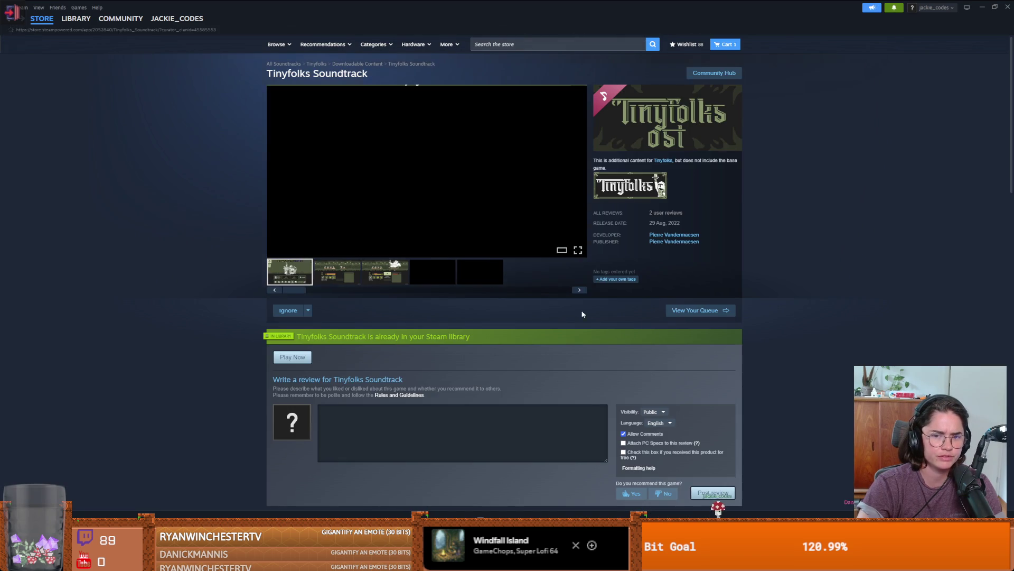
left_click(666, 240)
View the Slime Soup store page, return to the developer's list, then switch to Godot
scroll(523, 298, "down", 5)
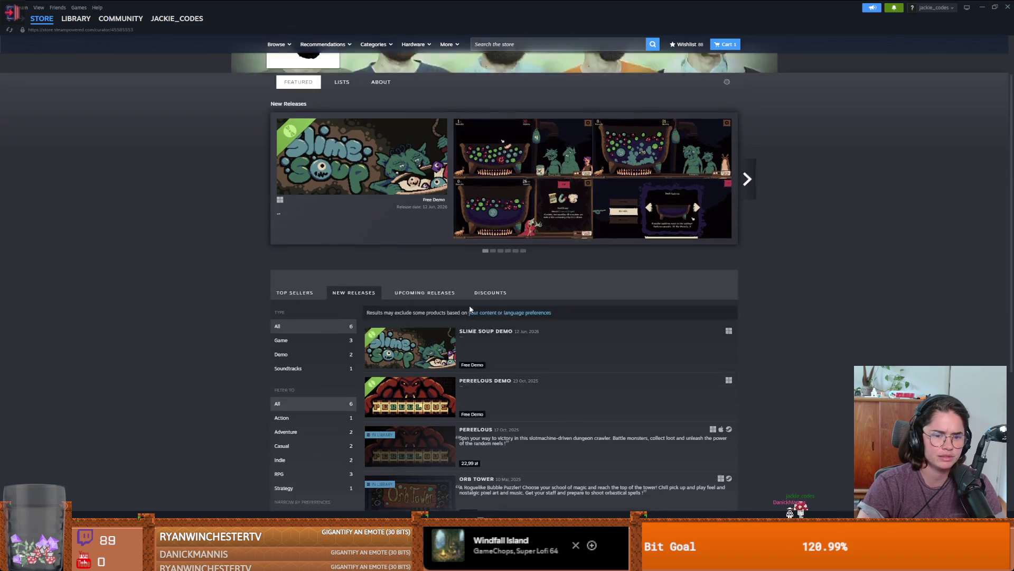
scroll(540, 336, "down", 2)
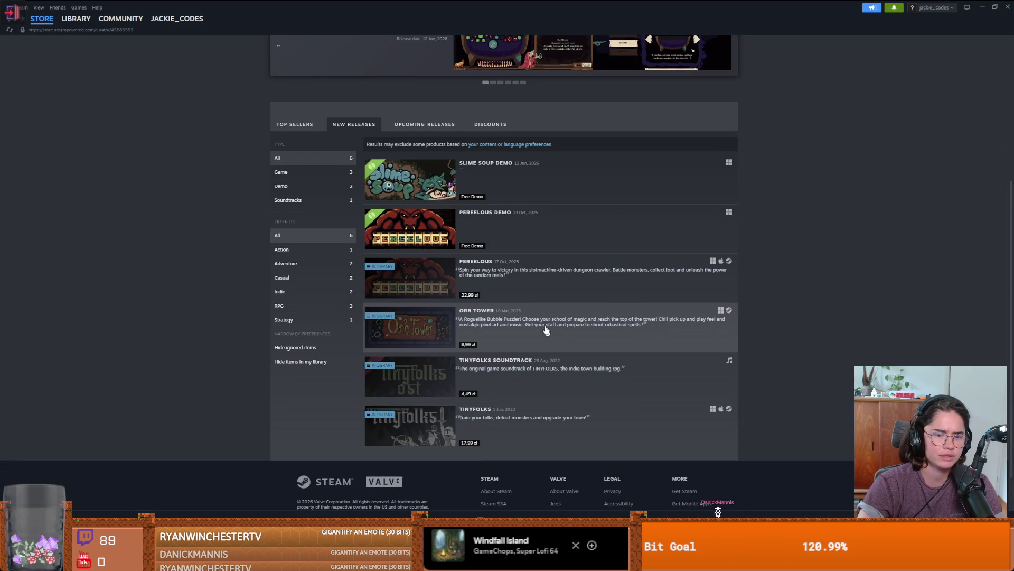
left_click(542, 202)
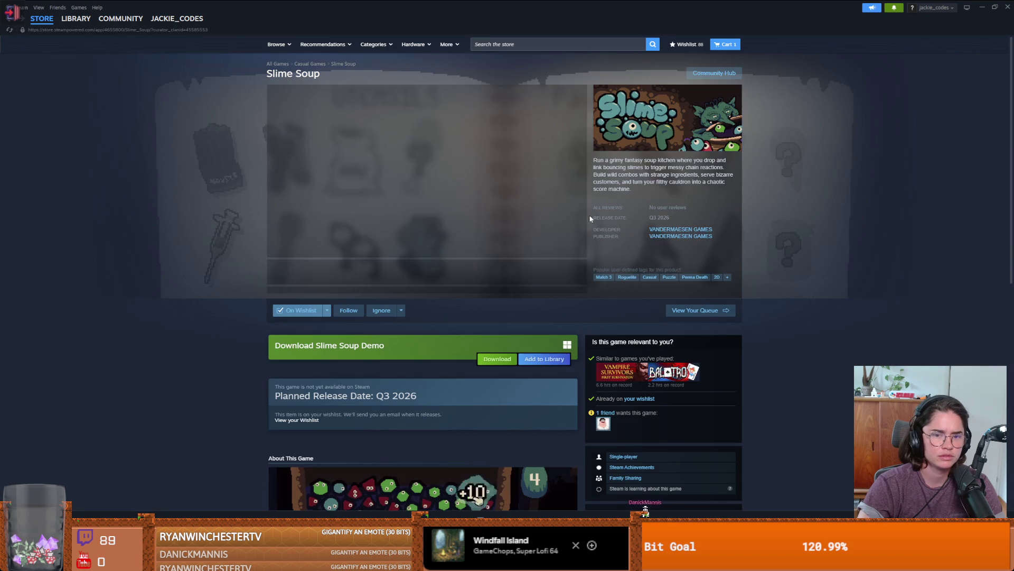
left_click(686, 233)
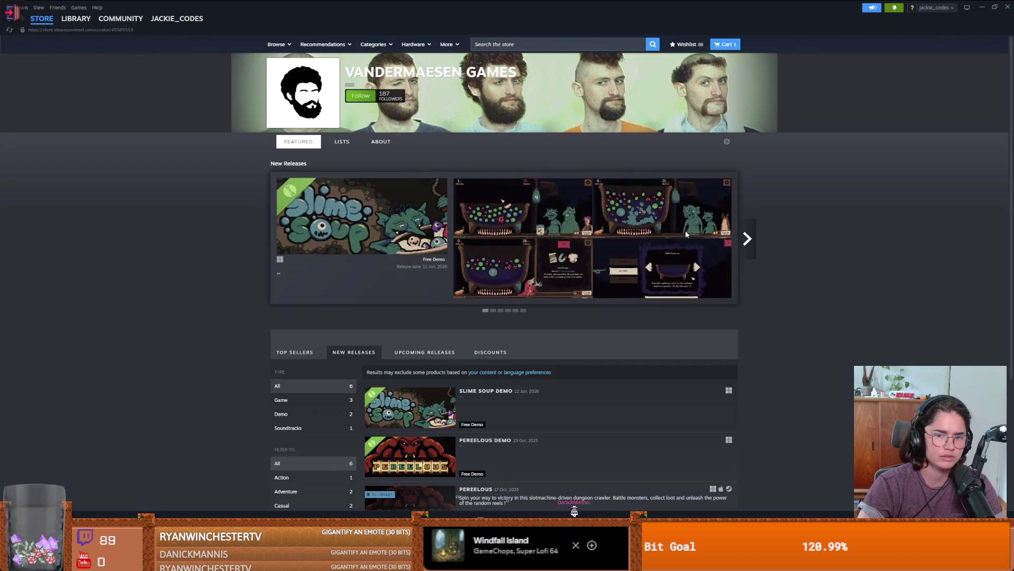
scroll(593, 302, "down", 5)
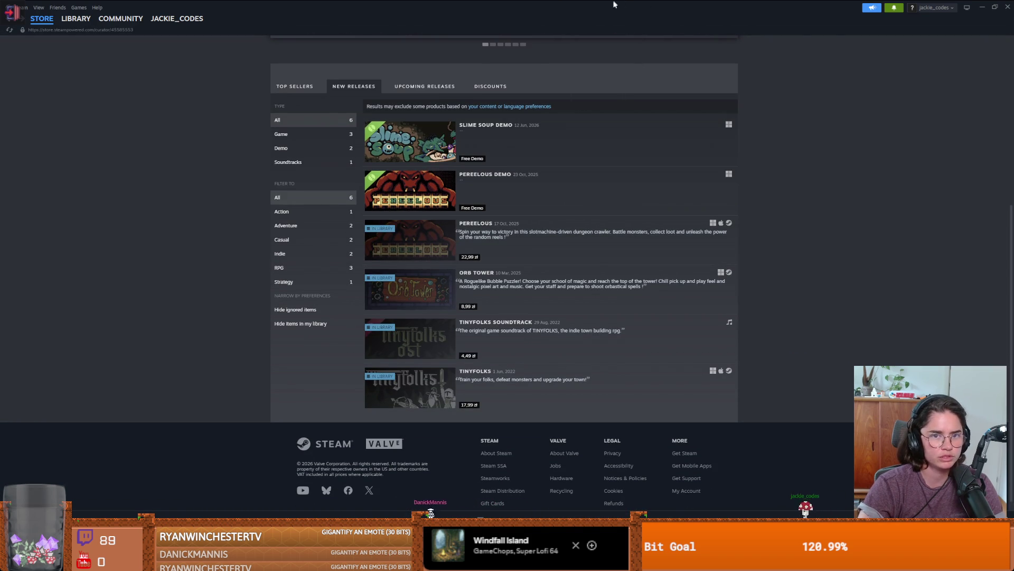
key("alt+Tab")
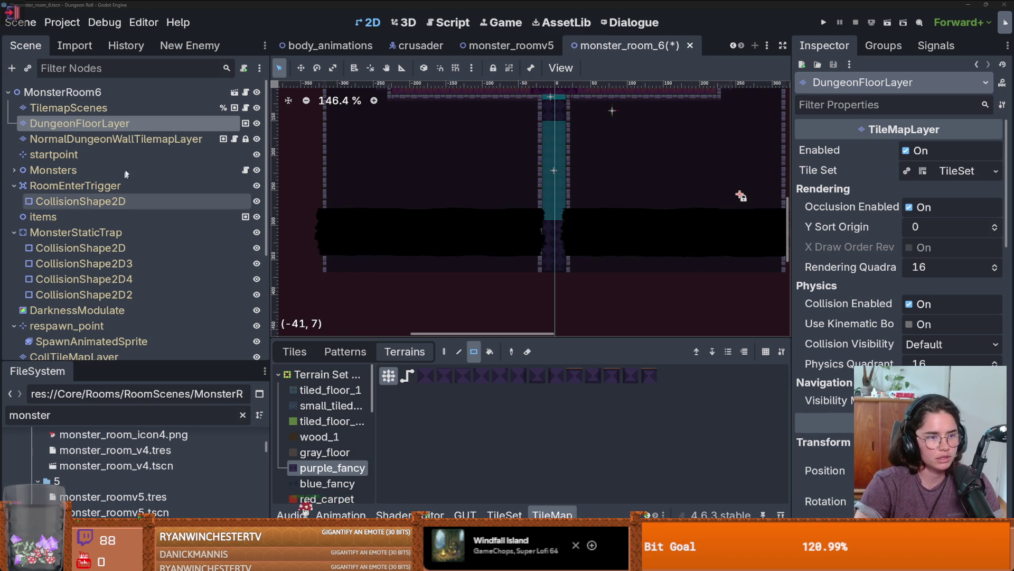
Select the startpoint node and save monster_room_6
left_click(53, 155)
key("ctrl+s")
scroll(736, 295, "up", 5)
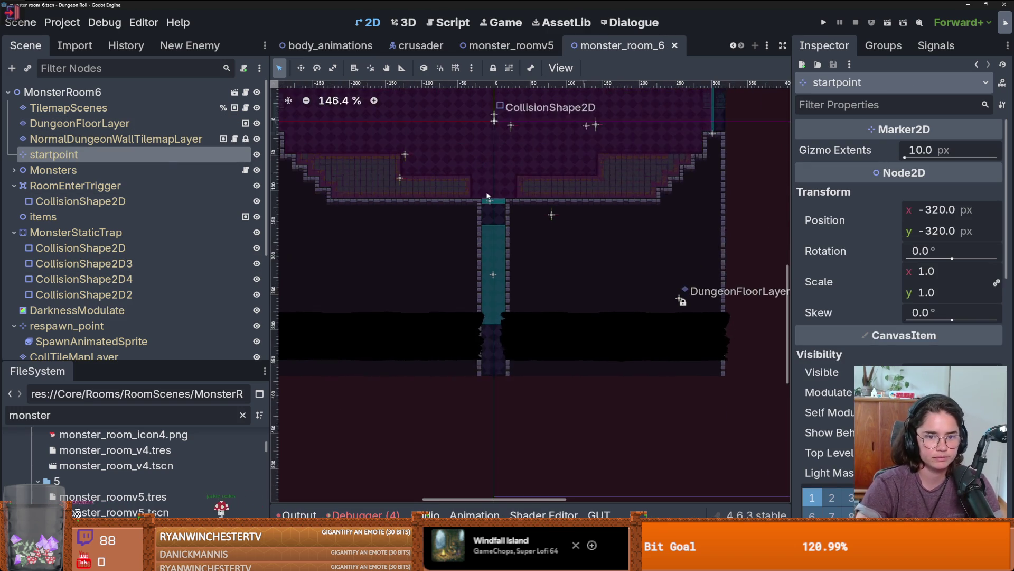
scroll(487, 238, "up", 5)
scroll(496, 275, "left", 2)
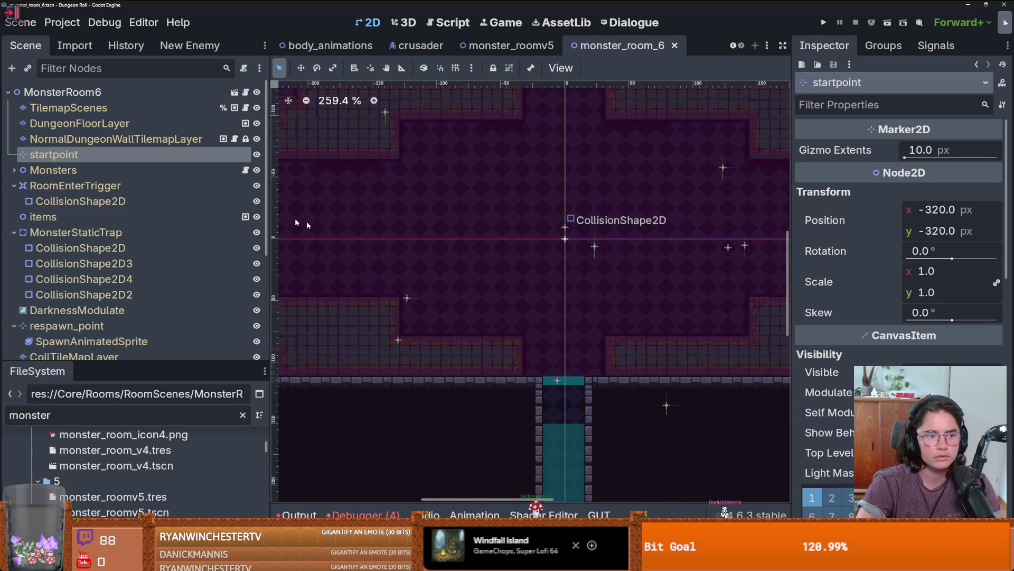
On DungeonFloorLayer, fill a 13x7 tiled_floor_1 rectangle in the middle of the room
left_click(79, 123)
left_click(328, 389)
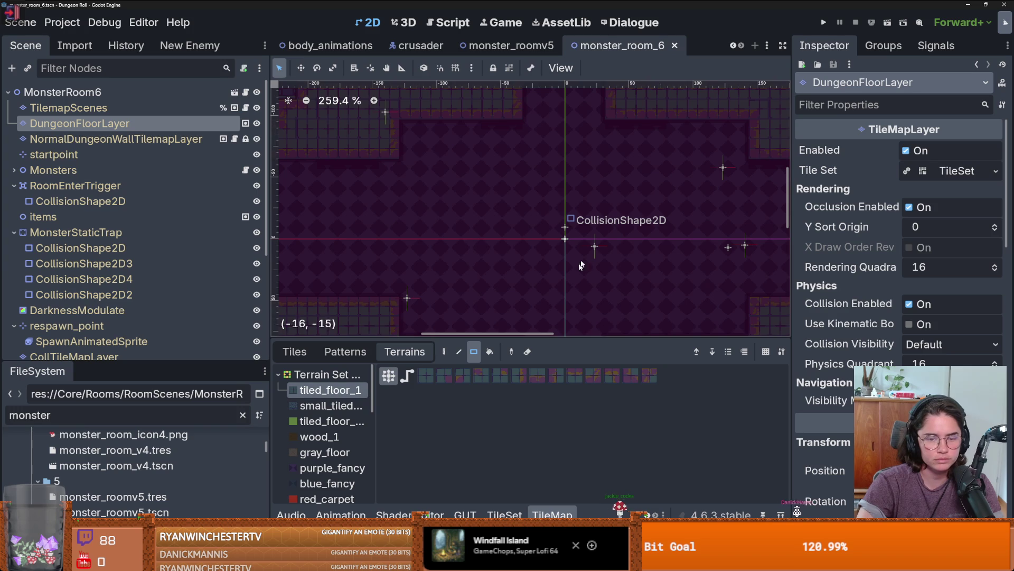
left_click_drag(444, 181, 695, 306)
scroll(687, 295, "down", 1)
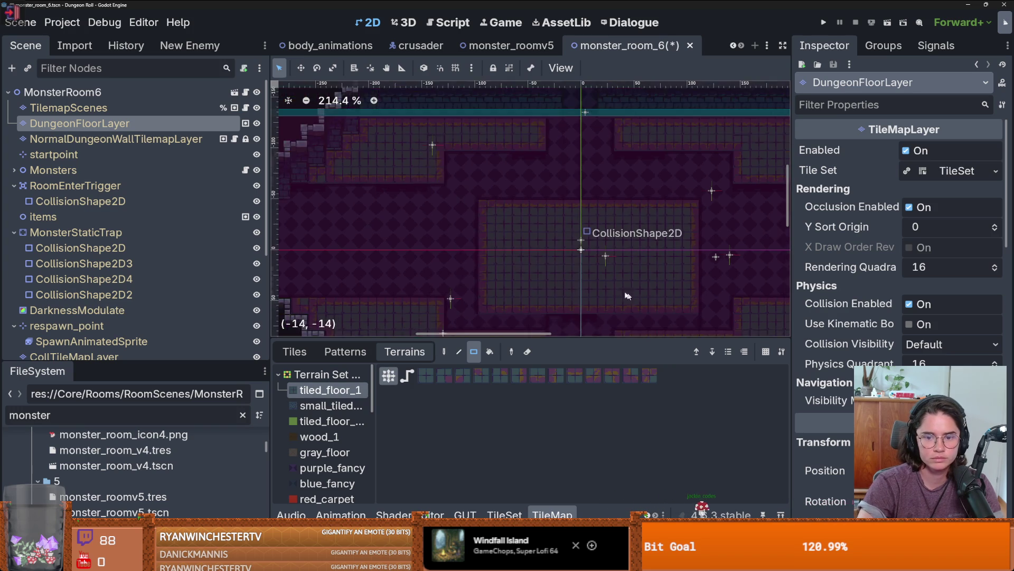
scroll(613, 259, "up", 1)
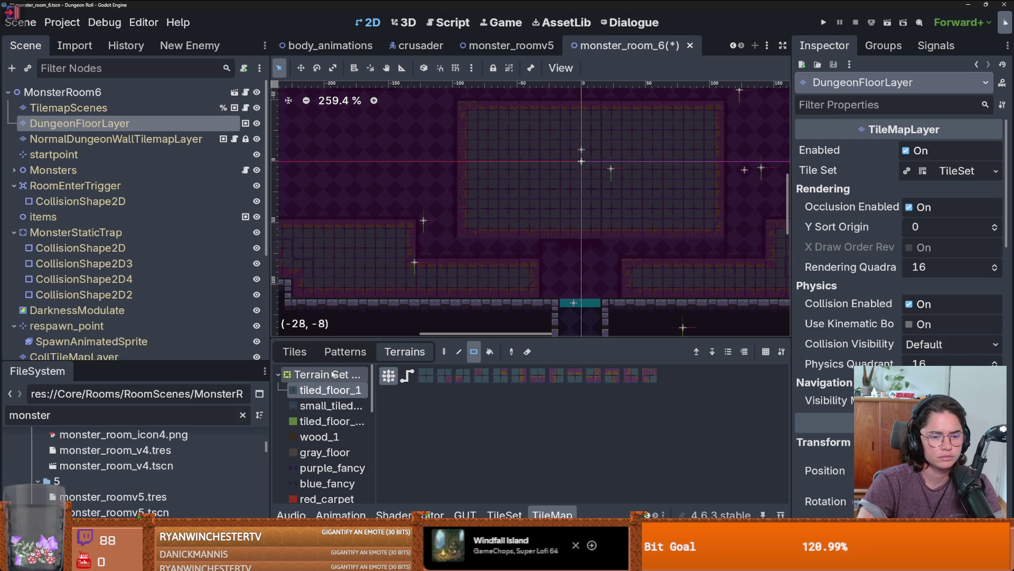
On NormalDungeonWallTilemapLayer, paint BigGaping dark gap patches along the tiled floor's top edge
left_click(95, 139)
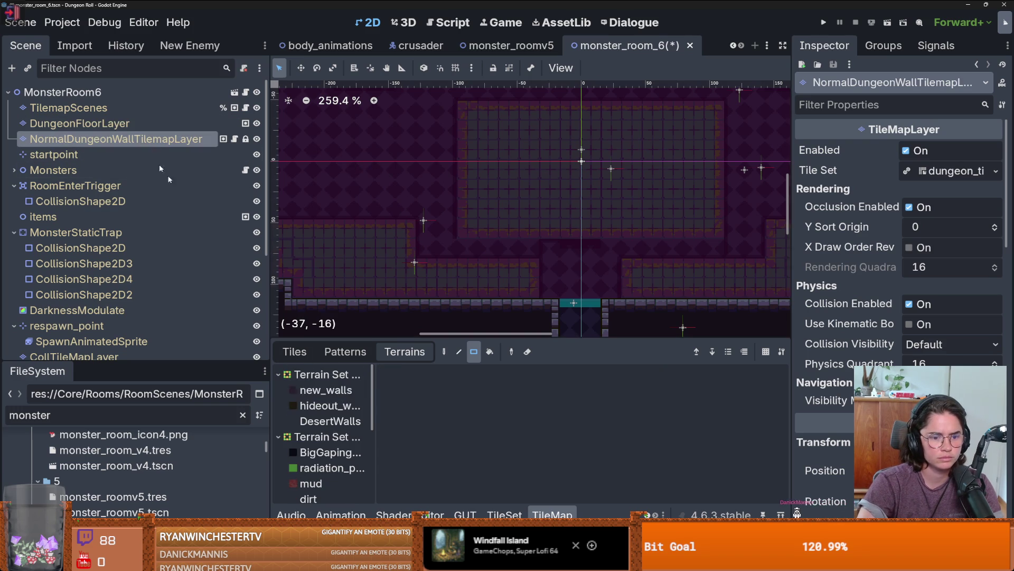
left_click(330, 452)
scroll(525, 206, "up", 3)
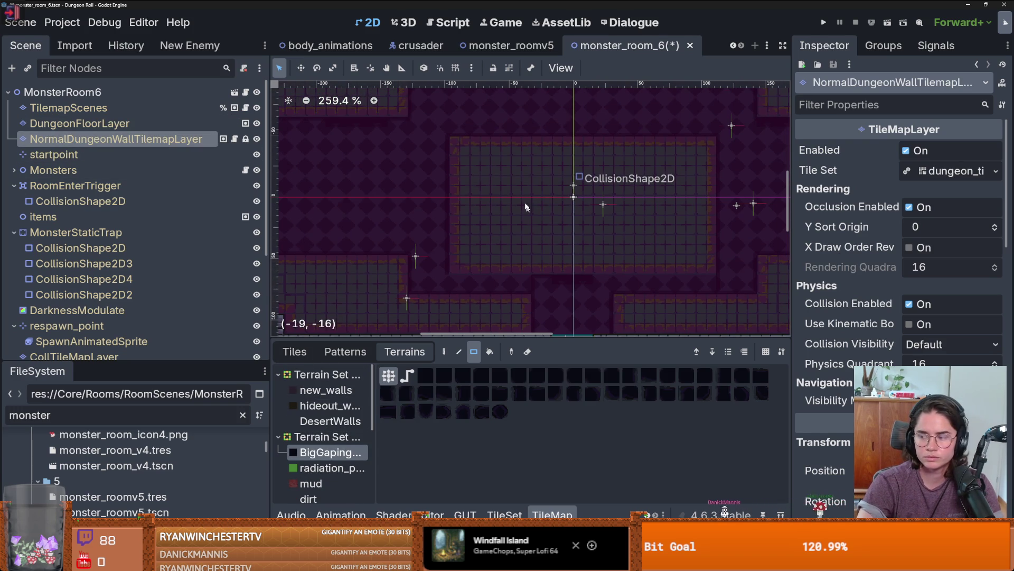
left_click(511, 176)
left_click(502, 147)
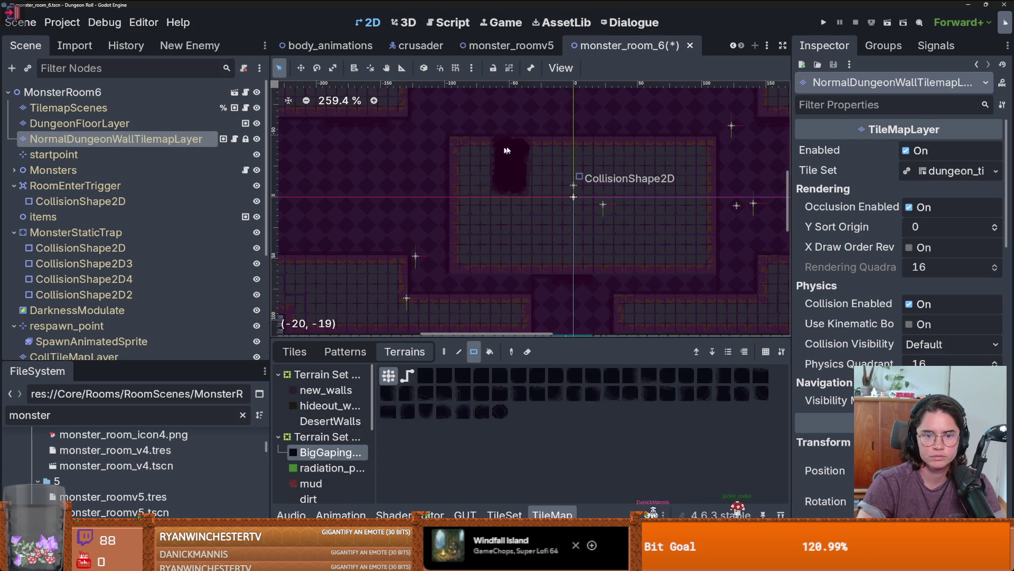
mouse_move(521, 147)
left_mouse_down()
mouse_move(667, 148)
mouse_move(542, 164)
left_mouse_up()
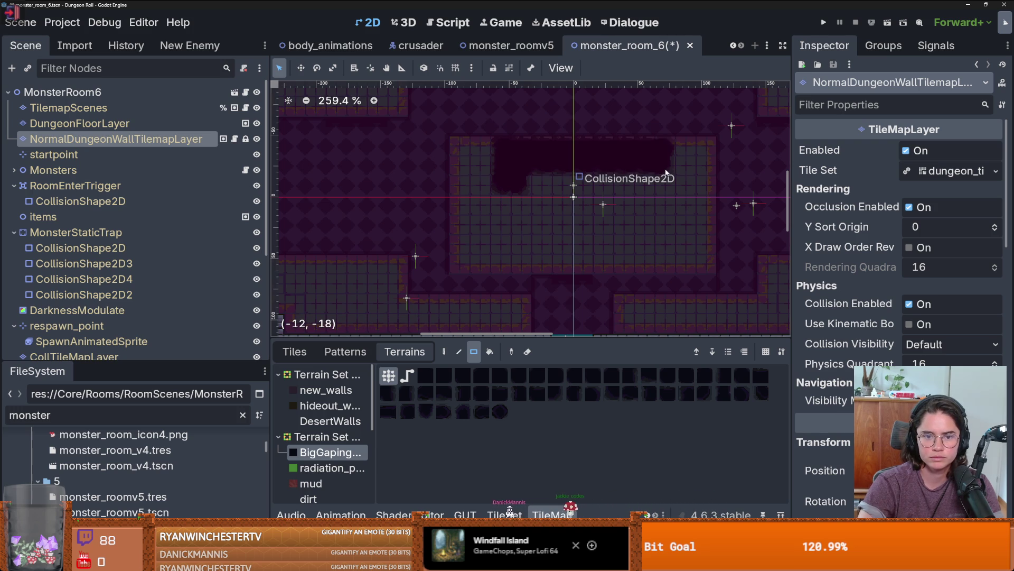
Paint more BigGaping blocks in the room centre, including 2x2 and 3x2 blocks and a strip
left_click_drag(667, 176, 655, 192)
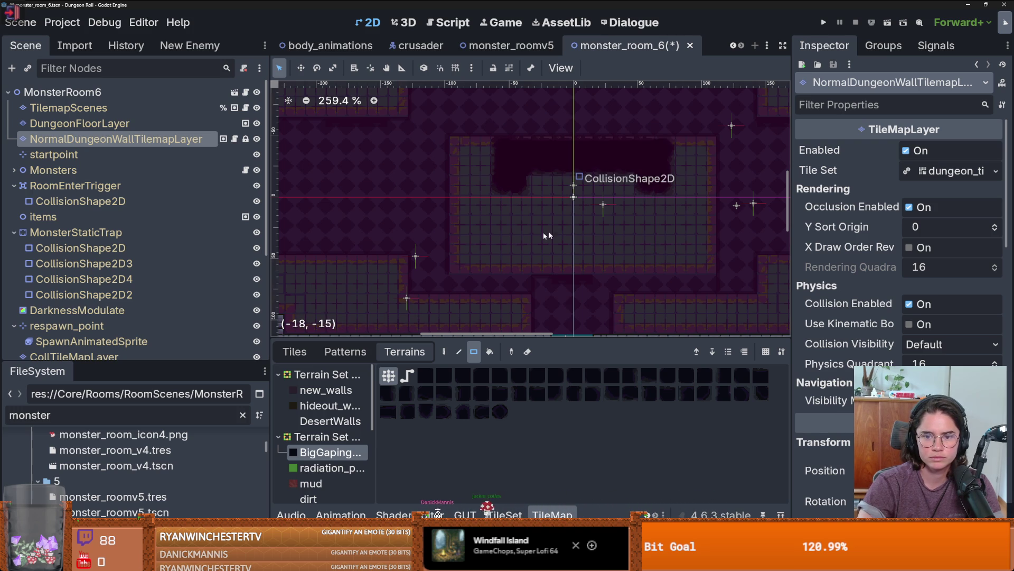
mouse_move(509, 222)
left_mouse_down()
mouse_move(521, 259)
mouse_move(566, 264)
mouse_move(671, 248)
mouse_move(647, 229)
left_mouse_up()
scroll(620, 249, "down", 3)
scroll(617, 247, "up", 3)
scroll(617, 247, "down", 3)
scroll(617, 248, "up", 2)
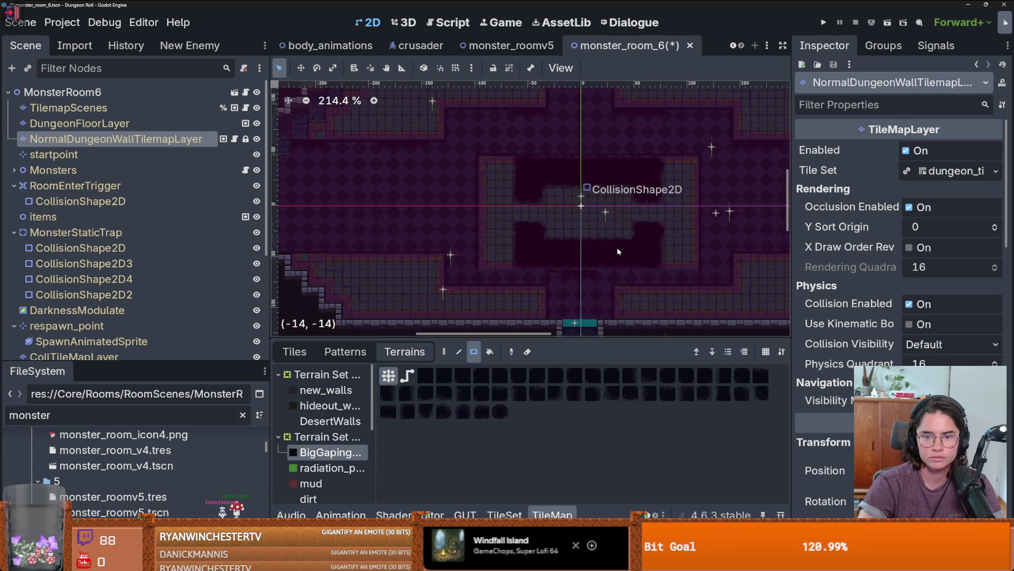
scroll(617, 247, "up", 2)
left_click_drag(627, 190, 561, 179)
scroll(609, 168, "down", 3)
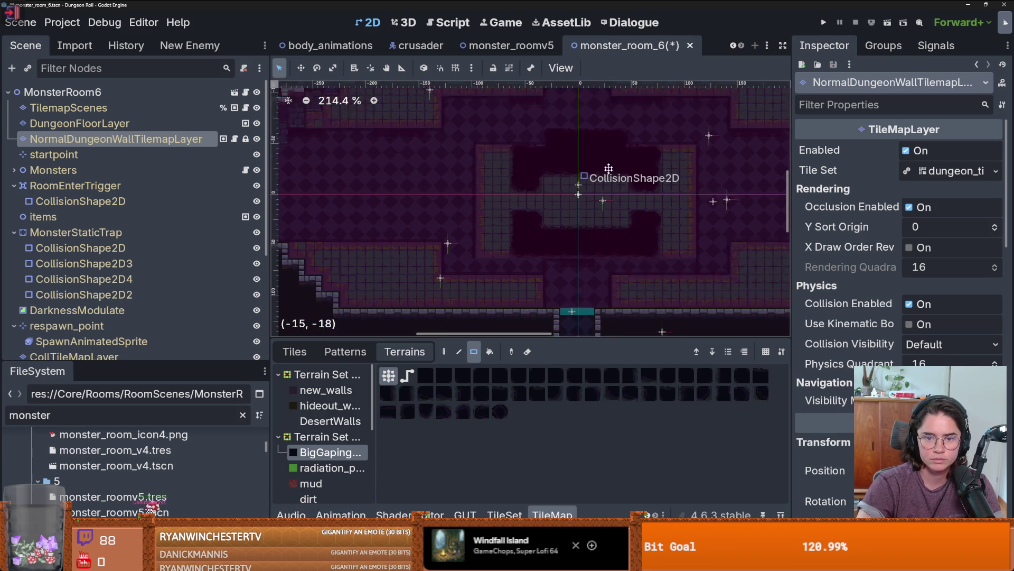
left_click_drag(562, 221, 612, 249)
scroll(609, 237, "down", 3)
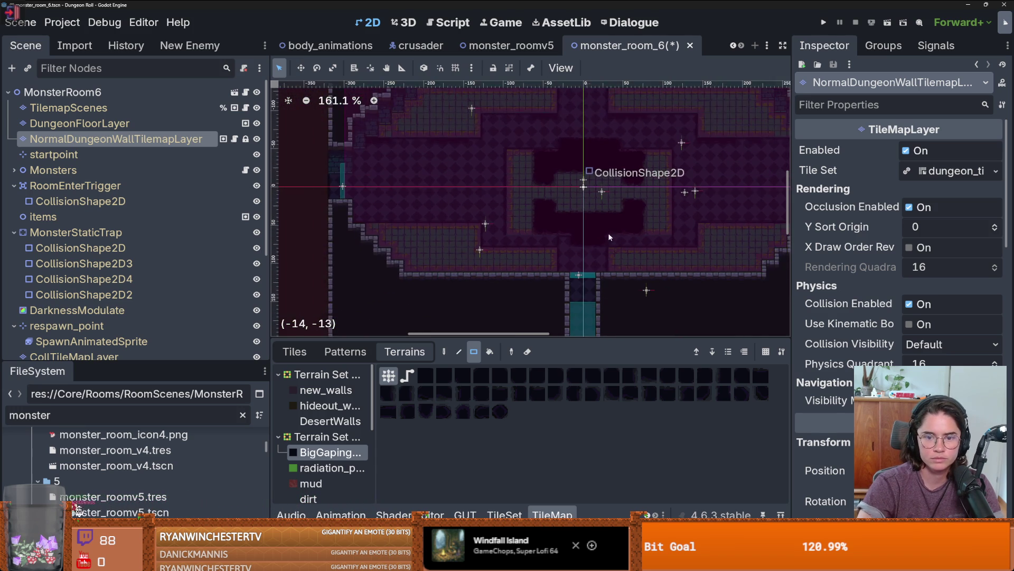
scroll(610, 236, "down", 1)
scroll(614, 243, "up", 1)
scroll(620, 235, "down", 2)
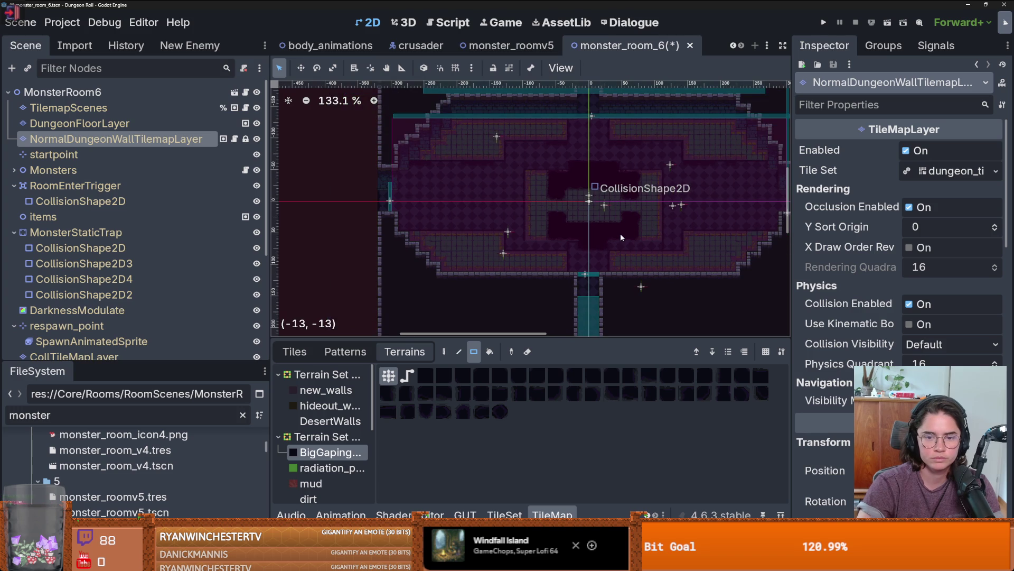
On DungeonFloorLayer, paint a ten-tile row of purple_fancy floor beside the pit
left_click(80, 123)
scroll(610, 243, "up", 1)
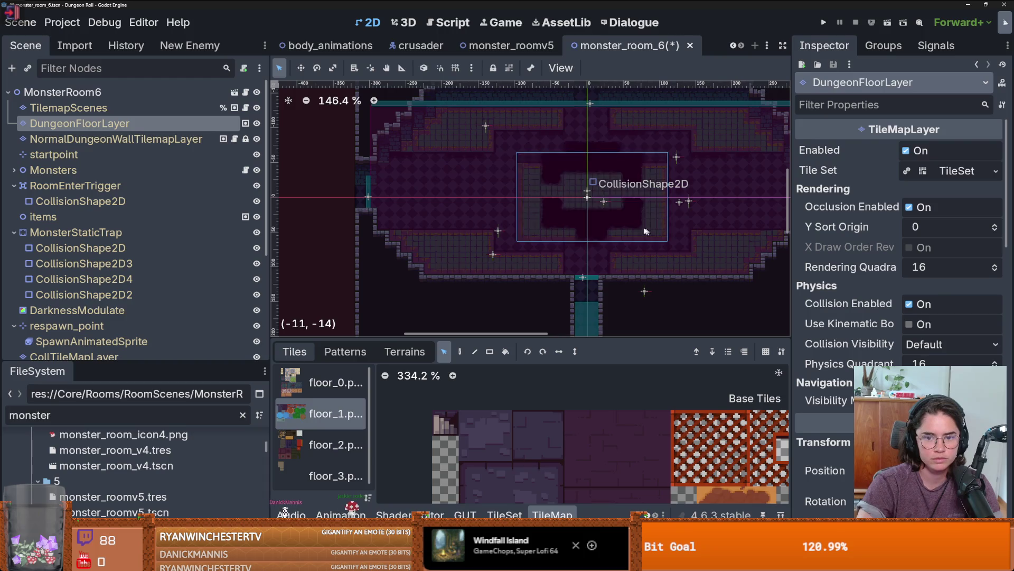
scroll(546, 238, "up", 1)
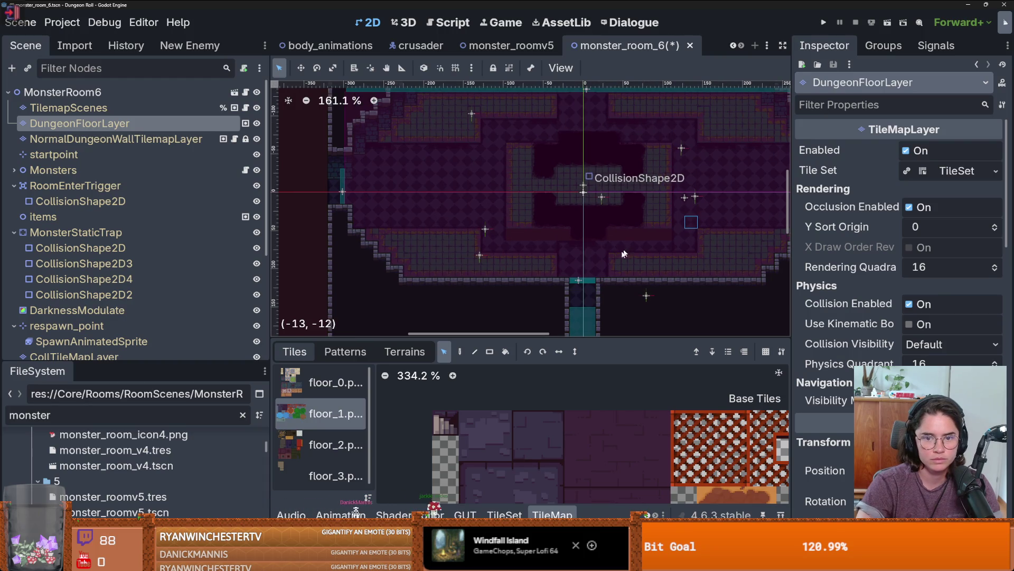
left_click(405, 351)
left_click(332, 467)
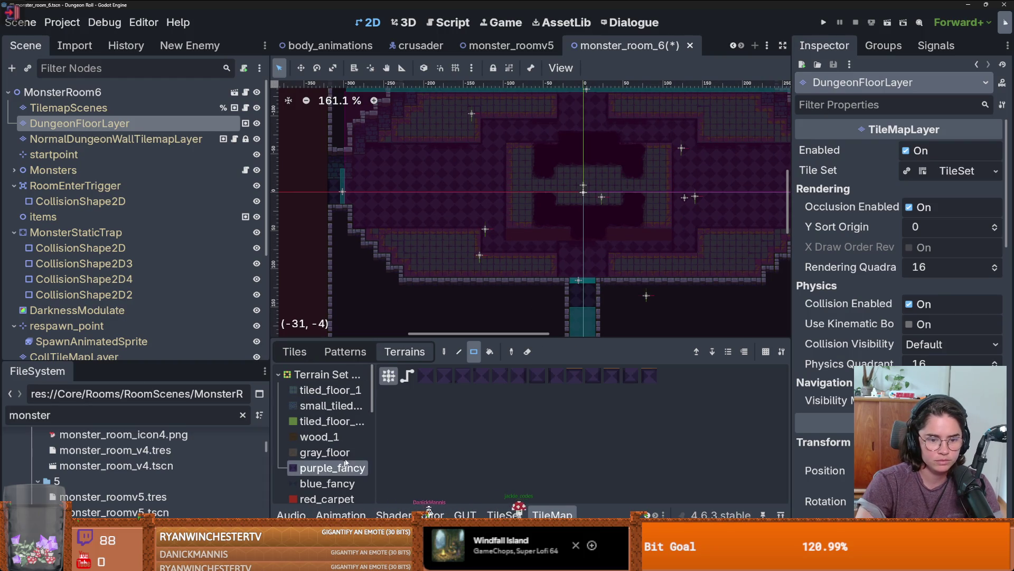
left_click_drag(668, 238, 528, 240)
scroll(554, 256, "up", 3)
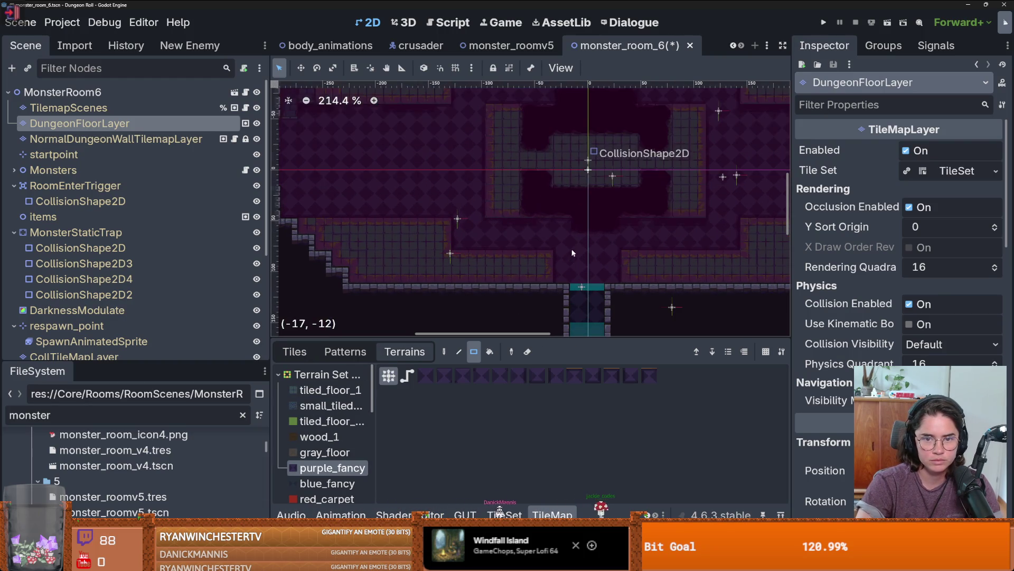
scroll(554, 256, "down", 3)
scroll(554, 295, "up", 2)
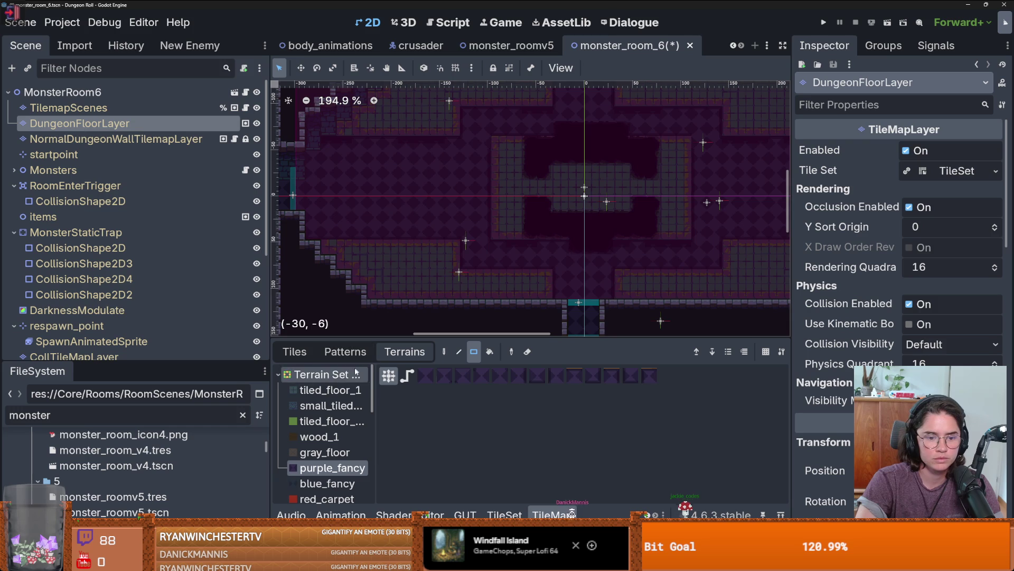
Paint tiled_floor_1 strips and patches around the pit, filling the small gap on the left
left_click(331, 390)
mouse_move(613, 248)
left_mouse_down()
mouse_move(570, 250)
mouse_move(605, 255)
mouse_move(557, 262)
left_mouse_up()
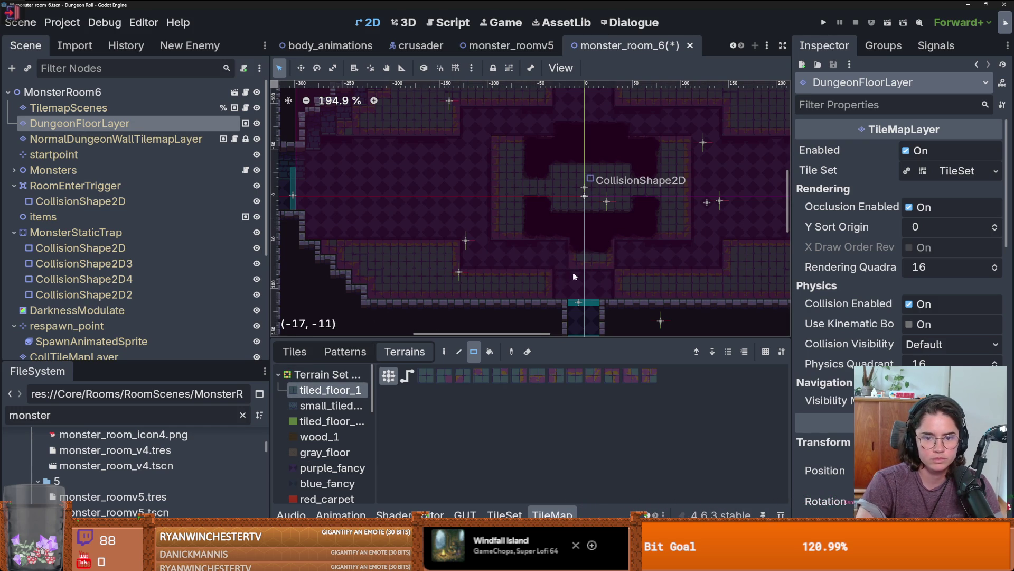
scroll(586, 277, "down", 1)
scroll(607, 283, "up", 1)
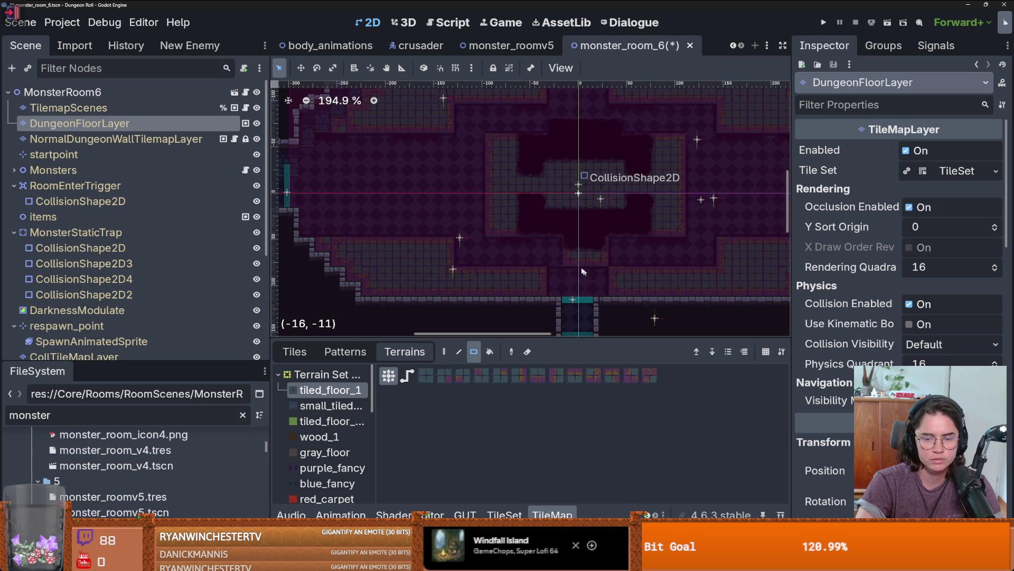
left_click_drag(560, 261, 560, 246)
scroll(560, 211, "up", 2)
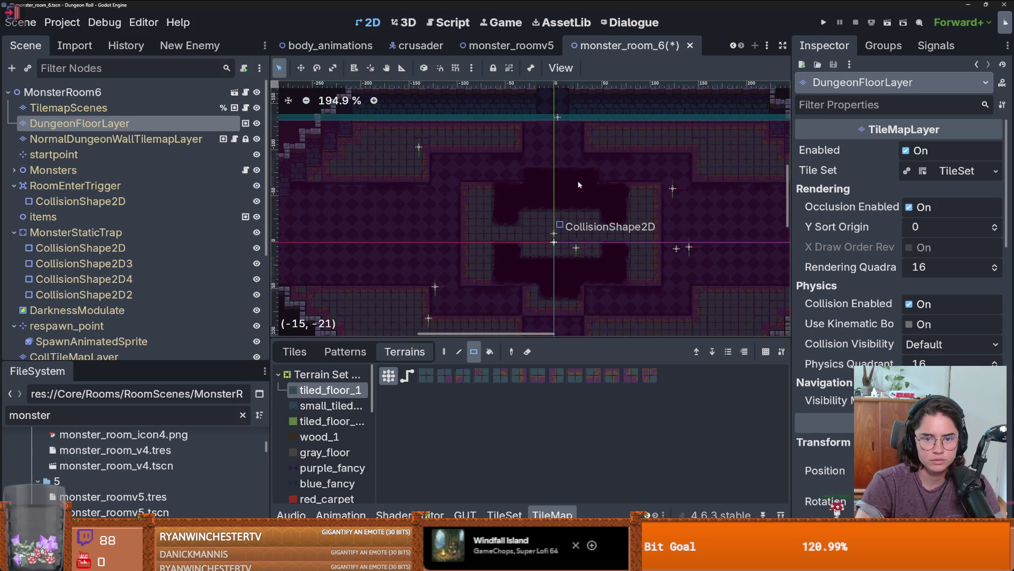
mouse_move(597, 194)
left_mouse_down()
mouse_move(532, 163)
mouse_move(575, 193)
mouse_move(525, 193)
left_mouse_up()
scroll(562, 196, "down", 3)
scroll(569, 224, "up", 1)
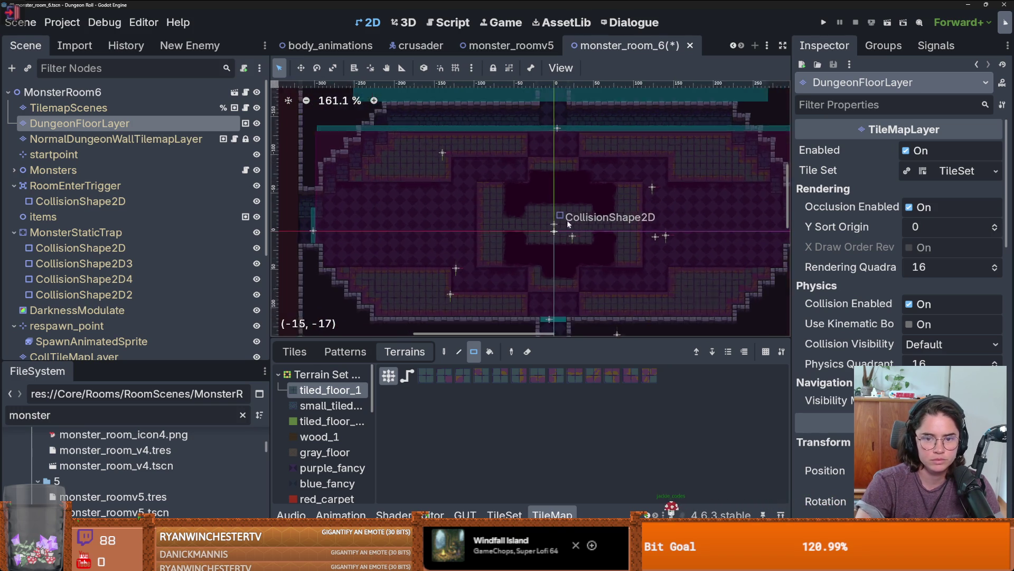
scroll(569, 224, "right", 1)
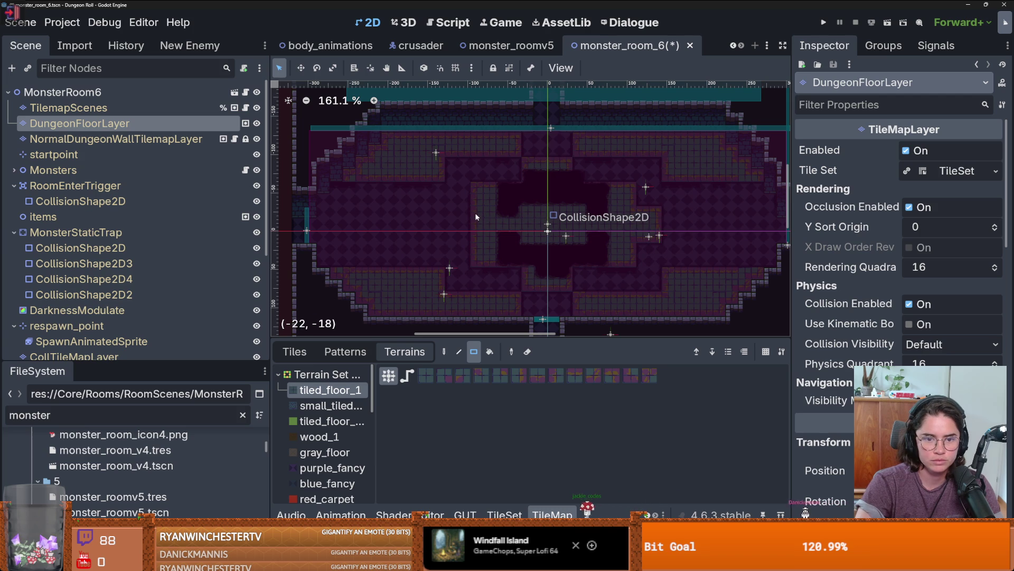
left_click_drag(476, 217, 460, 237)
scroll(518, 219, "up", 3)
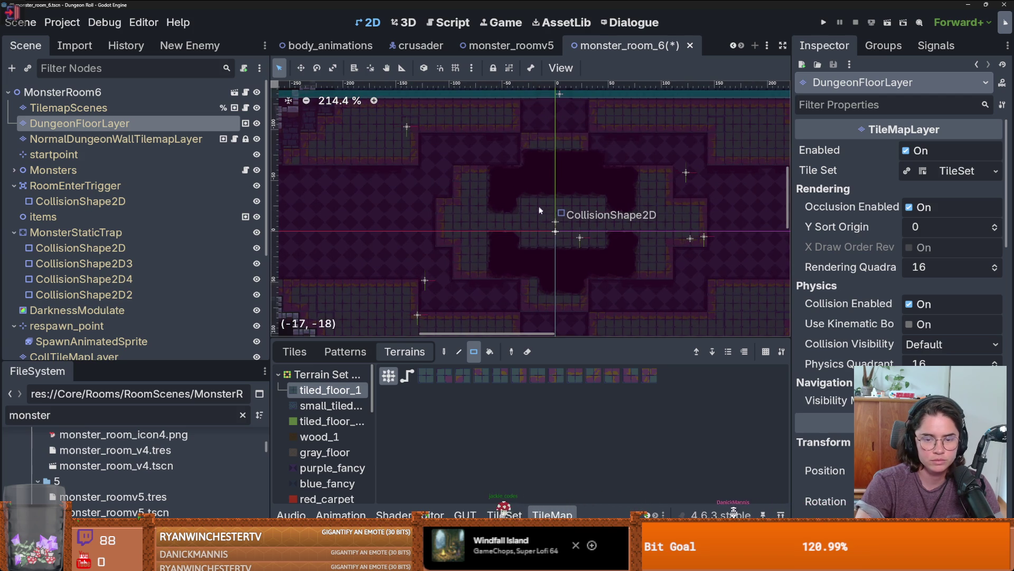
scroll(560, 223, "down", 2)
scroll(534, 220, "up", 2)
scroll(538, 259, "down", 4)
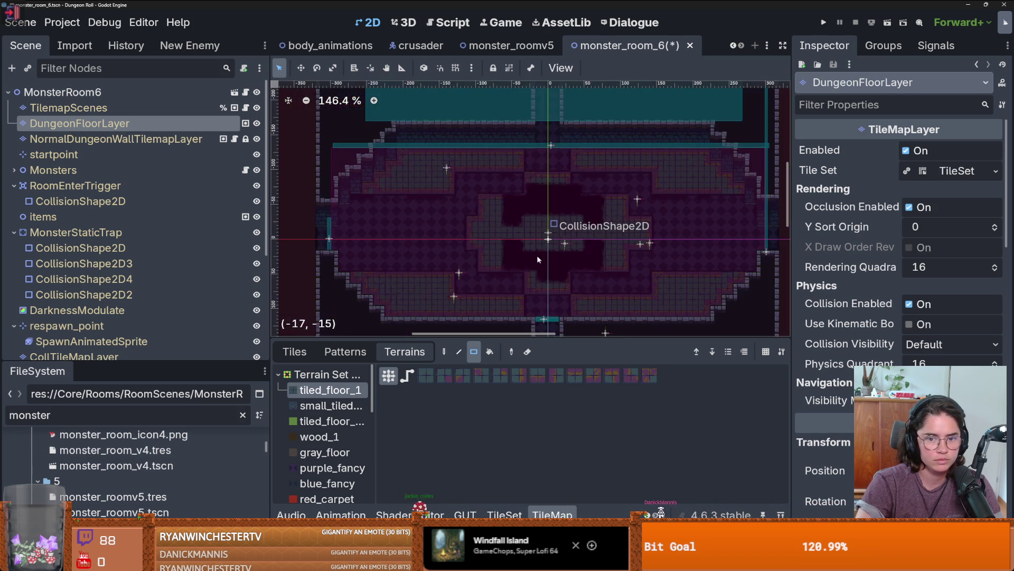
scroll(516, 226, "up", 3)
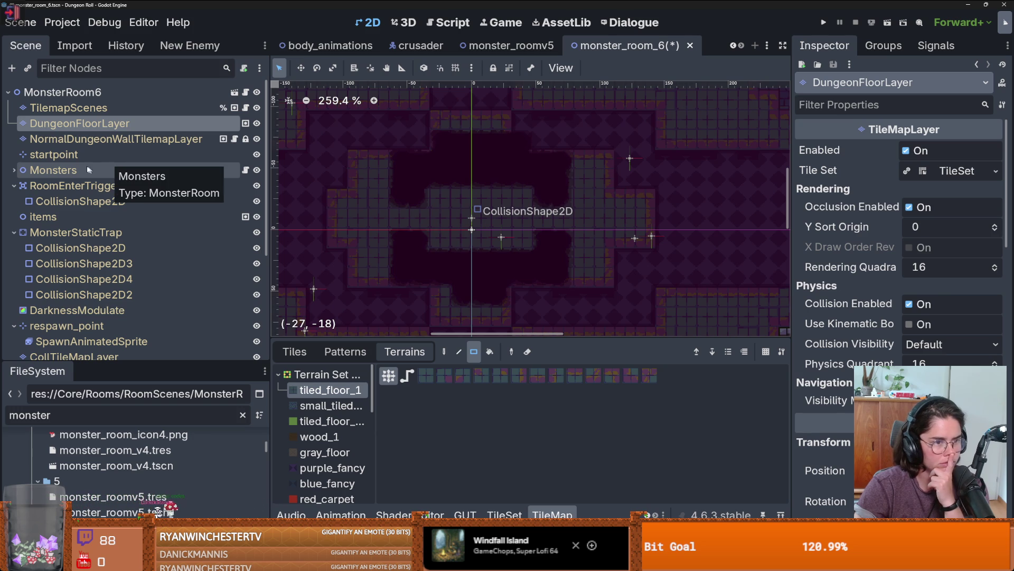
left_click(79, 108)
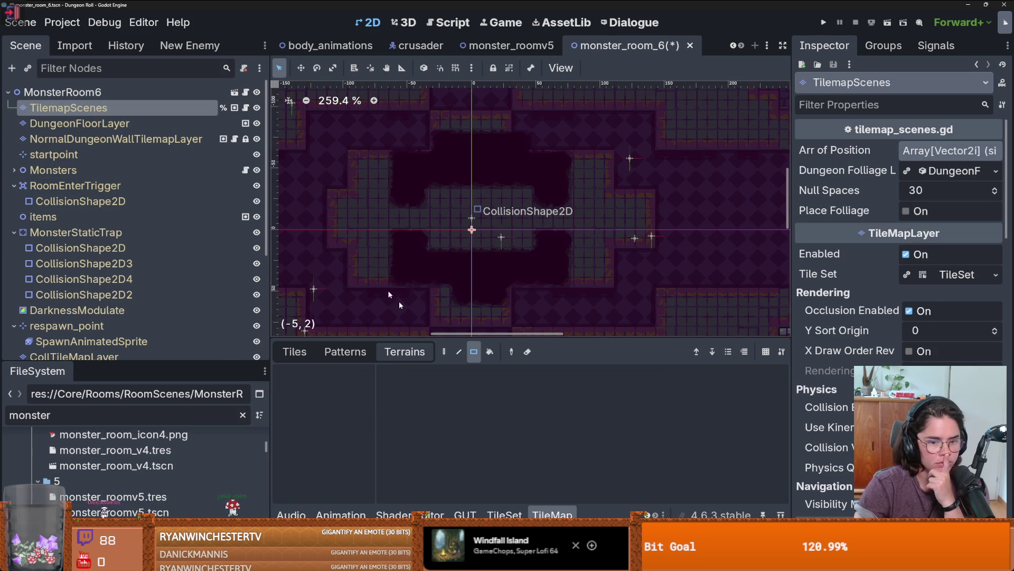
Pick the barrel tile from the Destroyable collection and paint one barrel on each side of the pit
left_click(303, 352)
mouse_move(452, 338)
left_mouse_down()
mouse_move(451, 248)
mouse_move(452, 261)
left_mouse_up()
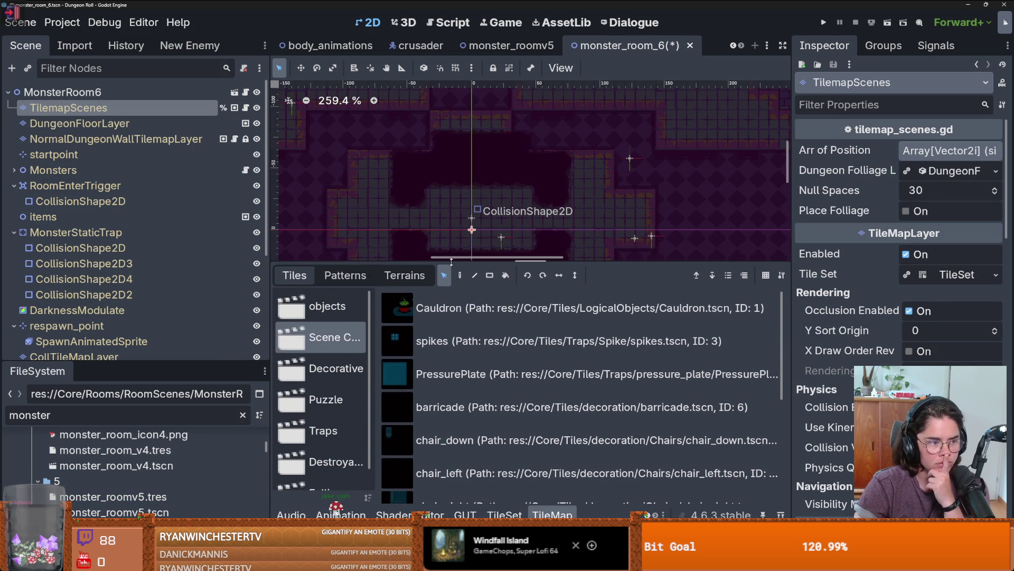
scroll(468, 417, "down", 5)
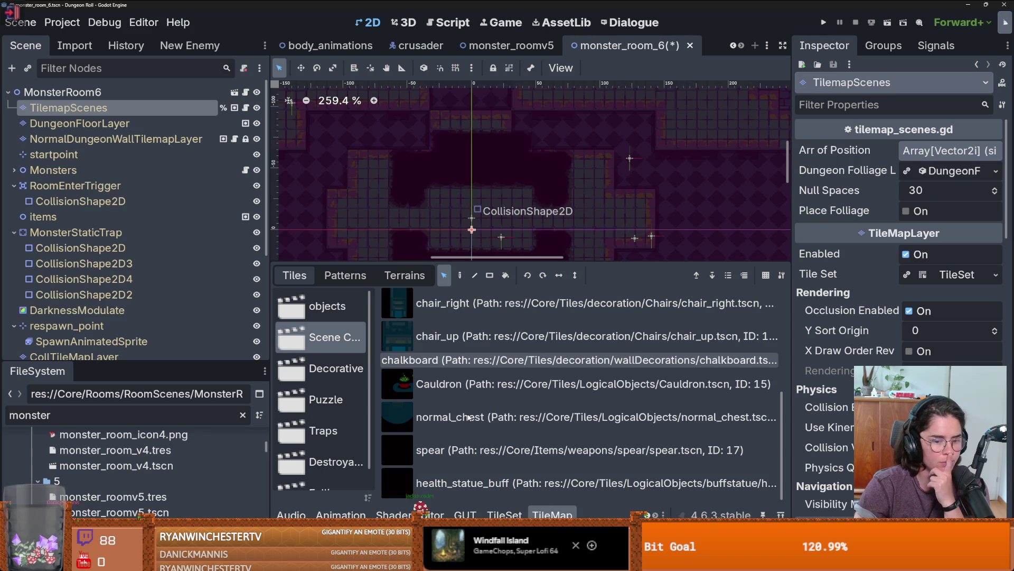
scroll(307, 420, "down", 1)
left_click(325, 440)
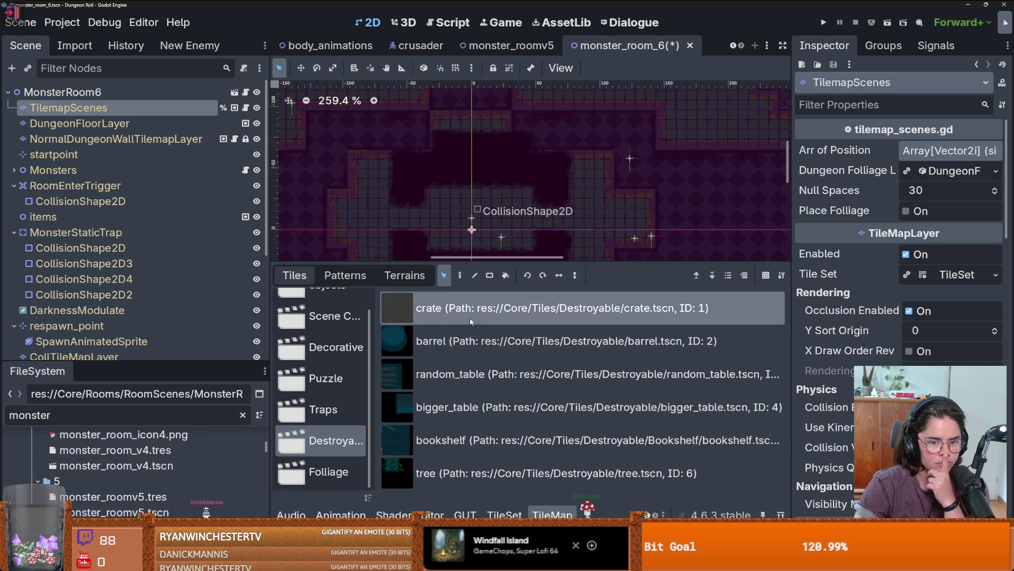
left_click(449, 341)
scroll(610, 179, "up", 3)
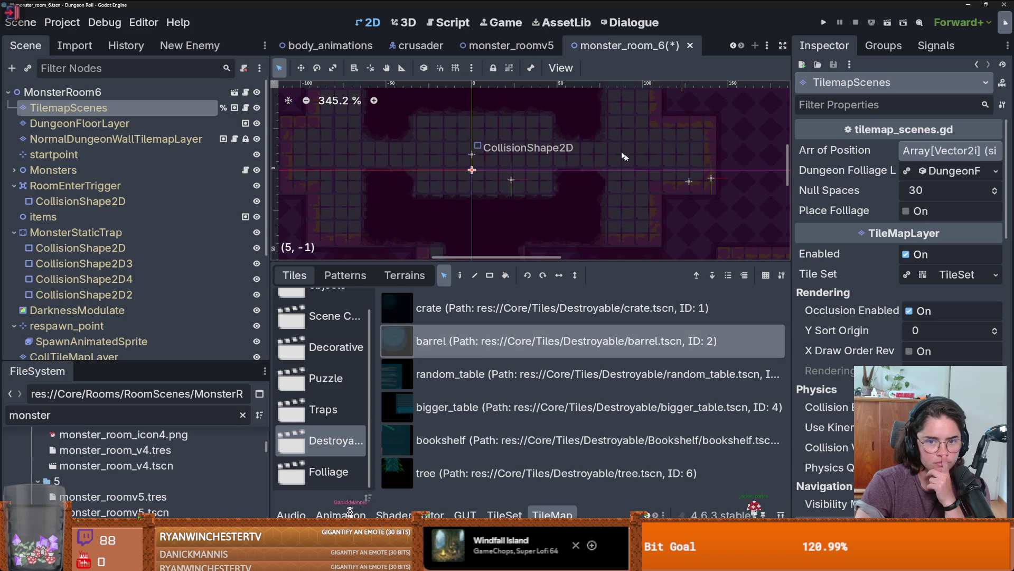
key("d")
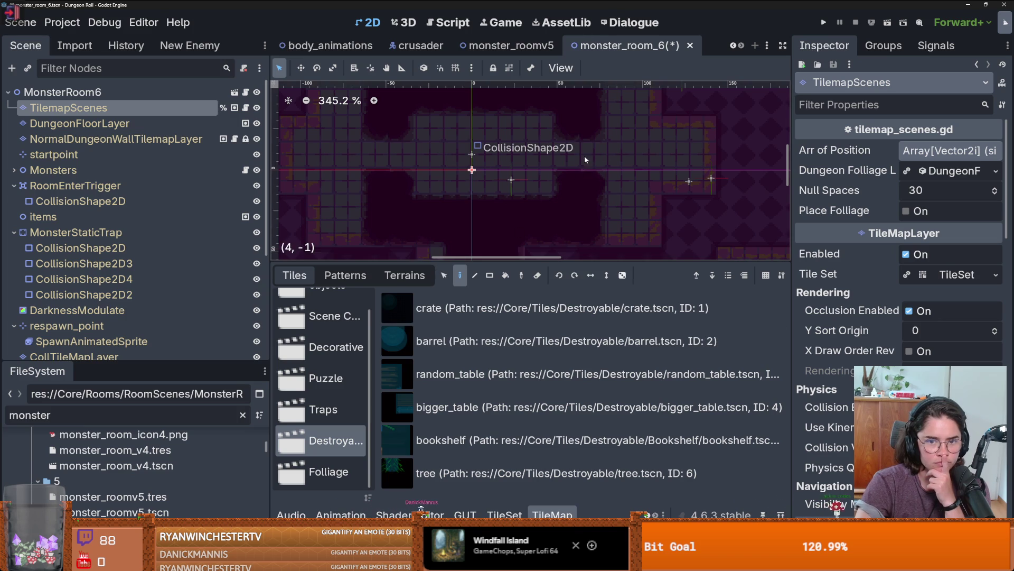
left_click(581, 341)
left_click(597, 166)
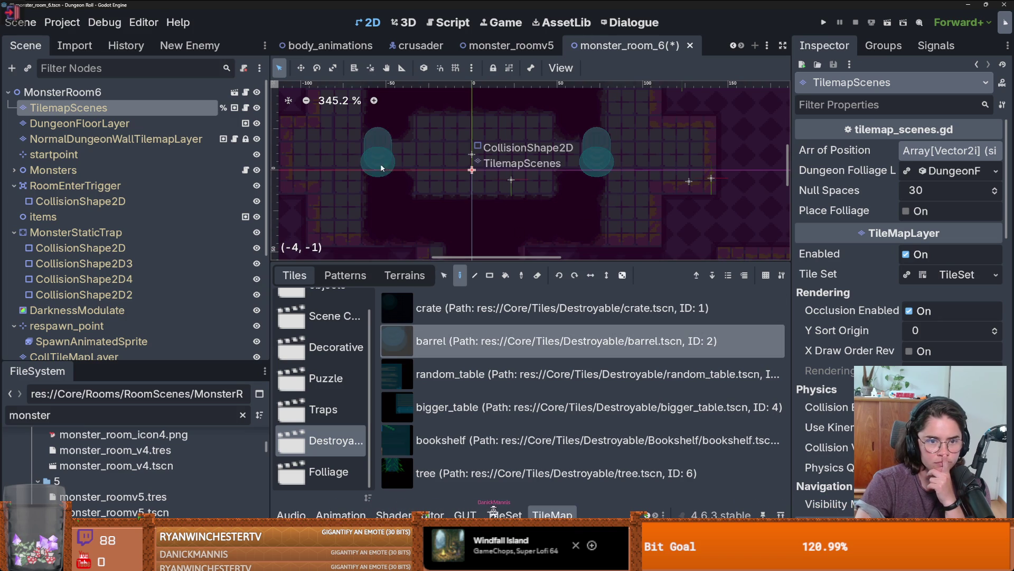
scroll(381, 168, "down", 3)
scroll(526, 221, "up", 1)
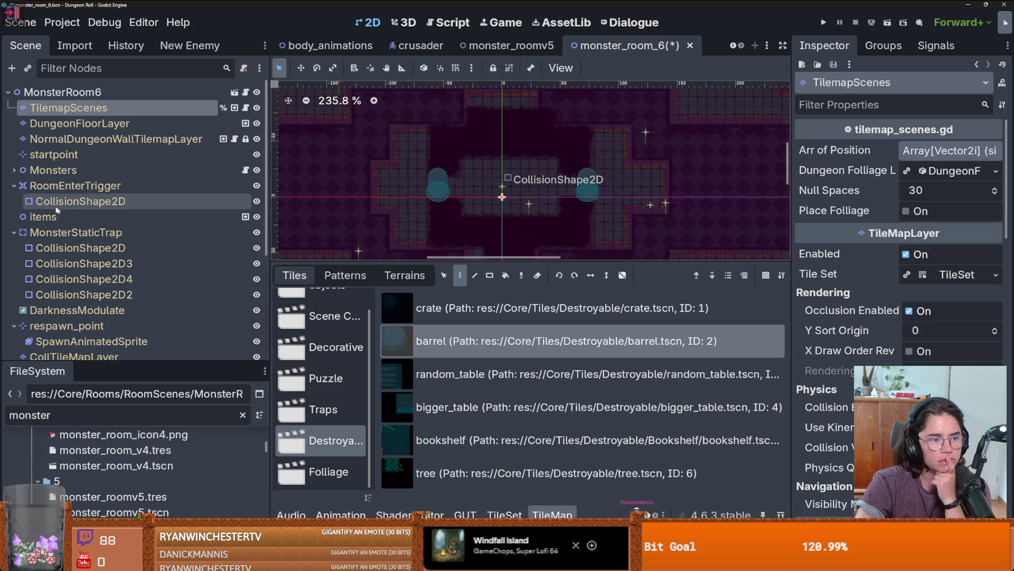
Move the first monster marker to a spot near the room centre
left_click(14, 170)
left_click(74, 185)
right_click(497, 190)
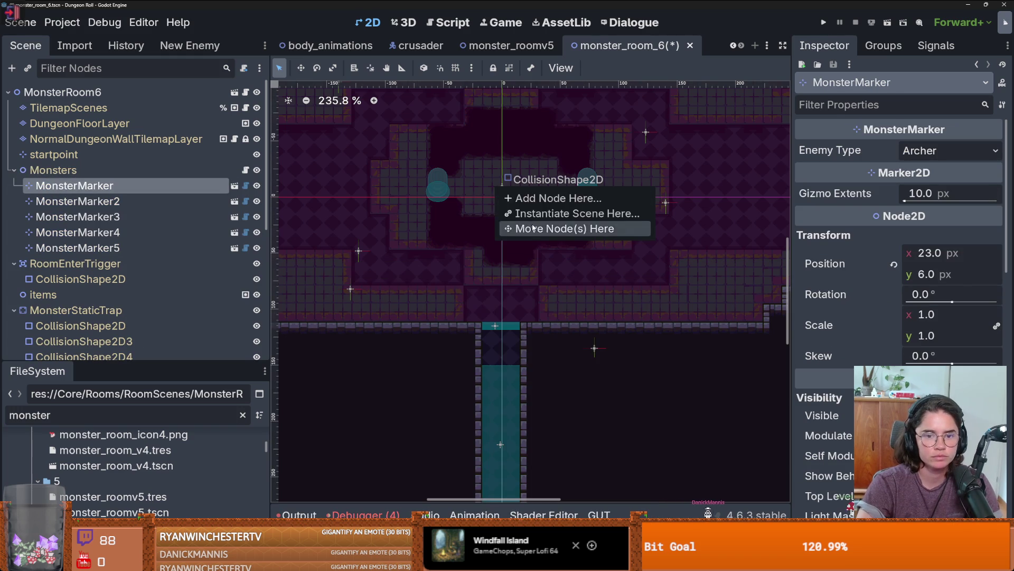
left_click(534, 227)
left_click_drag(495, 187, 483, 180)
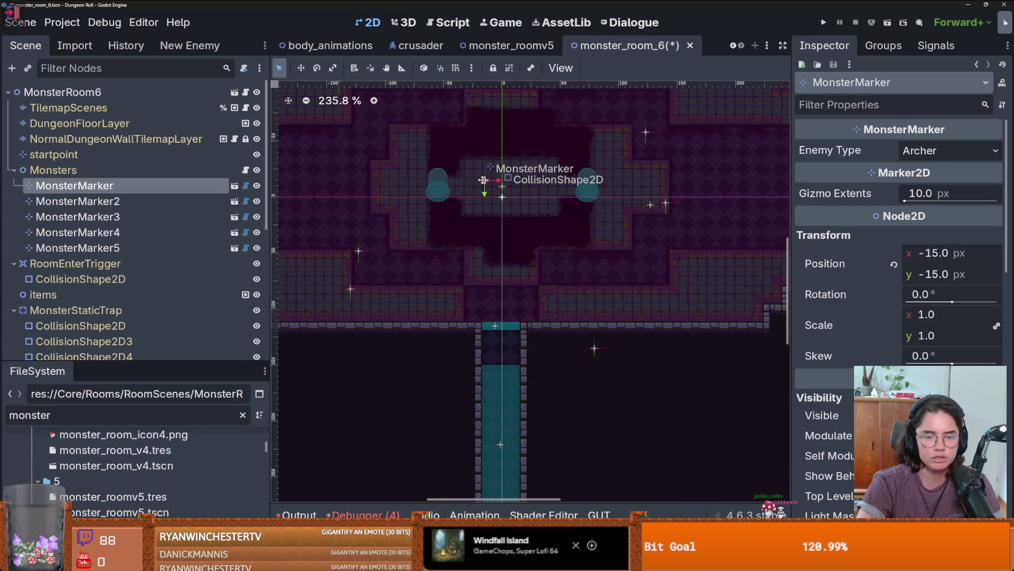
Move MonsterMarker3 into the room centre and set its Enemy Type to Melee
left_click(129, 201)
right_click(535, 182)
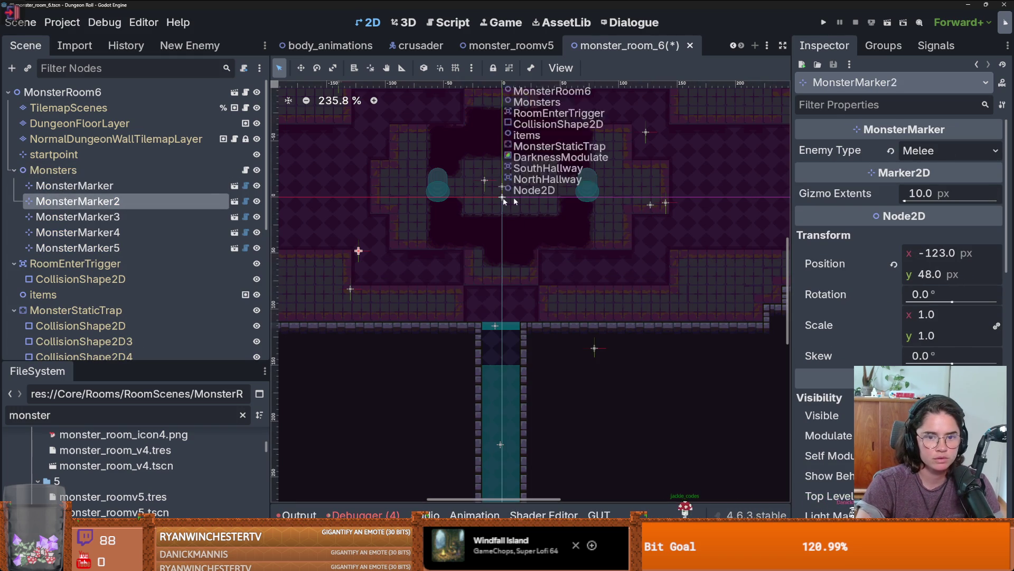
right_click(537, 181)
left_click(564, 220)
left_click(946, 151)
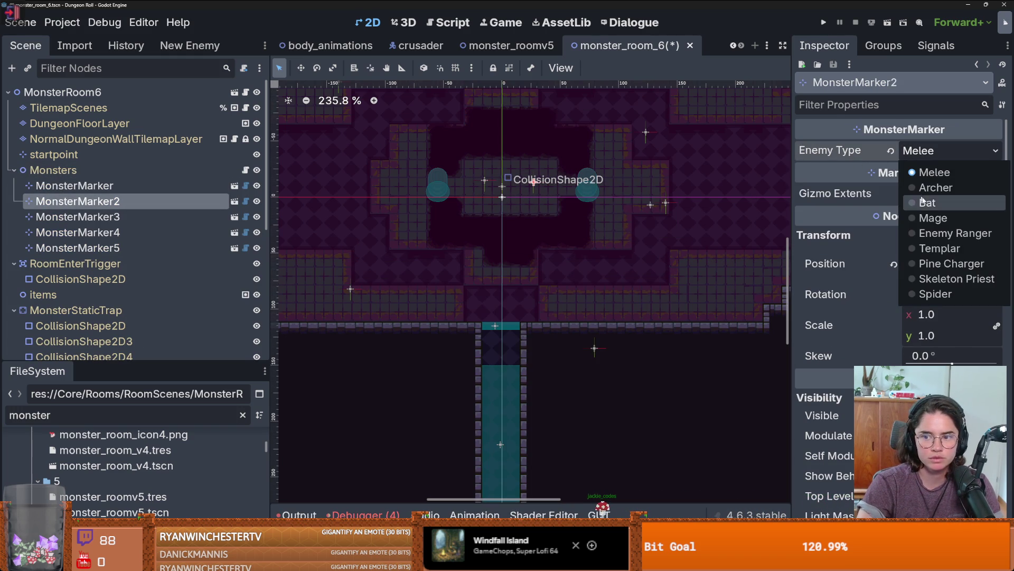
left_click(951, 279)
scroll(575, 193, "down", 2)
left_click(77, 217)
scroll(494, 190, "up", 1)
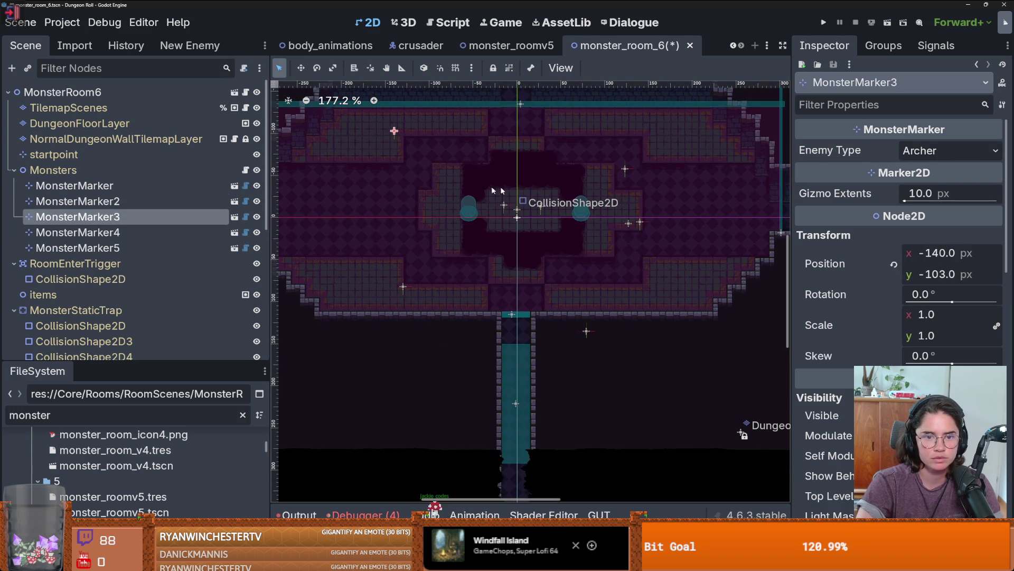
left_click(946, 151)
left_click(930, 171)
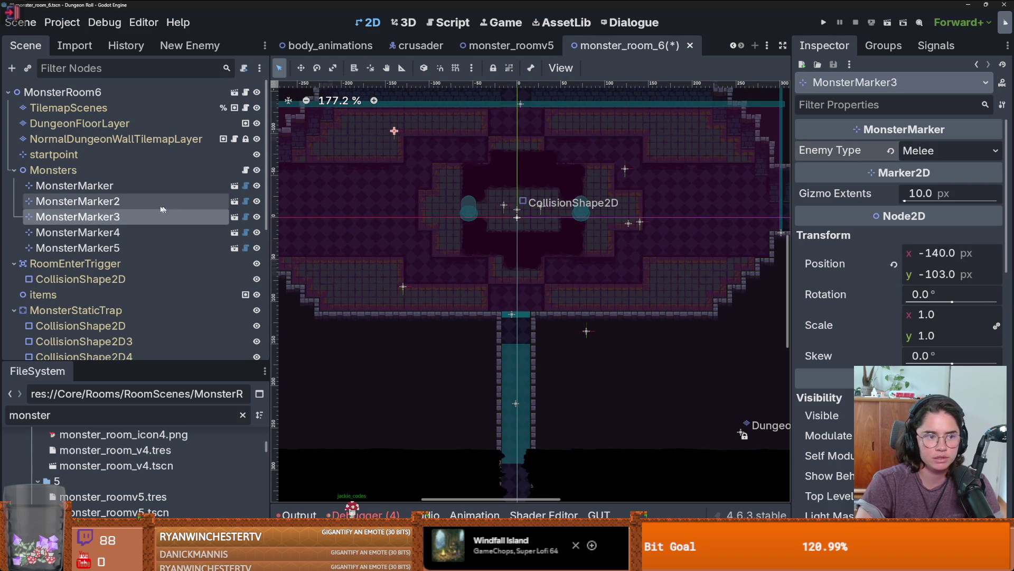
Move MonsterMarker4 to a new spot in the room and make it a Spider
left_click(85, 232)
right_click(645, 140)
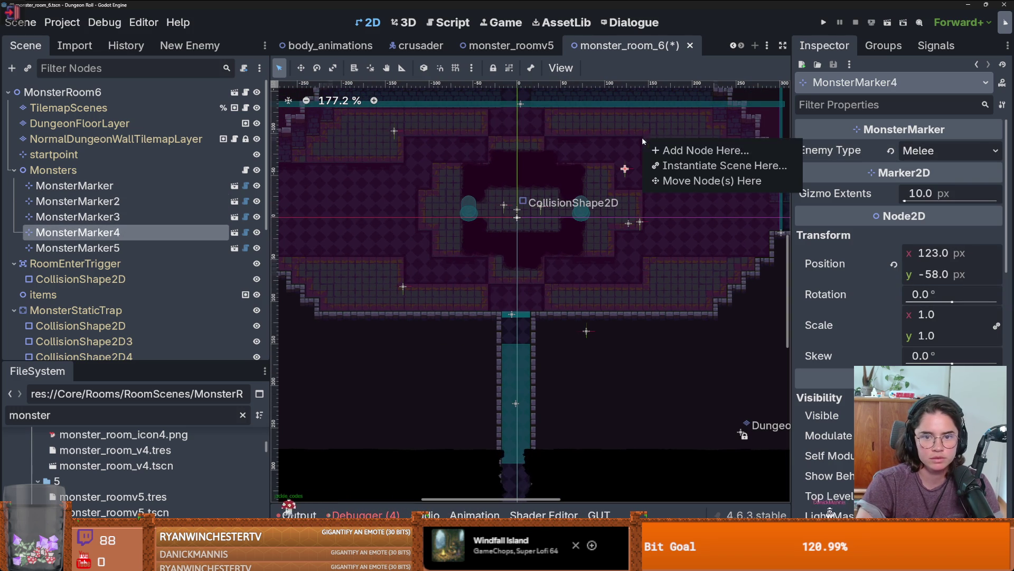
left_click(664, 180)
left_click(925, 150)
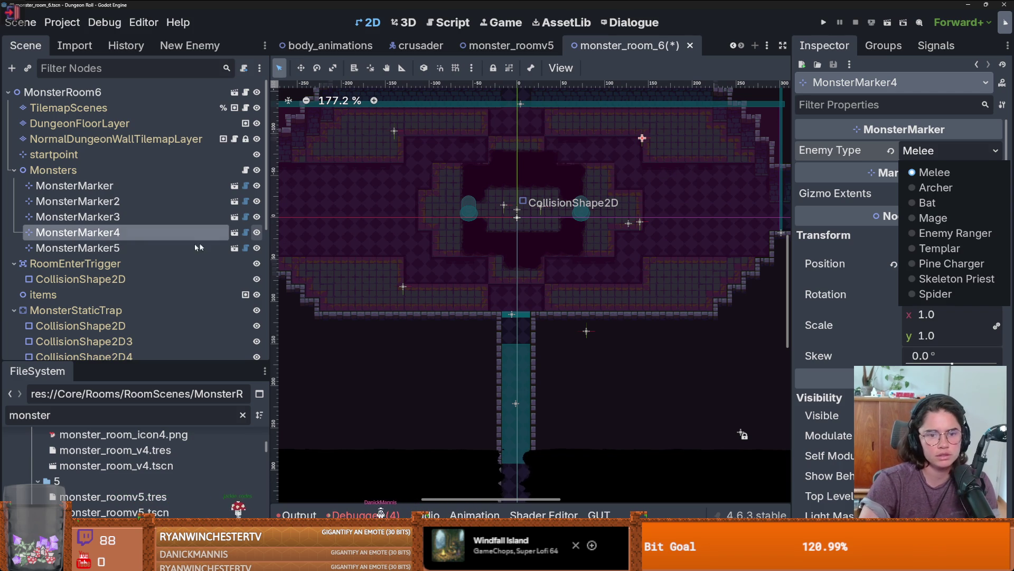
left_click(935, 294)
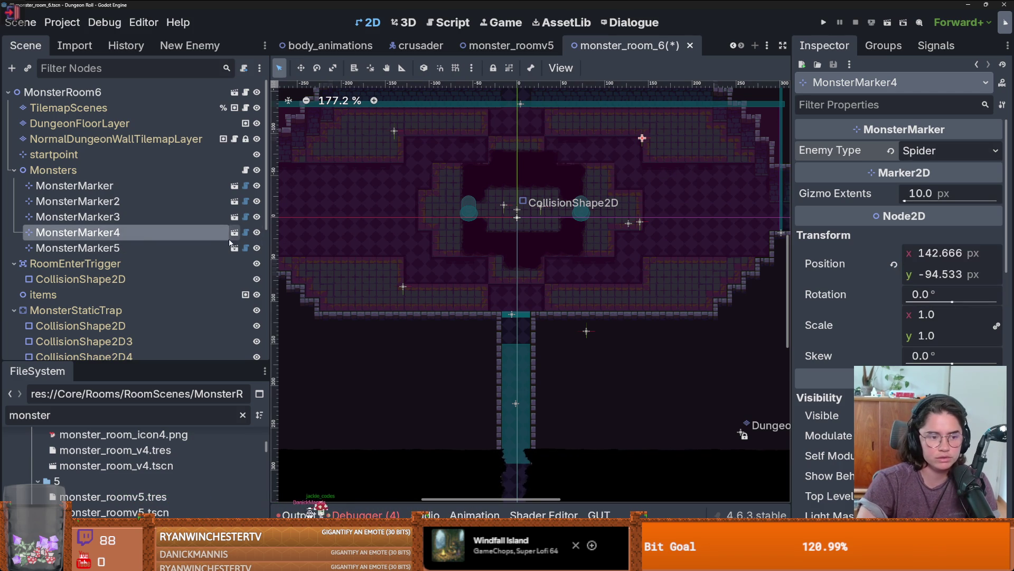
Change MonsterMarker5's enemy type from Bat to Spider
left_click(201, 249)
left_click(950, 150)
left_click(935, 294)
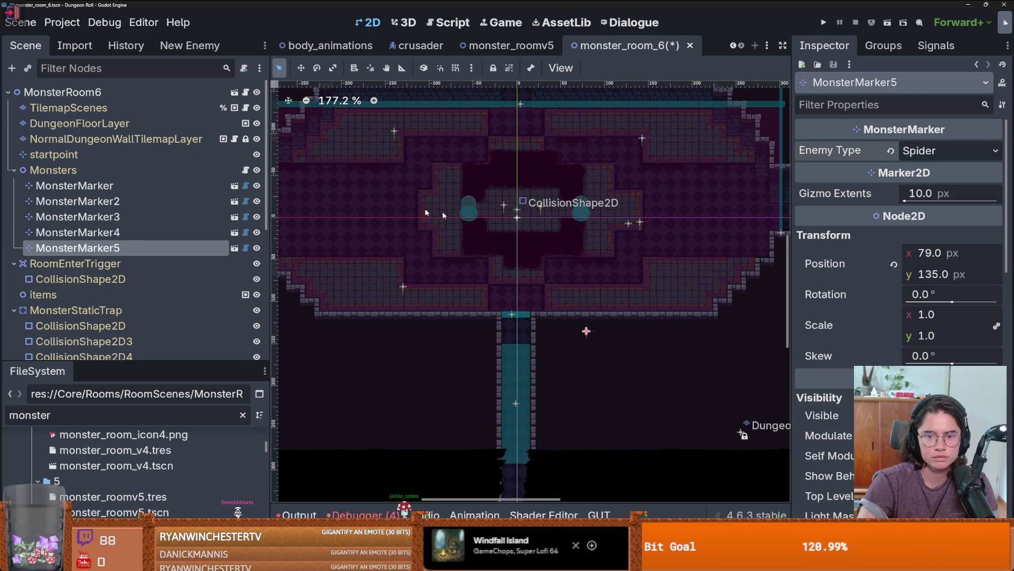
scroll(643, 208, "up", 2)
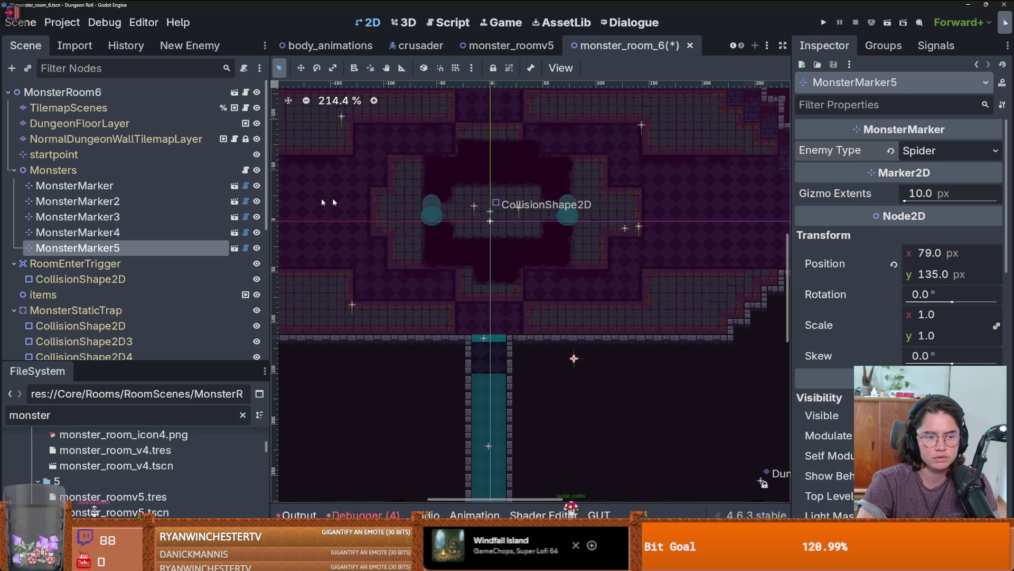
scroll(506, 211, "down", 3)
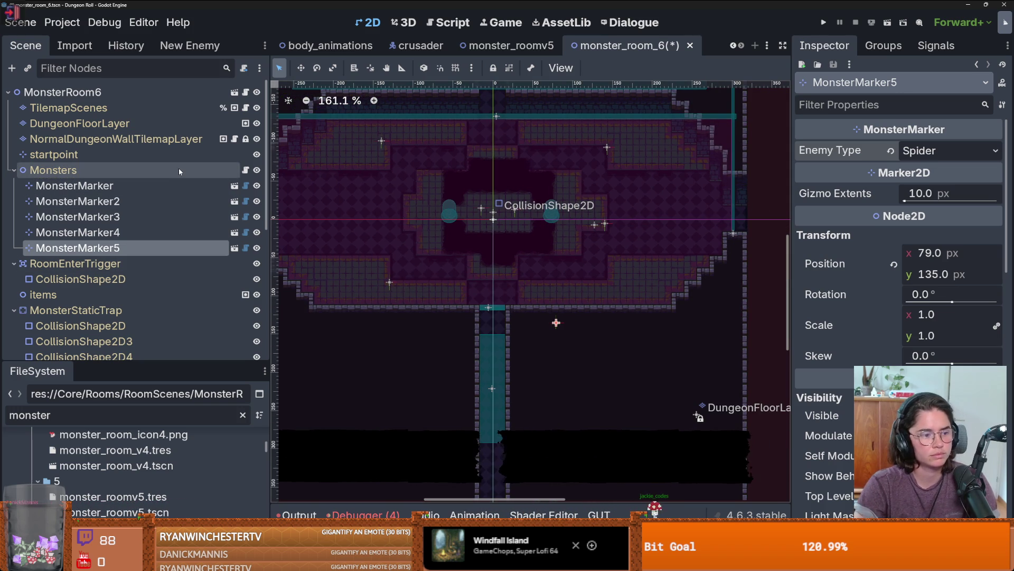
Save the monster_room_6 scene with Ctrl+S
key("ctrl+s")
scroll(511, 205, "down", 1)
scroll(518, 206, "up", 2)
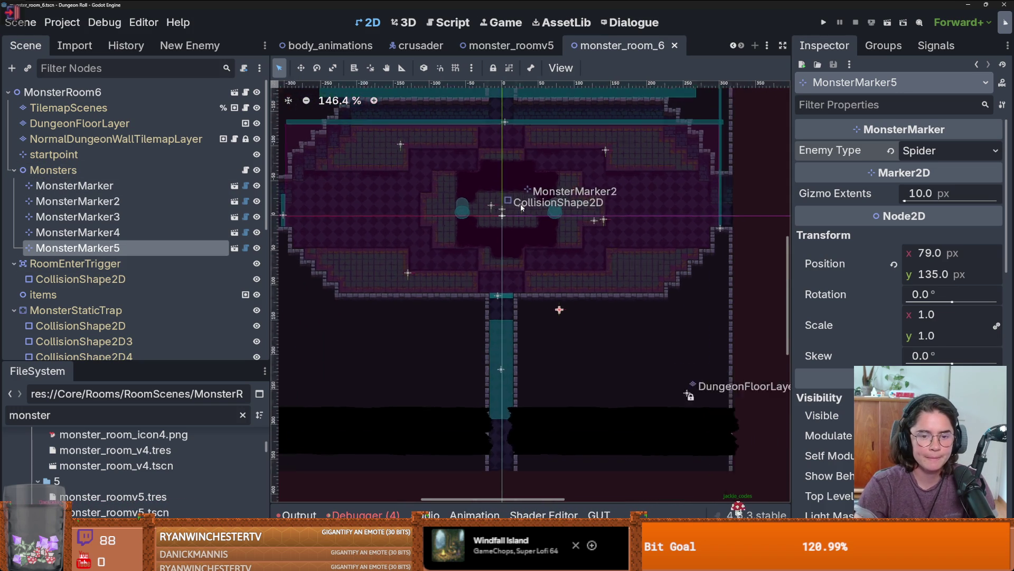
scroll(521, 207, "up", 3)
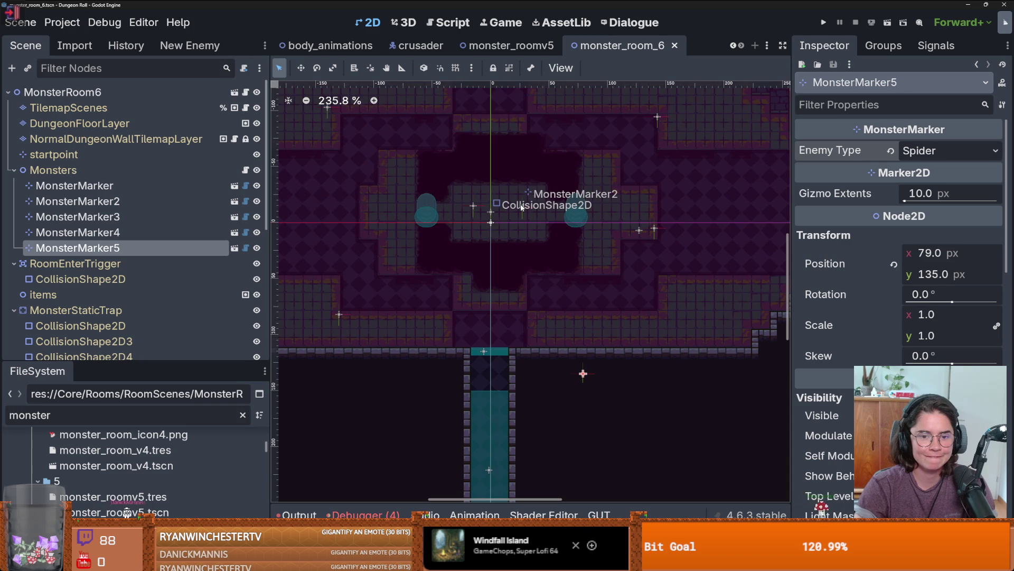
scroll(522, 207, "down", 6)
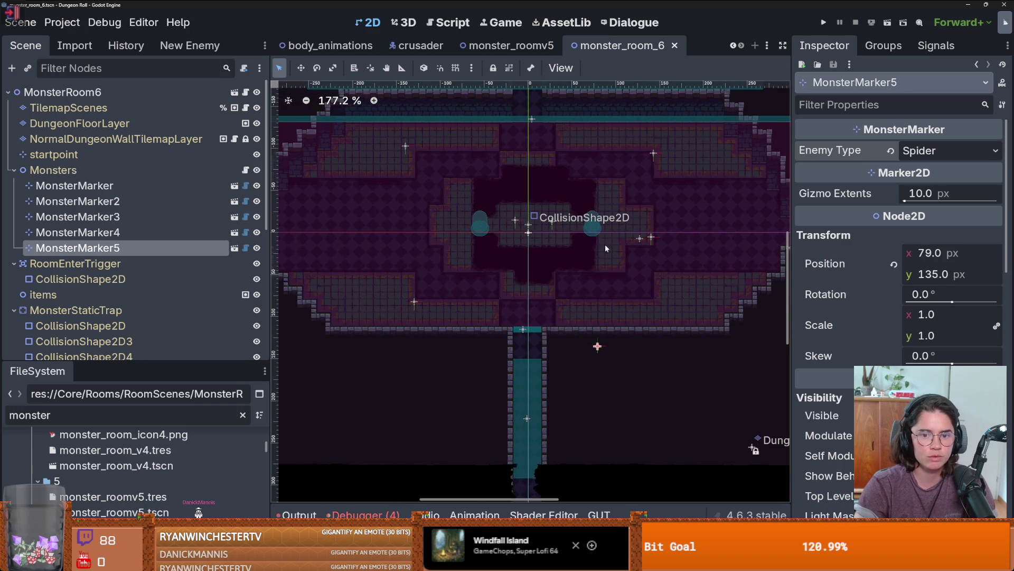
scroll(604, 244, "up", 3)
scroll(593, 252, "down", 2)
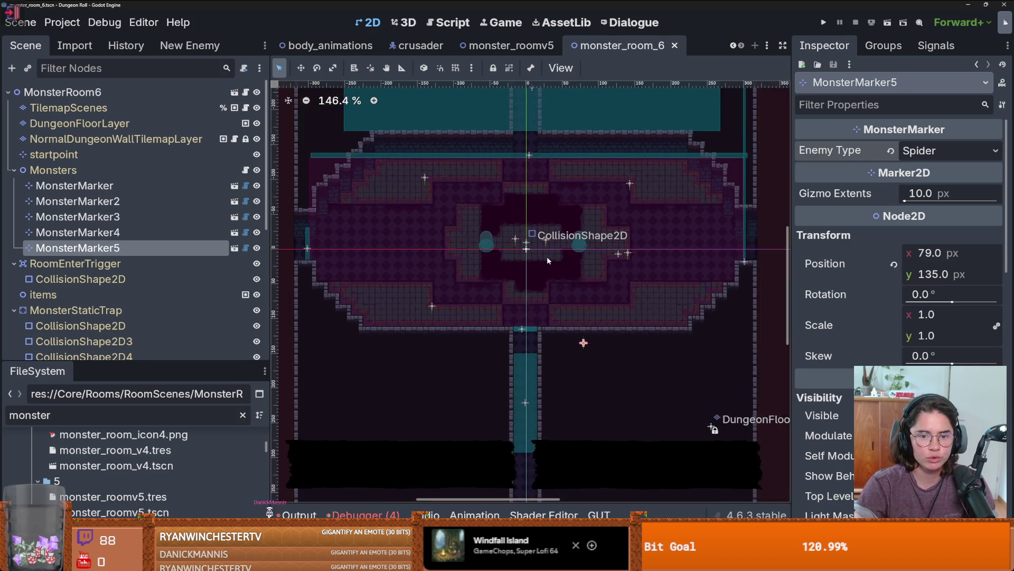
scroll(547, 258, "up", 1)
scroll(548, 258, "down", 3)
Select NormalDungeonWallTilemapLayer to edit its wall tiles
scroll(547, 258, "up", 4)
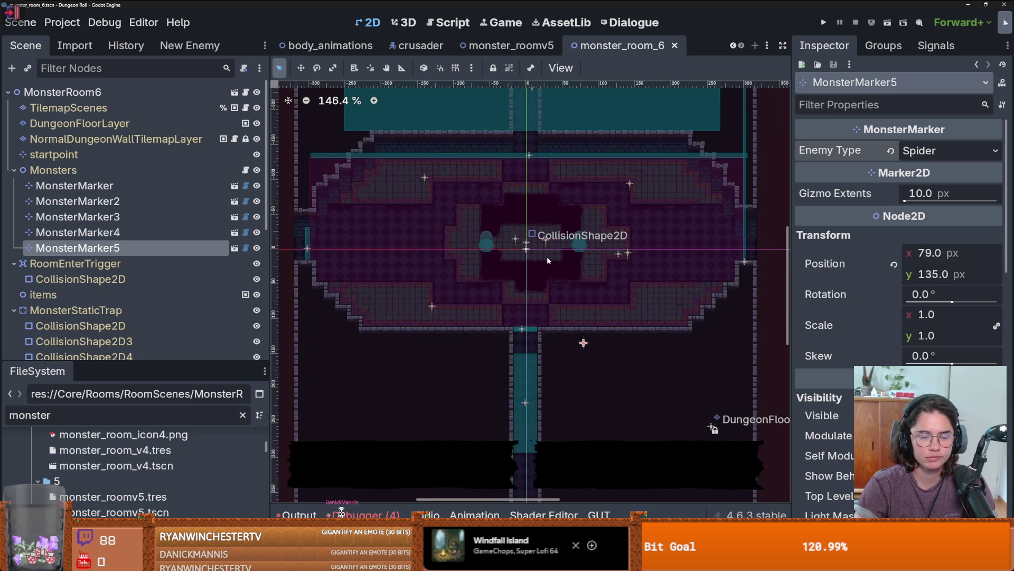
scroll(546, 256, "down", 1)
scroll(547, 256, "up", 2)
scroll(547, 256, "right", 3)
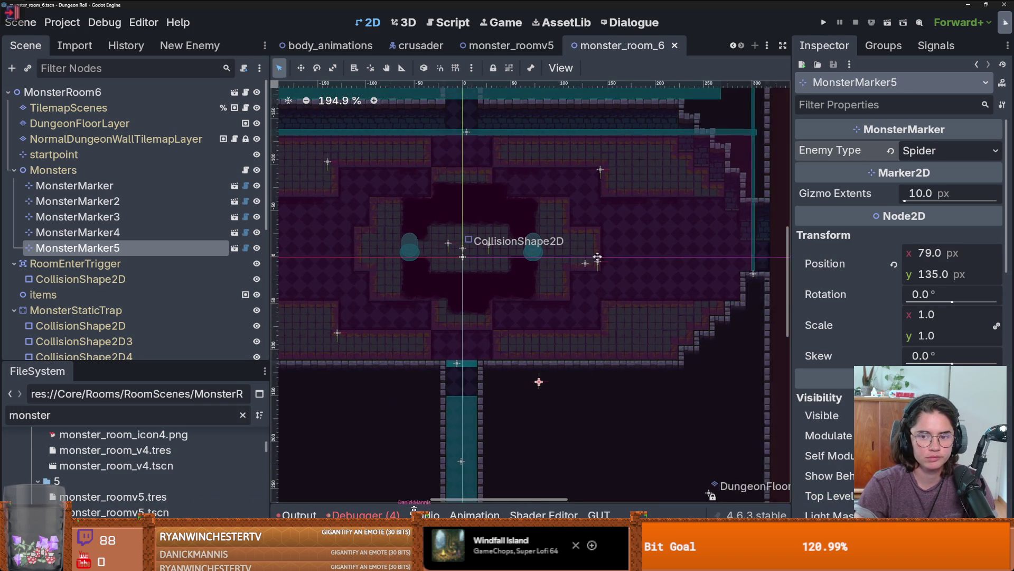
scroll(625, 248, "down", 4)
scroll(626, 247, "up", 2)
scroll(626, 247, "down", 1)
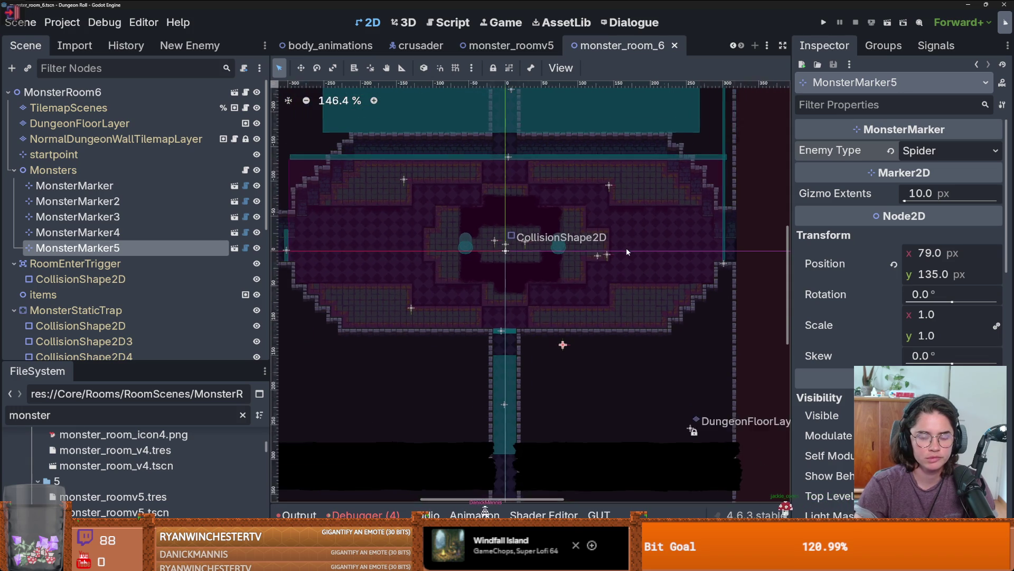
scroll(626, 247, "down", 1)
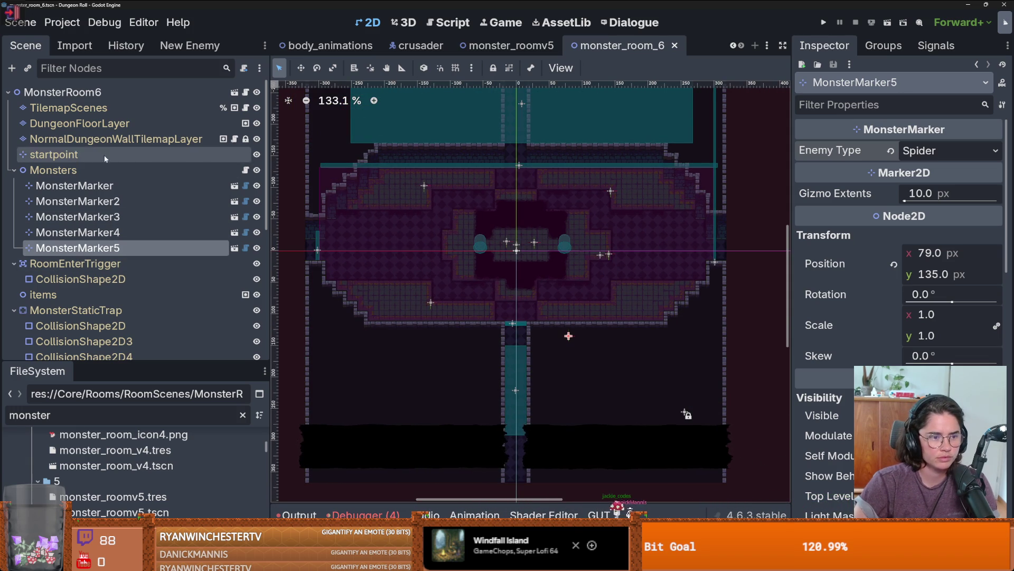
left_click(117, 141)
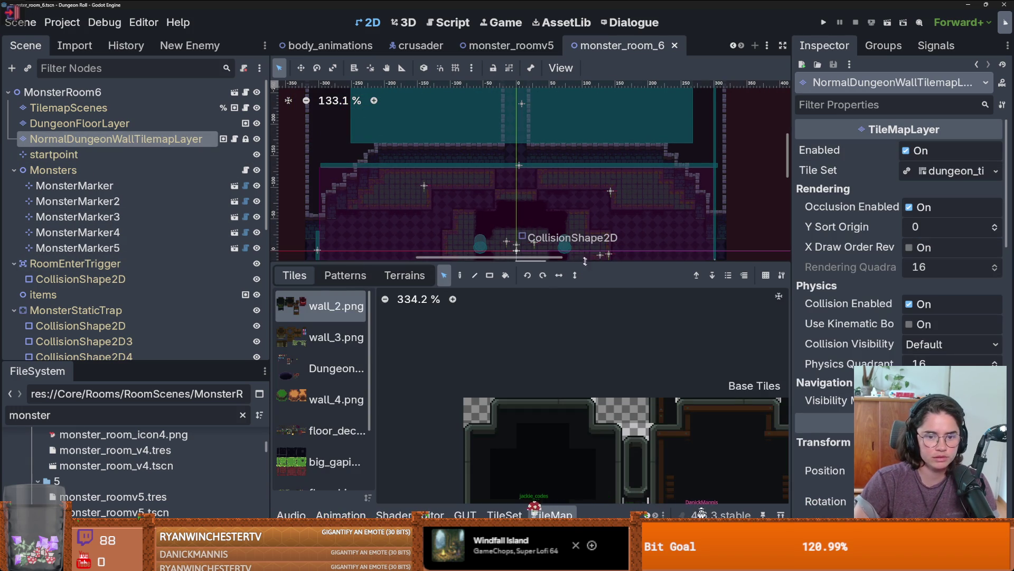
Select and delete the wall tiles along the room's right side
left_click_drag(441, 257, 580, 271)
scroll(486, 178, "down", 8)
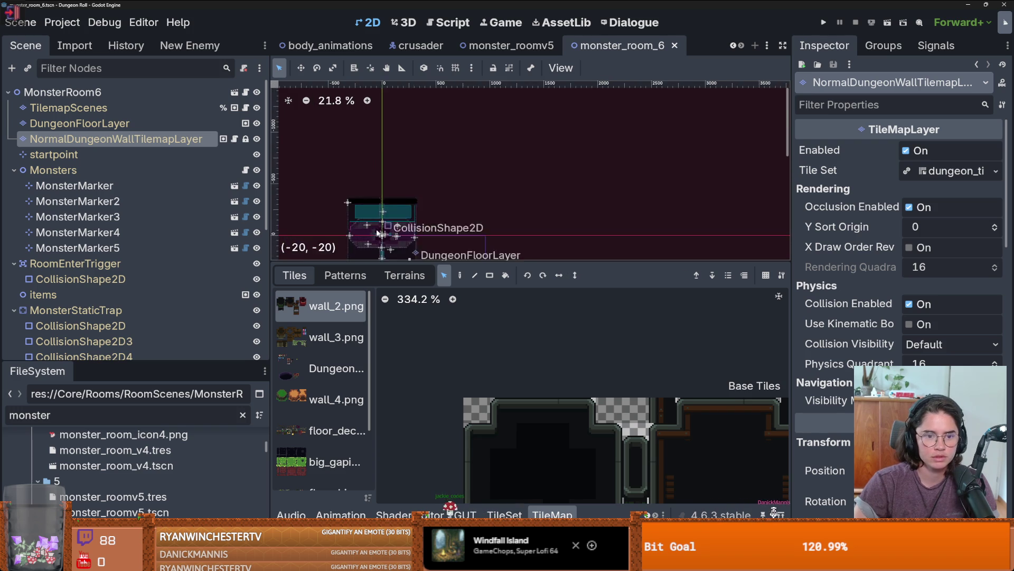
scroll(486, 178, "up", 1)
scroll(486, 178, "up", 10)
mouse_move(464, 185)
left_mouse_down()
mouse_move(487, 233)
mouse_move(550, 169)
left_mouse_up()
scroll(550, 169, "down", 1)
left_click_drag(523, 98, 566, 211)
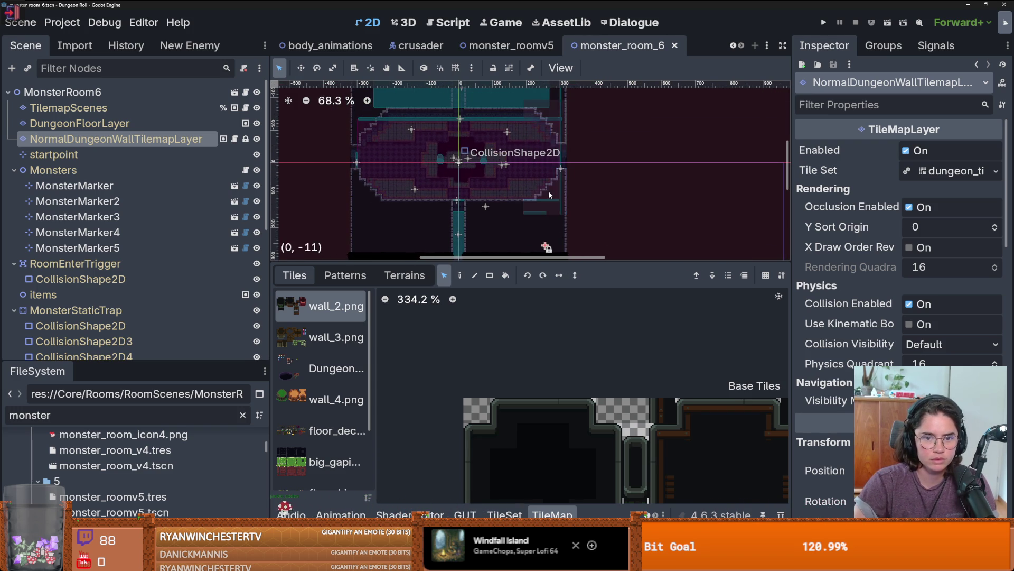
key("Delete")
scroll(533, 195, "up", 4)
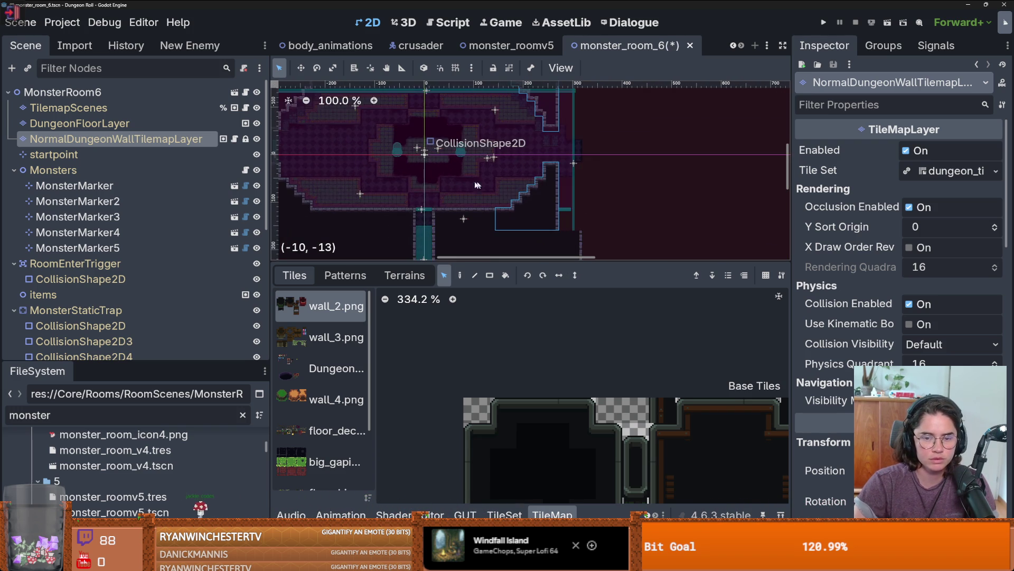
scroll(494, 178, "down", 2)
left_click_drag(476, 175, 527, 177)
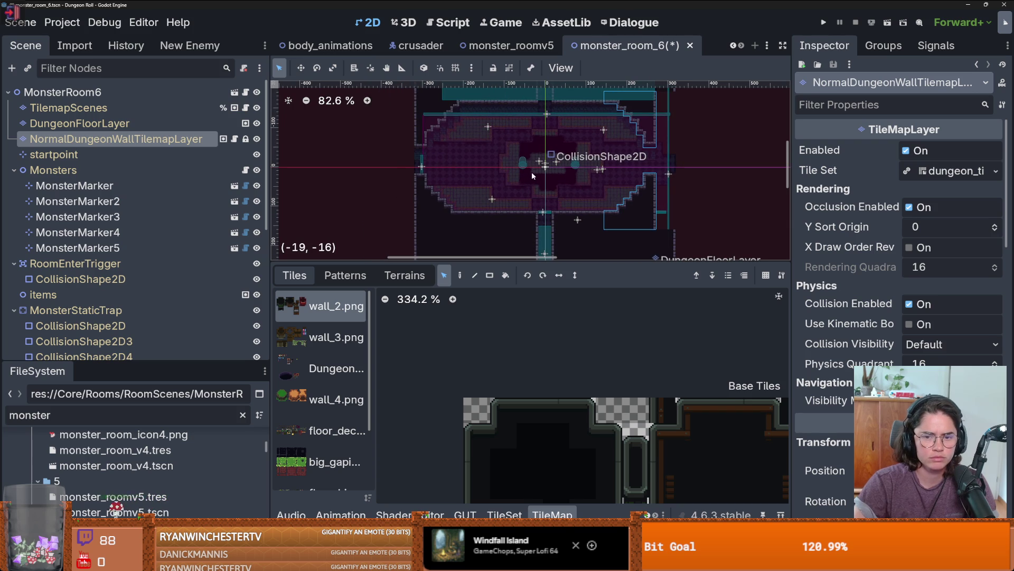
Save the room scene again and shrink the tile panel
key("ctrl+s")
scroll(629, 172, "up", 3)
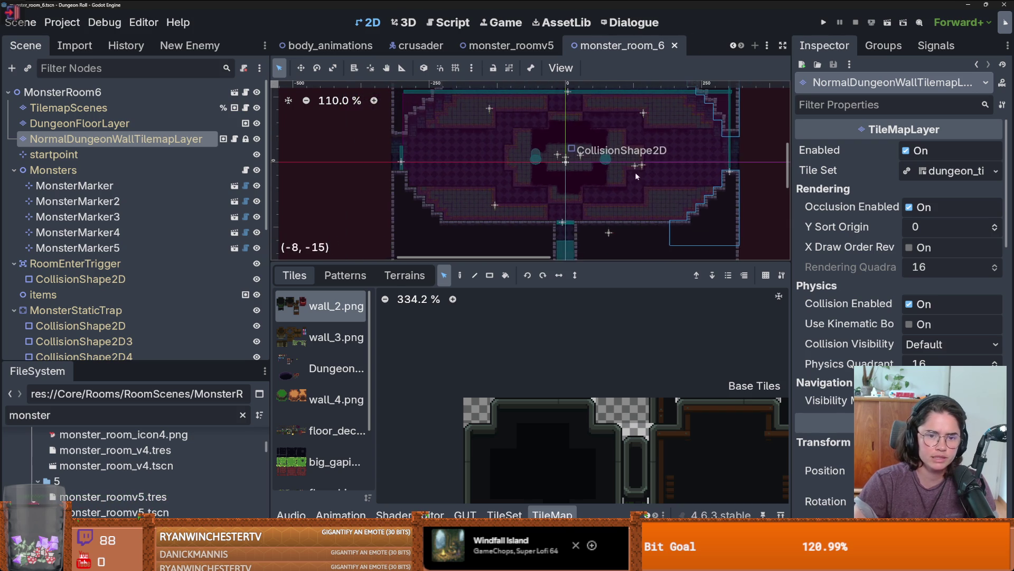
scroll(628, 178, "down", 1)
scroll(625, 190, "up", 4)
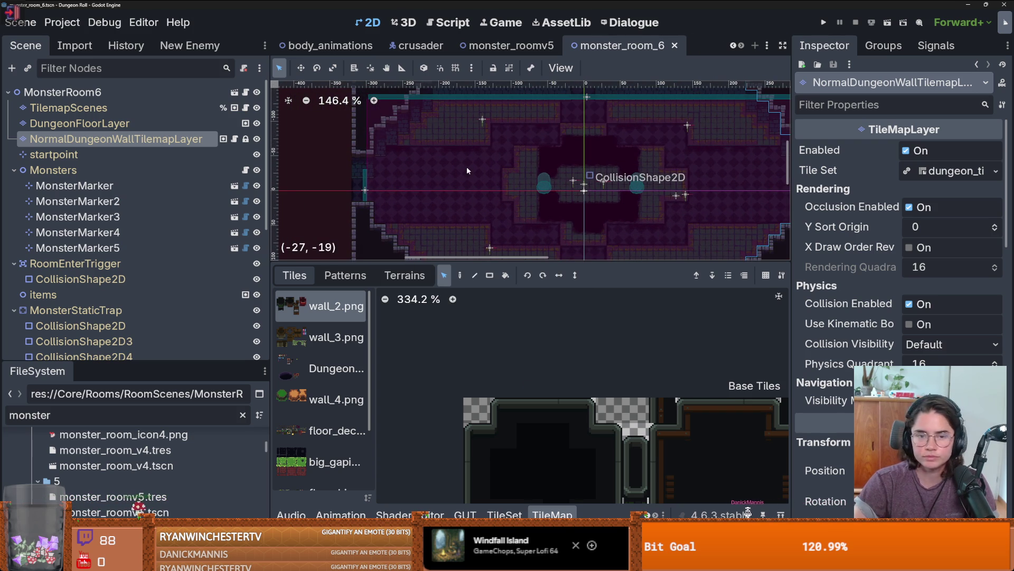
scroll(467, 166, "up", 1)
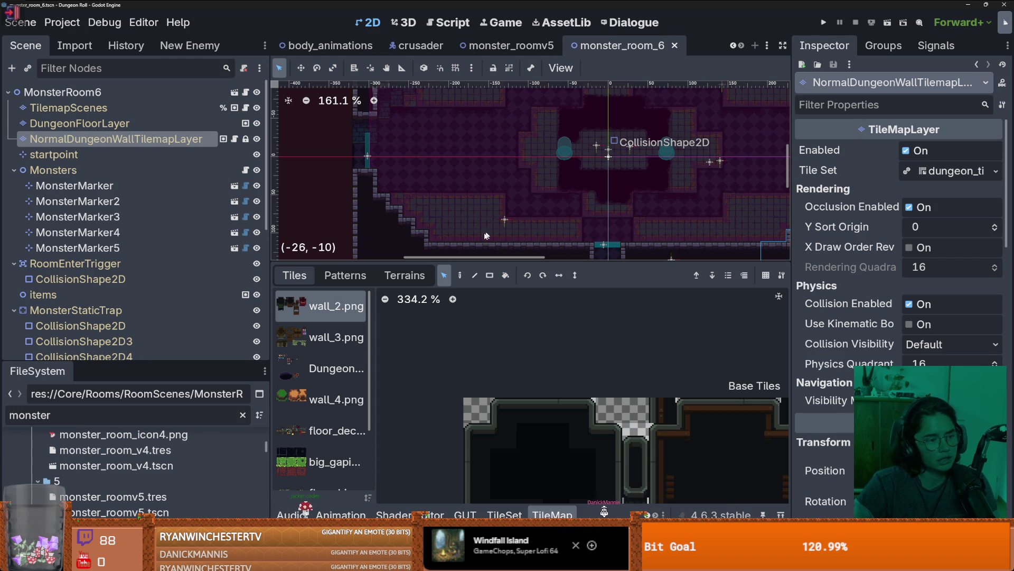
left_click_drag(492, 263, 491, 406)
scroll(488, 267, "up", 4)
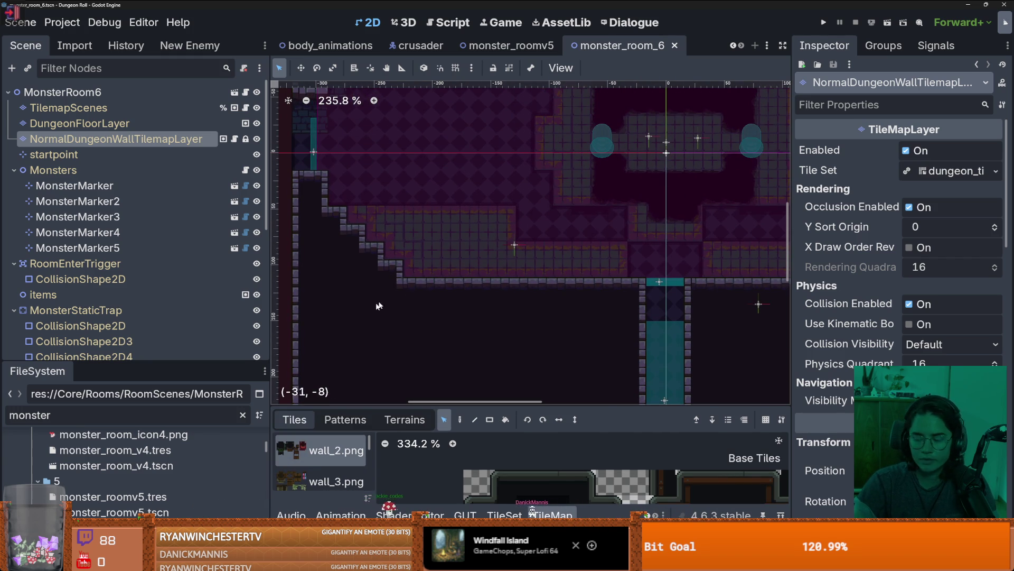
left_click(140, 110)
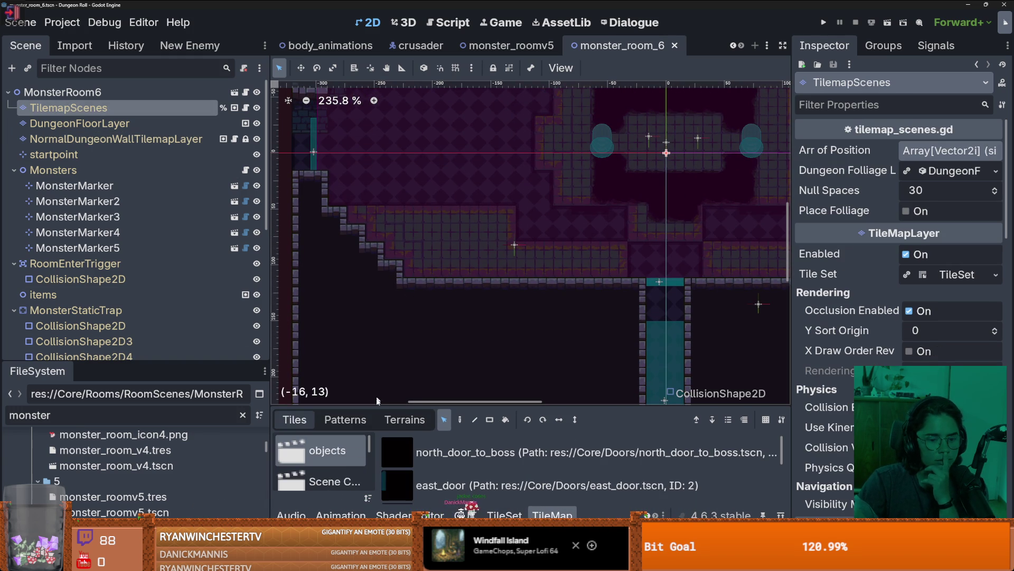
Show the Destroyable scene collection and place four crates near the room's top-left
left_click_drag(298, 406, 298, 263)
left_click(297, 430)
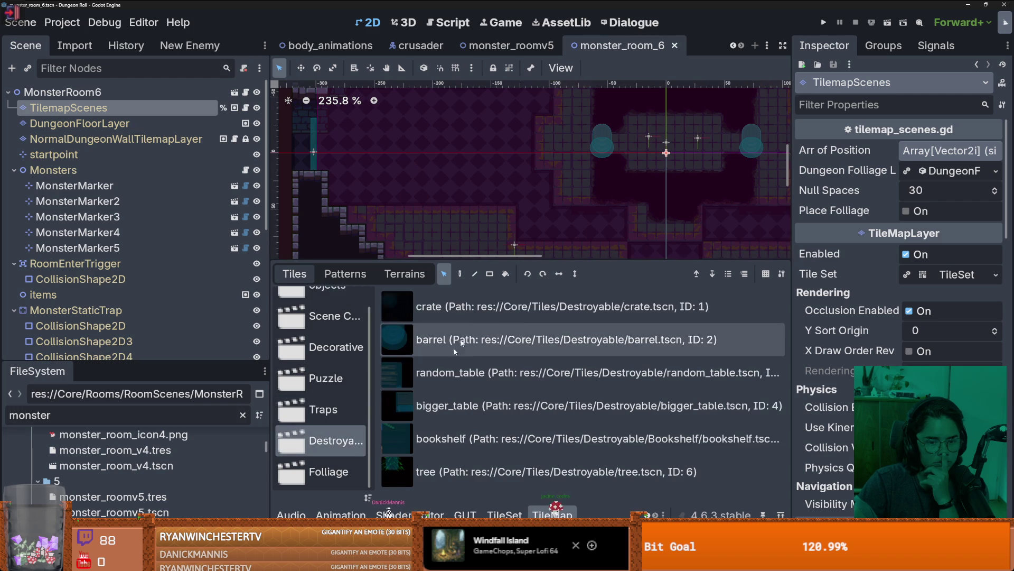
scroll(401, 148, "up", 3)
scroll(507, 113, "up", 1)
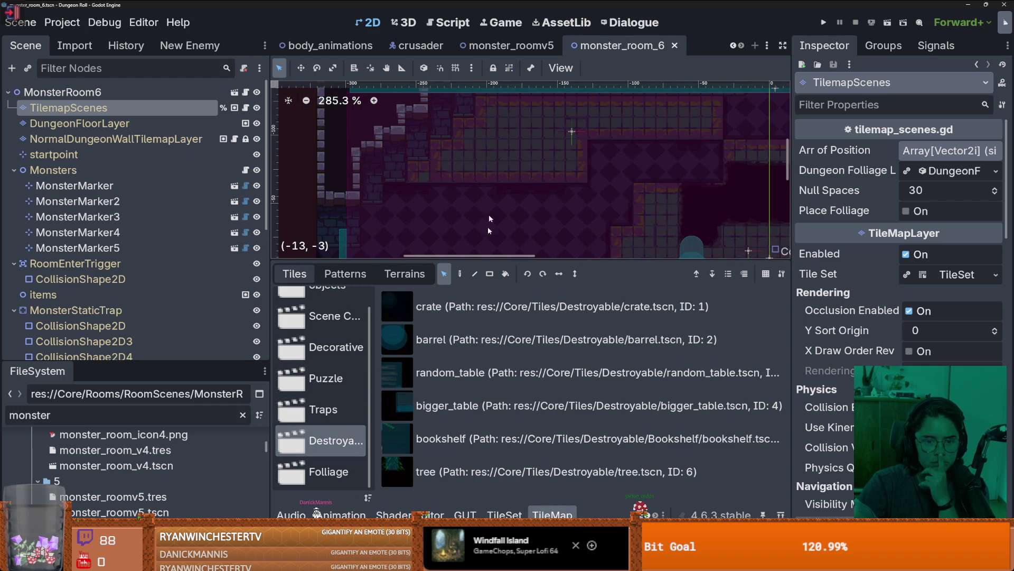
left_click(502, 306)
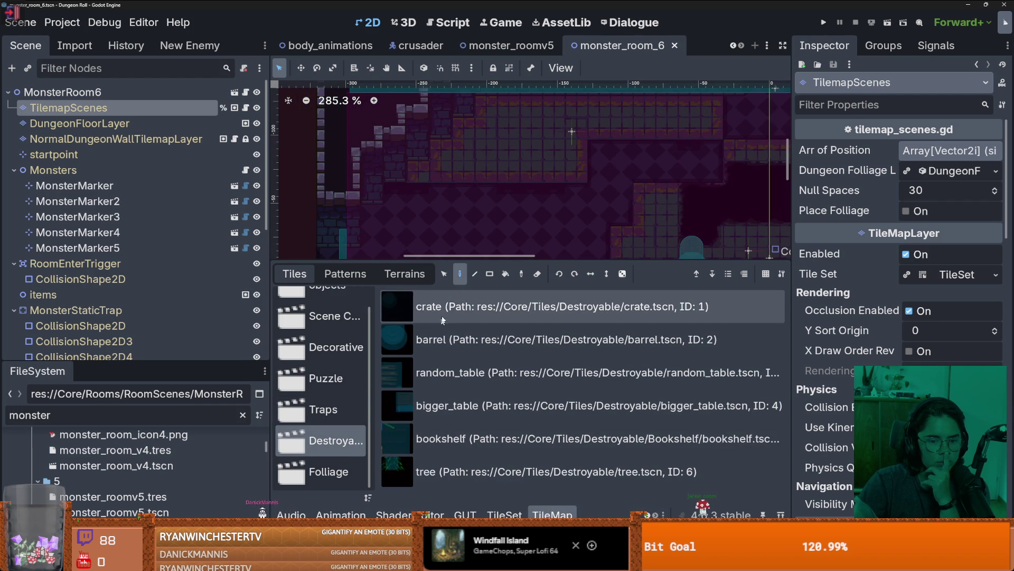
left_click(499, 125)
left_click(531, 106)
left_click(488, 102)
left_click(510, 103)
Place barrels and a barrel cluster on the room floor
scroll(578, 238, "down", 2)
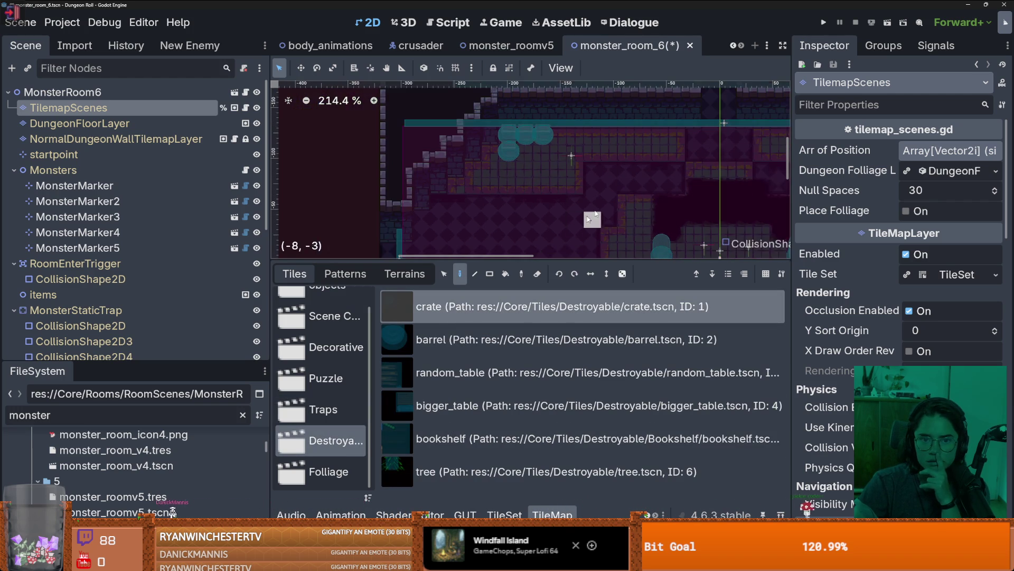
scroll(596, 213, "down", 5)
scroll(594, 159, "right", 3)
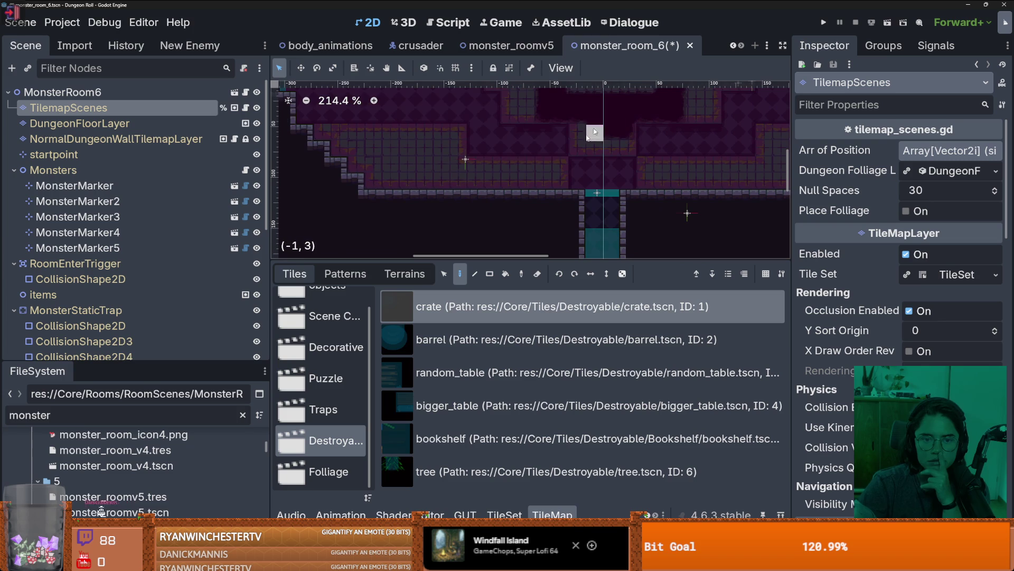
left_click(402, 179)
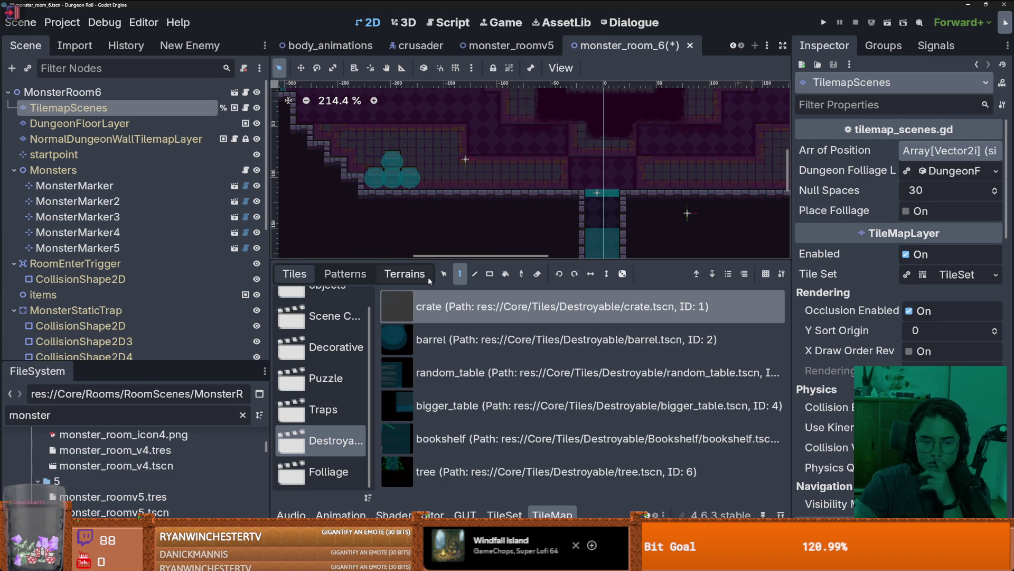
left_click(445, 338)
left_click(433, 182)
left_click(414, 158)
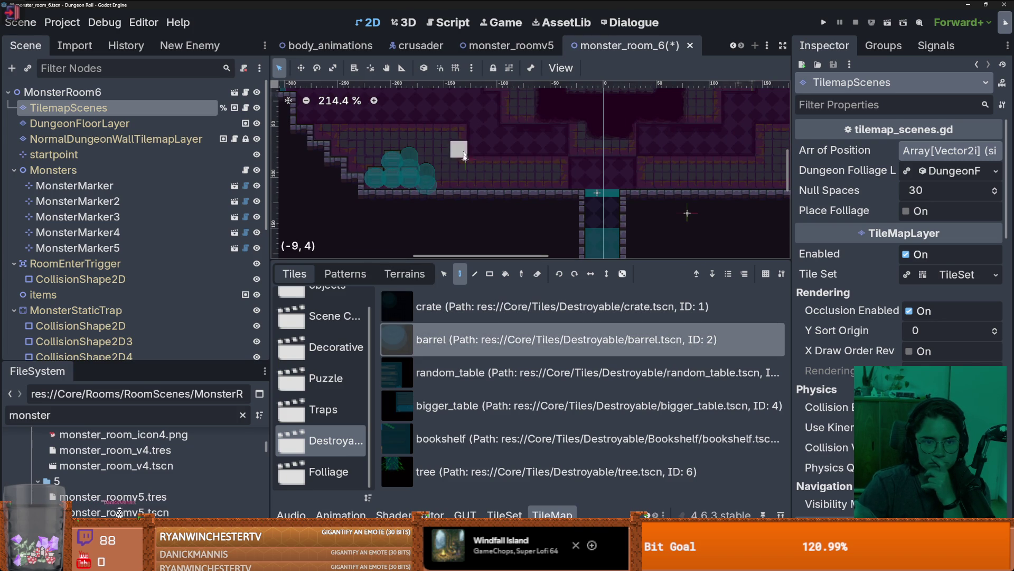
scroll(465, 156, "up", 5)
scroll(459, 151, "left", 2)
scroll(561, 204, "down", 5)
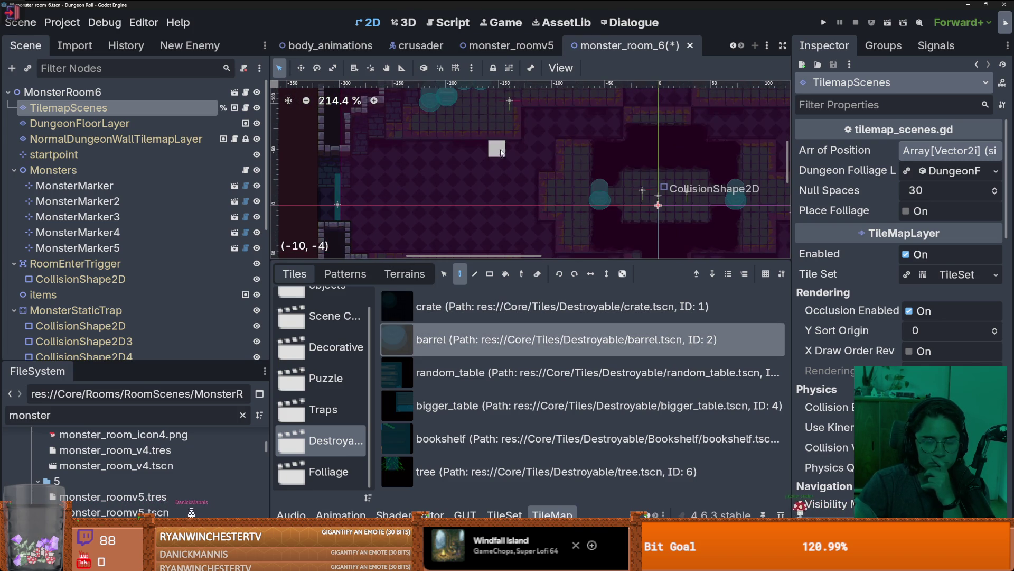
scroll(600, 195, "right", 2)
scroll(607, 209, "down", 2)
scroll(607, 209, "right", 2)
left_click(554, 307)
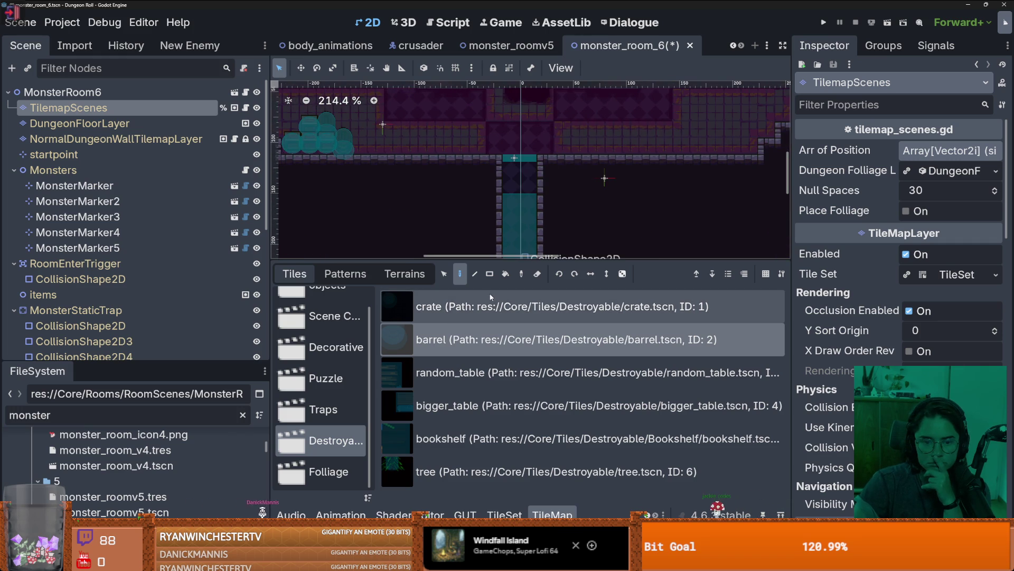
key("Down")
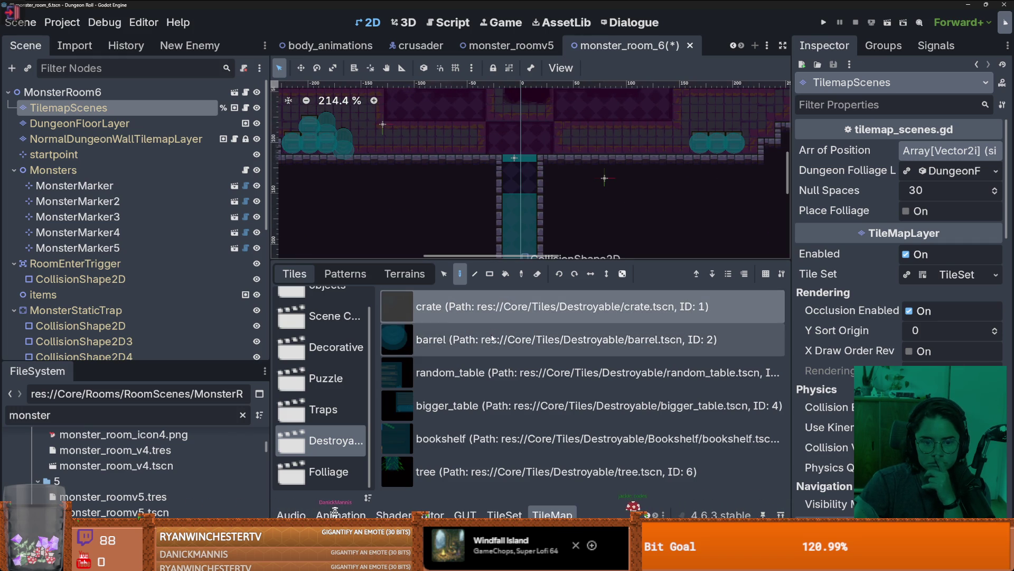
scroll(632, 165, "down", 2)
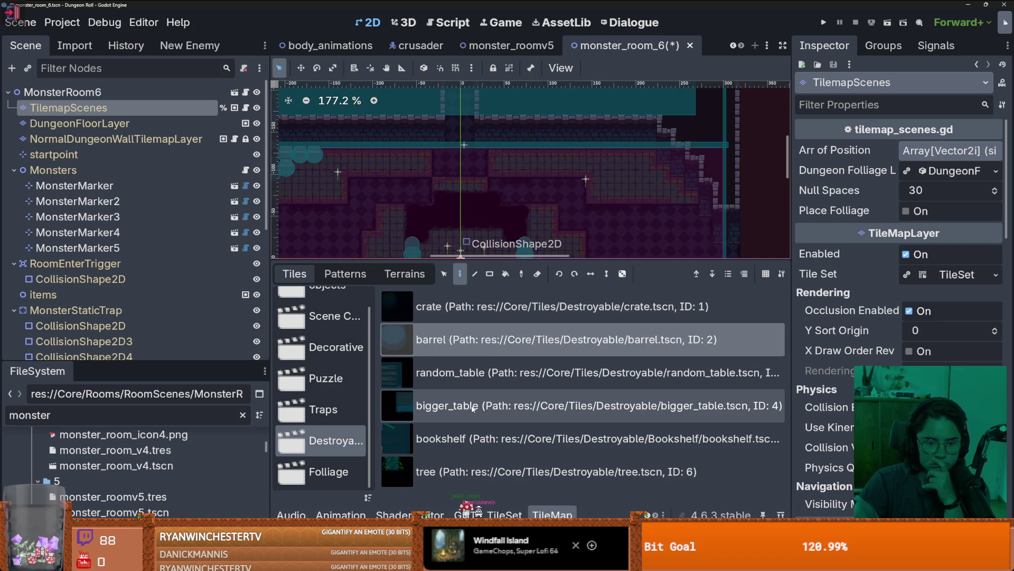
Add a bookshelf against the upper wall and a random_table, then save the scene
left_click(423, 439)
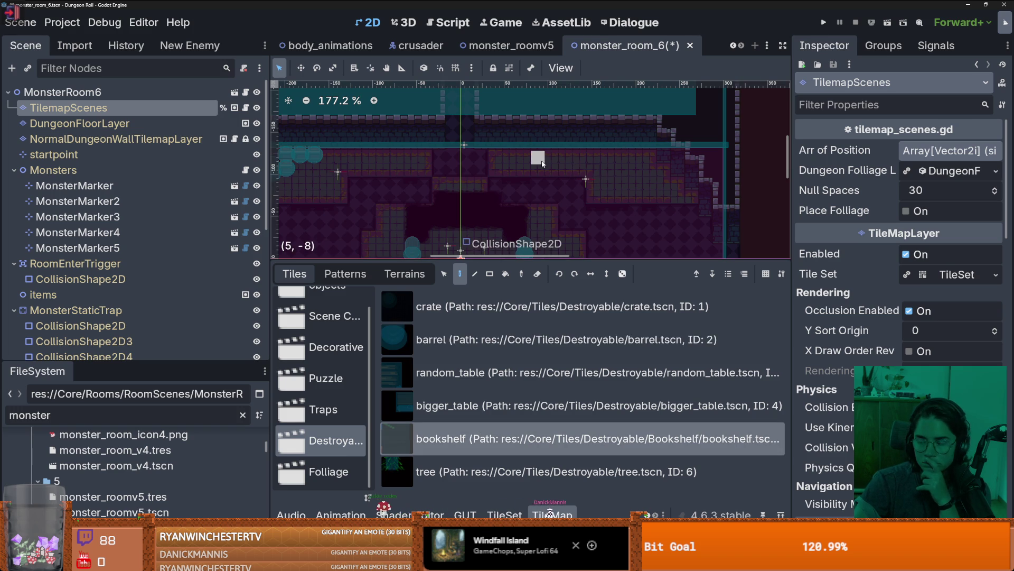
left_click(517, 167)
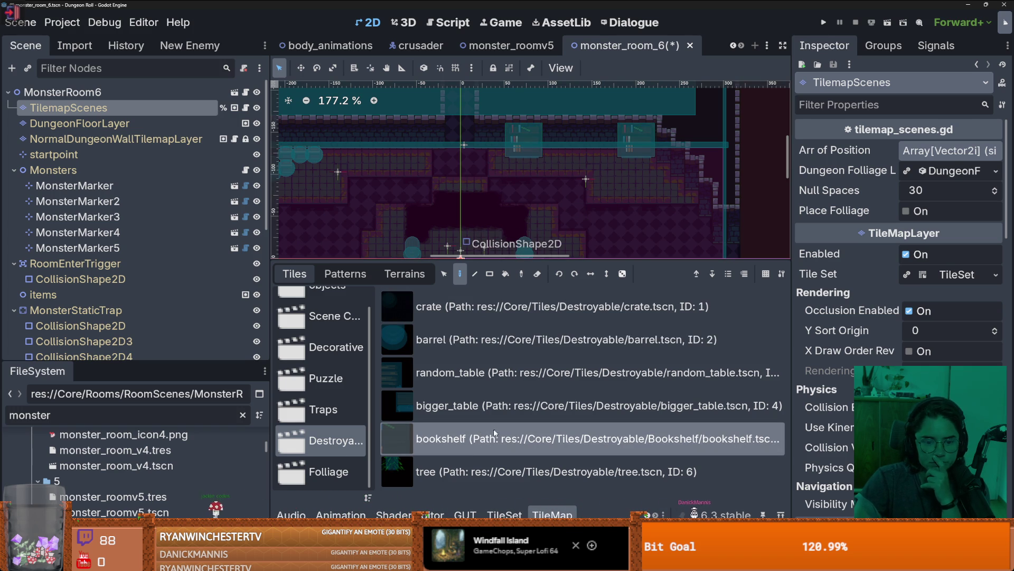
left_click(466, 373)
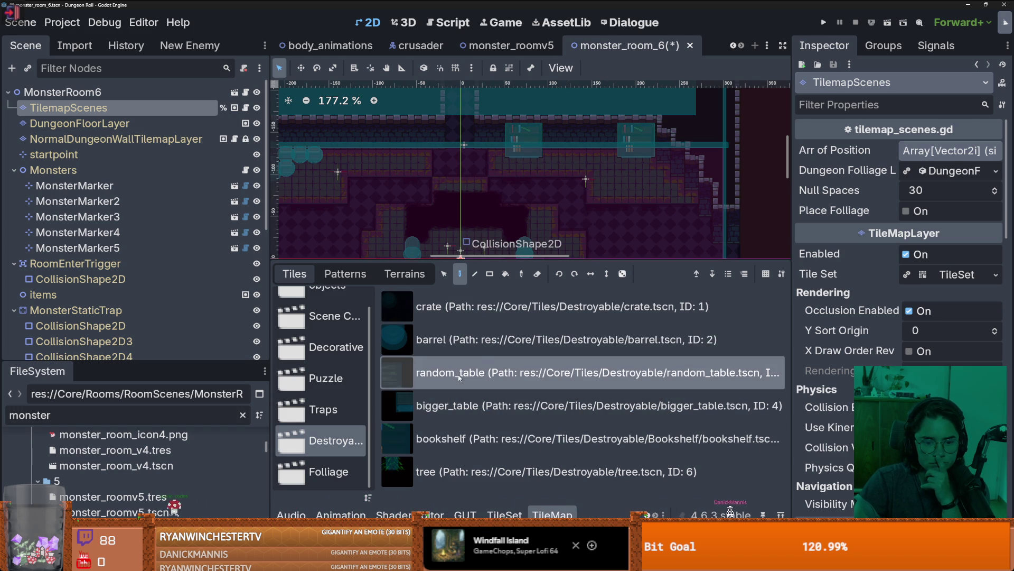
left_click(581, 164)
scroll(581, 164, "down", 5)
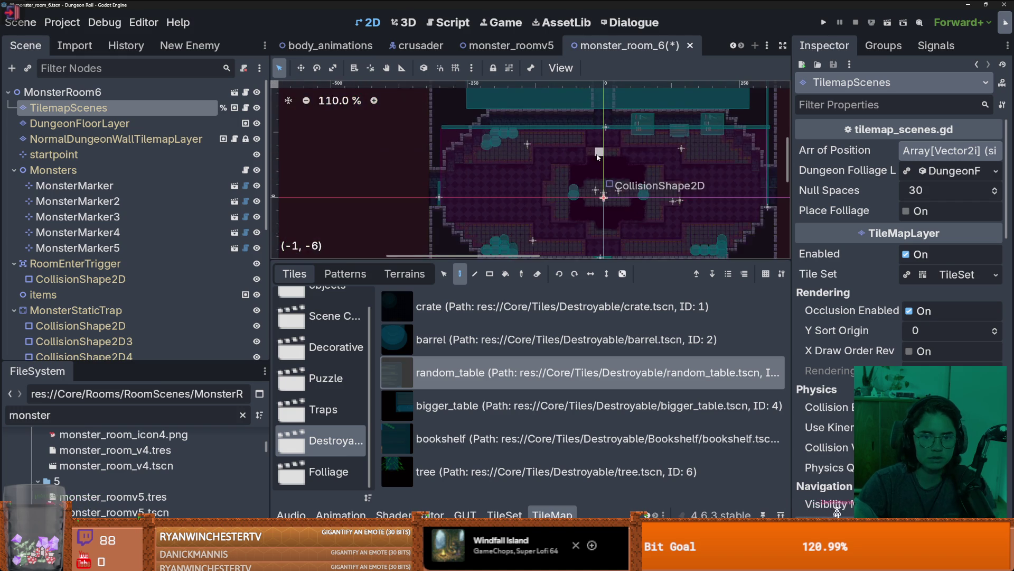
scroll(597, 193, "up", 1)
key("ctrl+s")
scroll(607, 169, "down", 2)
scroll(633, 159, "up", 2)
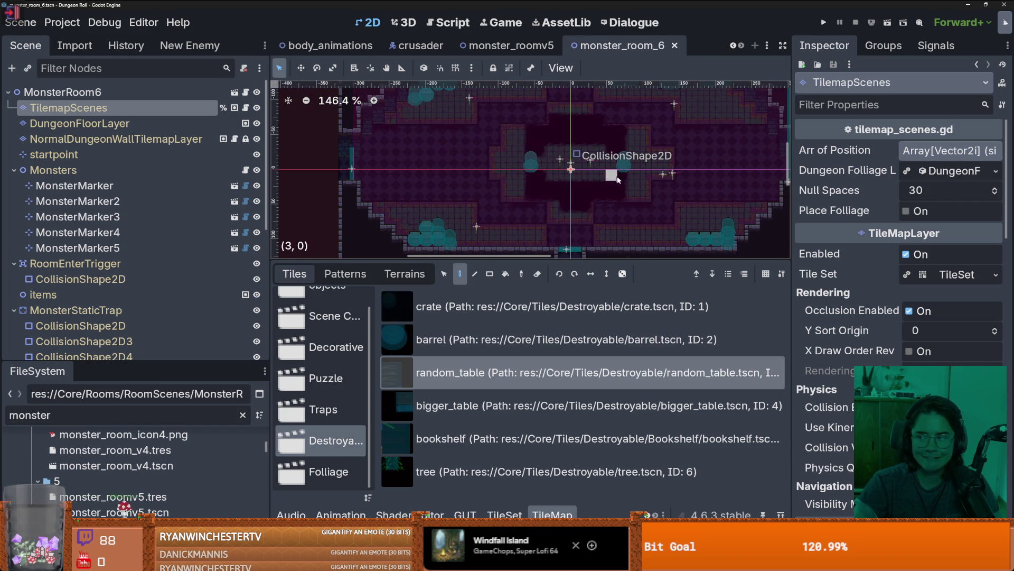
scroll(578, 194, "up", 3)
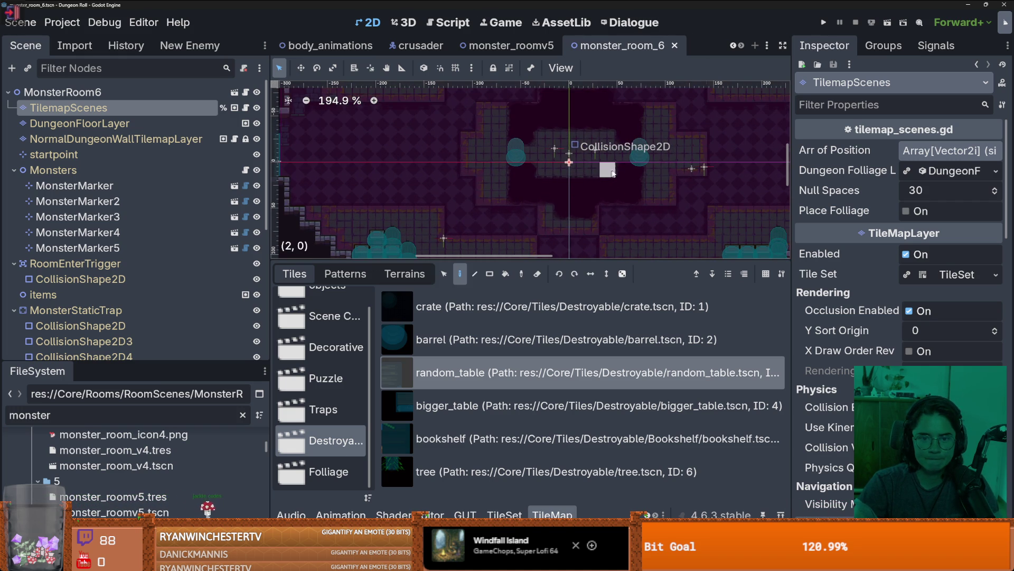
scroll(579, 199, "down", 6)
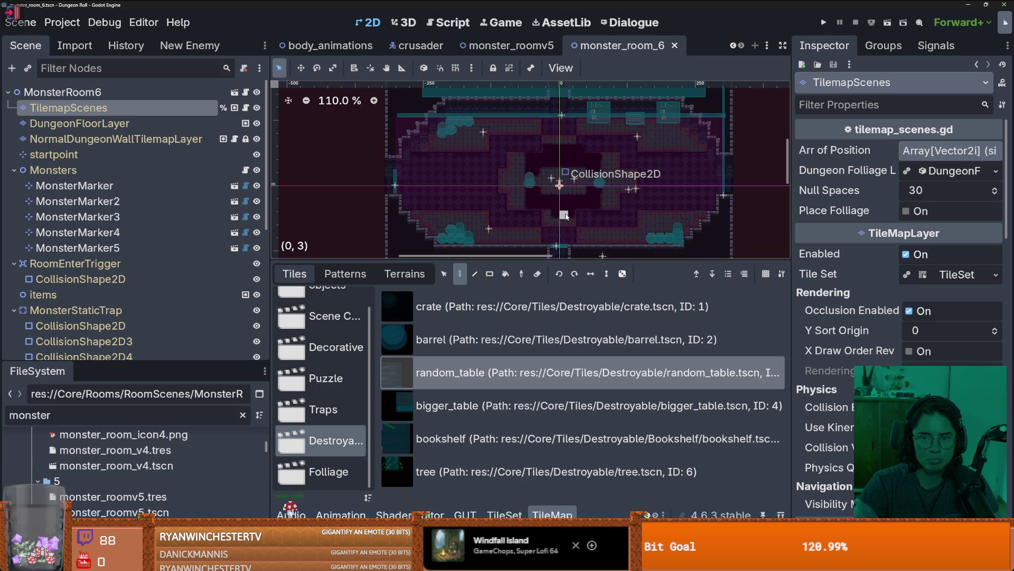
scroll(566, 217, "up", 3)
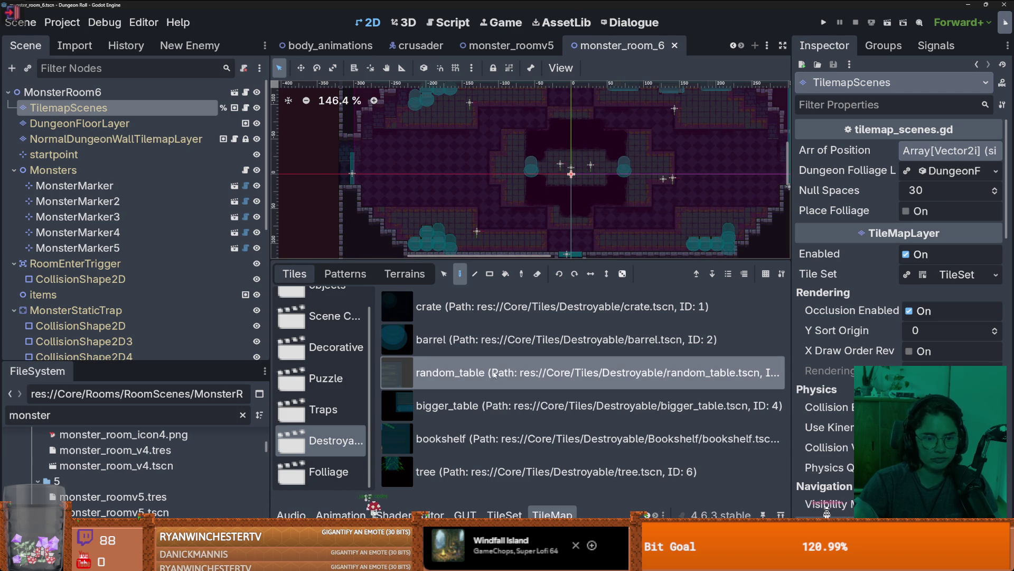
Paint RotatingFloorTrap blocks from the Traps source on the room's left and right sides
left_click(349, 397)
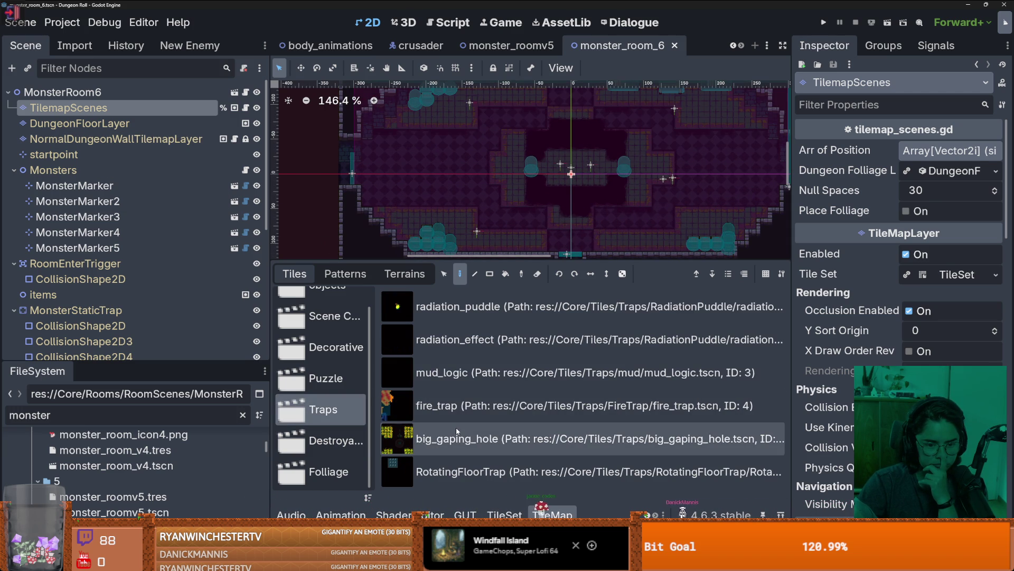
left_click(454, 471)
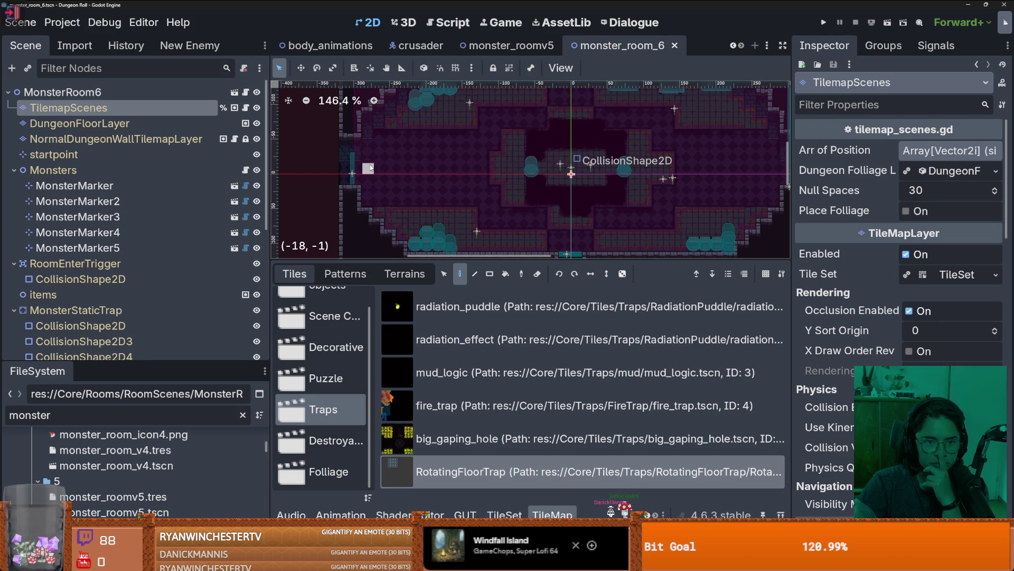
left_click_drag(389, 165, 391, 180)
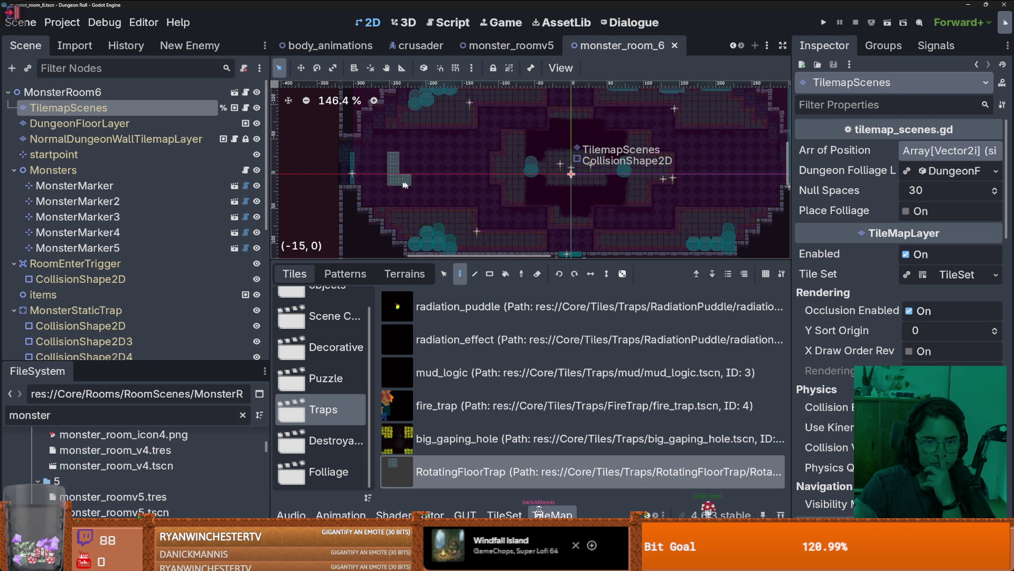
left_click_drag(439, 159, 404, 158)
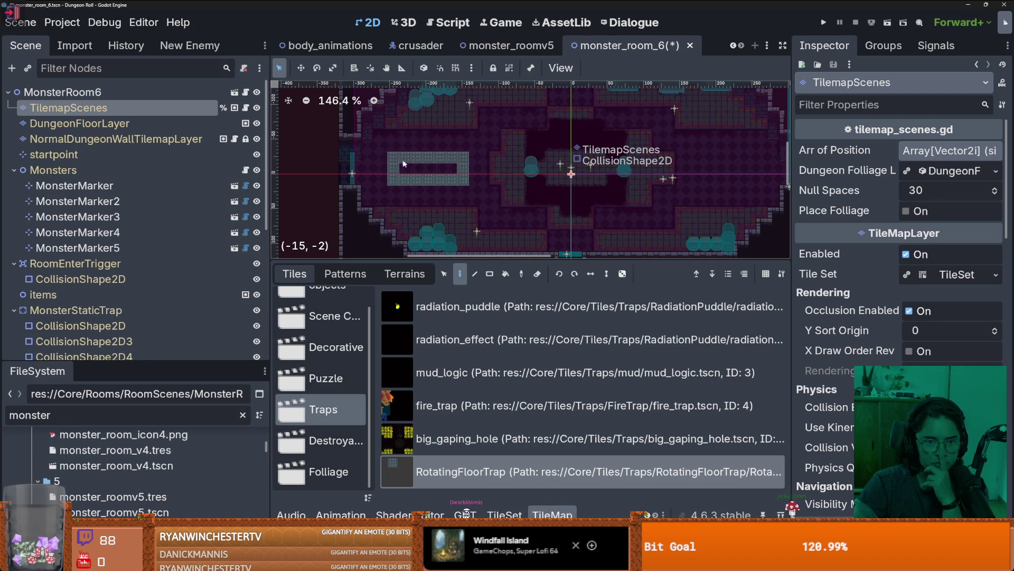
scroll(529, 169, "right", 3)
mouse_move(625, 167)
left_mouse_down()
mouse_move(627, 185)
mouse_move(695, 185)
mouse_move(641, 160)
mouse_move(629, 175)
left_mouse_up()
Save the monster room scene with the new traps
scroll(615, 206, "down", 2)
scroll(605, 206, "left", 2)
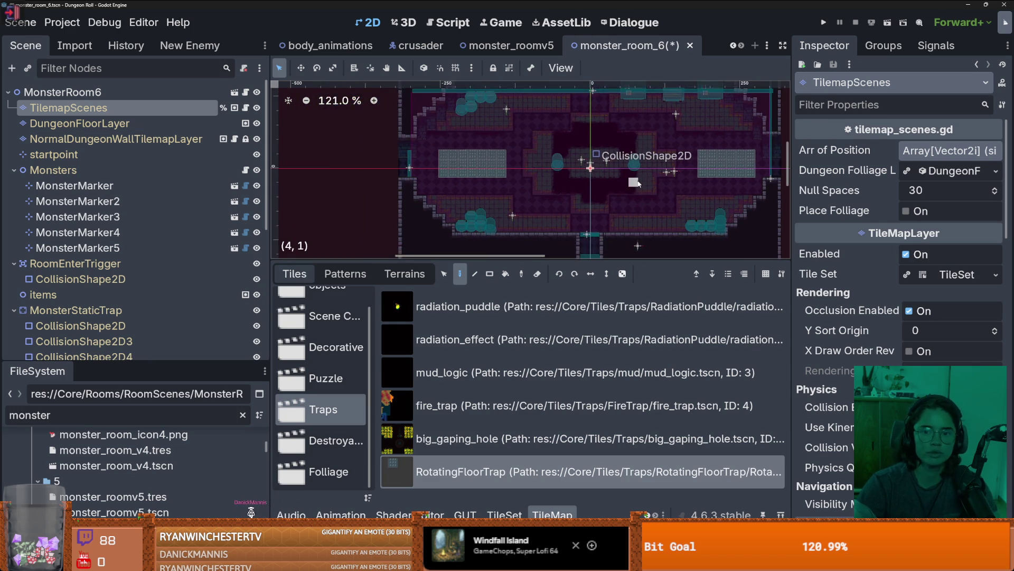
scroll(555, 211, "up", 1)
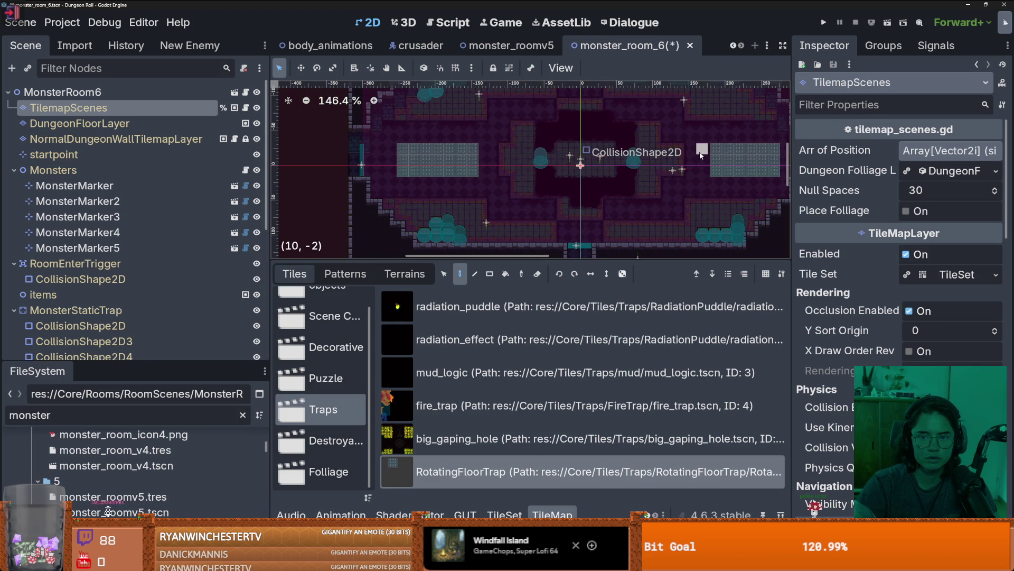
scroll(655, 179, "down", 3)
scroll(656, 182, "up", 2)
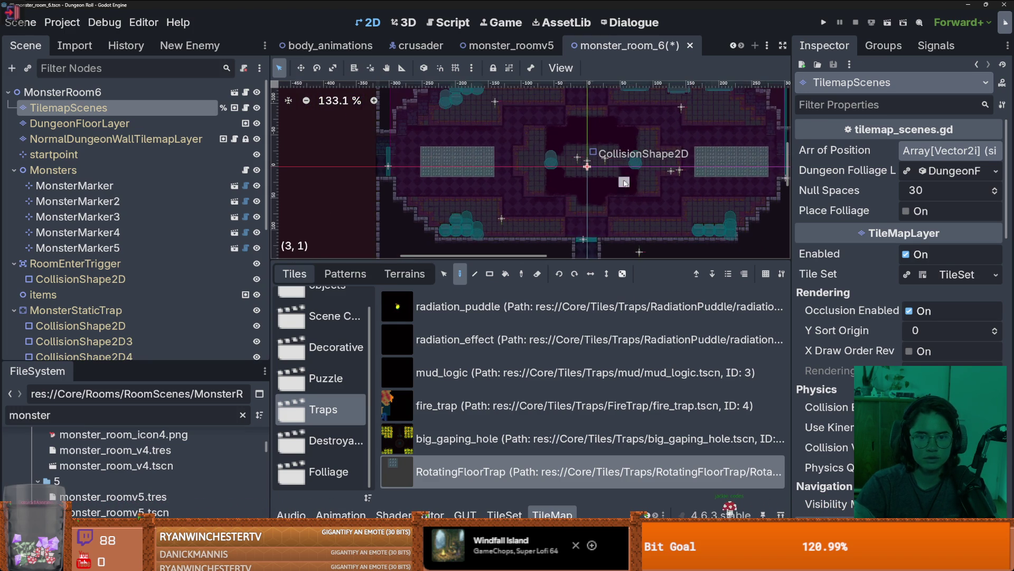
key("ctrl+s")
scroll(613, 195, "down", 1)
scroll(600, 203, "up", 1)
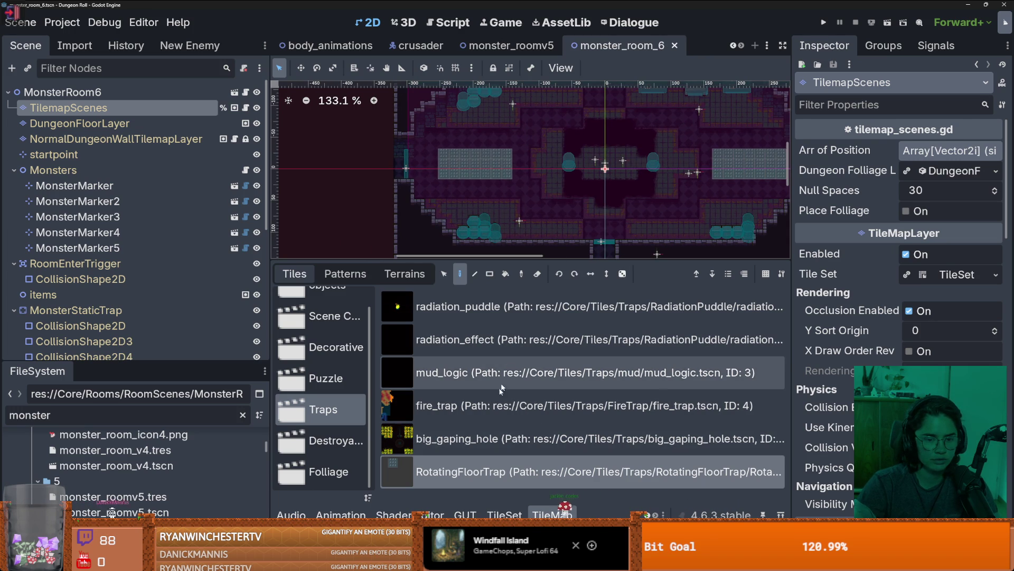
scroll(623, 221, "up", 2)
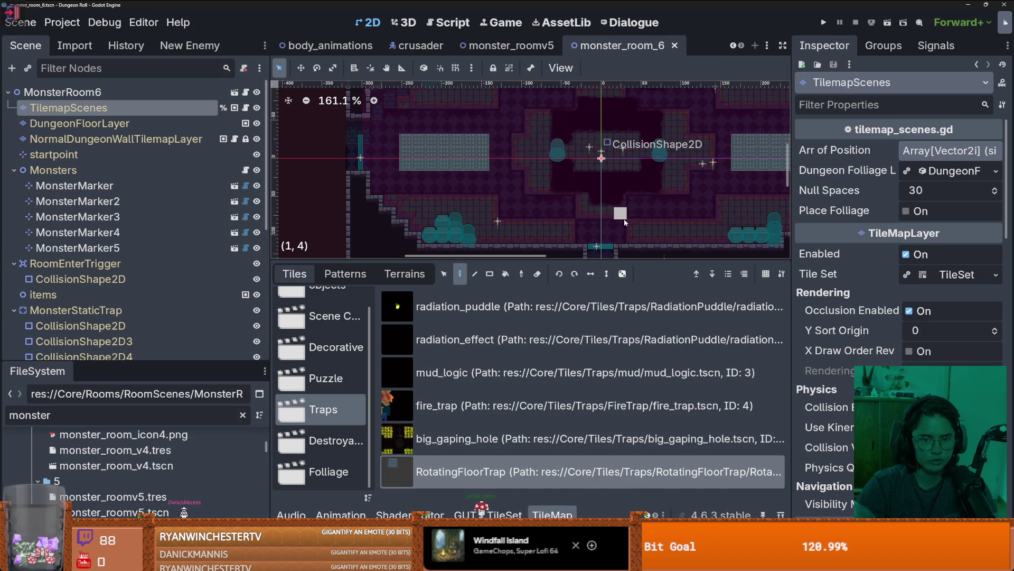
scroll(625, 222, "down", 1)
scroll(613, 232, "up", 1)
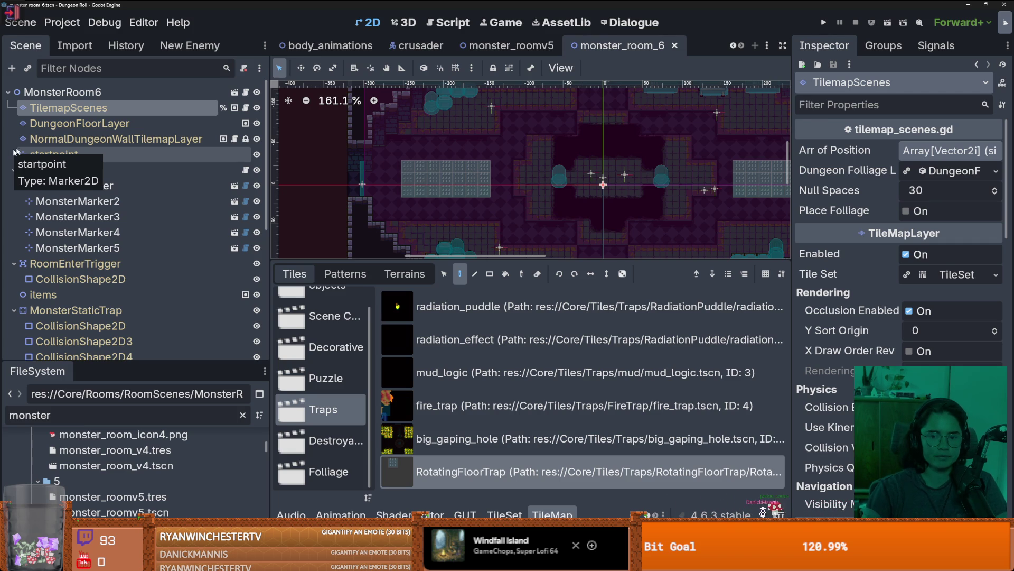
scroll(589, 177, "down", 1)
scroll(589, 177, "left", 3)
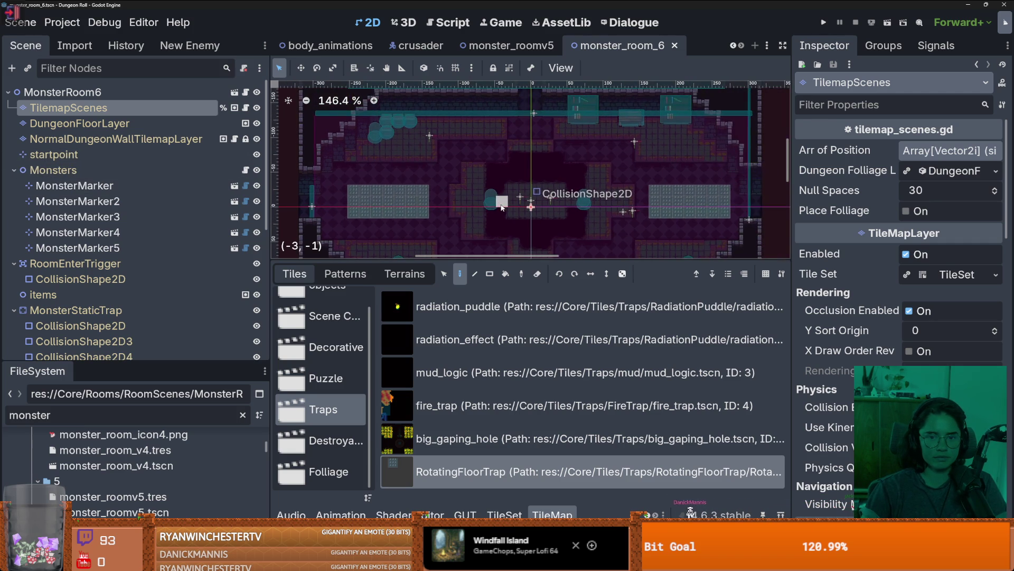
scroll(499, 205, "up", 1)
Save, shift both monster spawn markers down and apart, then select the TilemapScenes layer
key("ctrl+s")
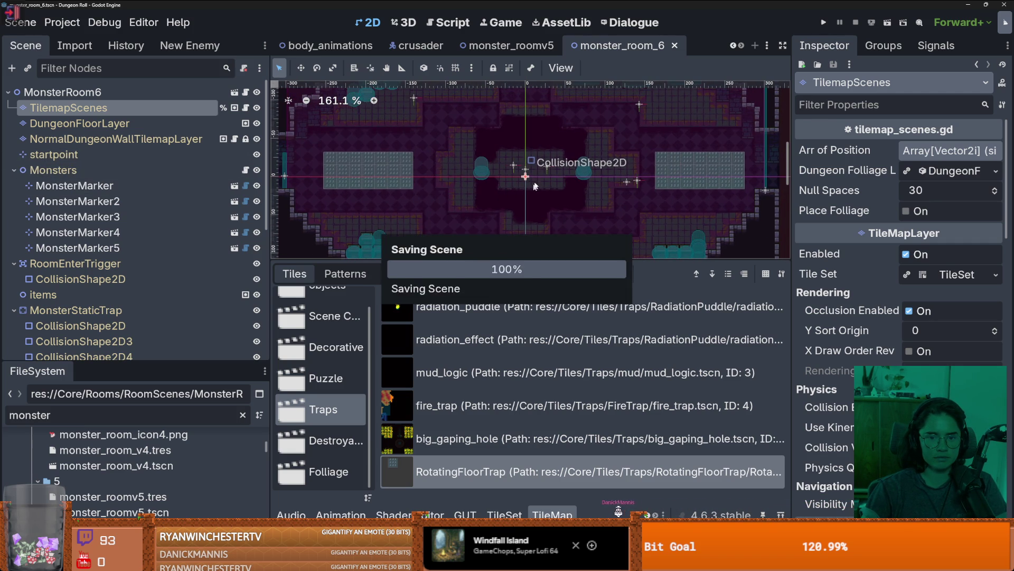
scroll(502, 185, "up", 7)
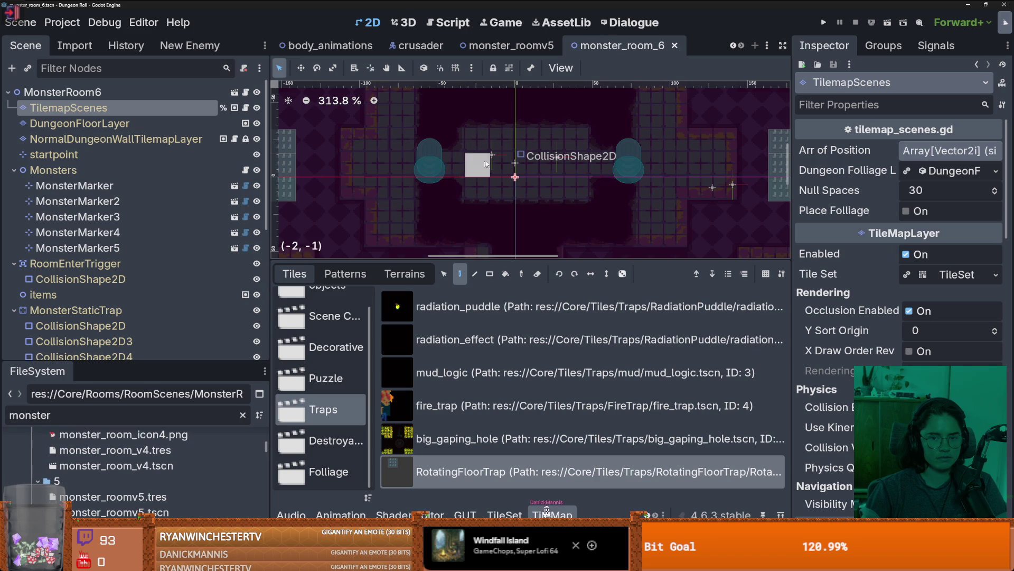
left_click(478, 151)
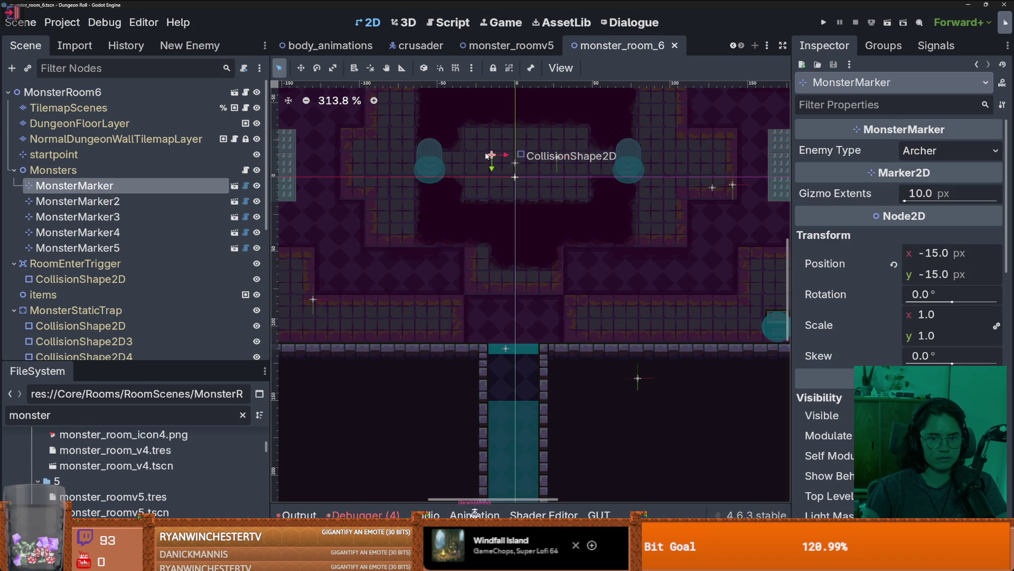
left_click_drag(487, 156, 475, 164)
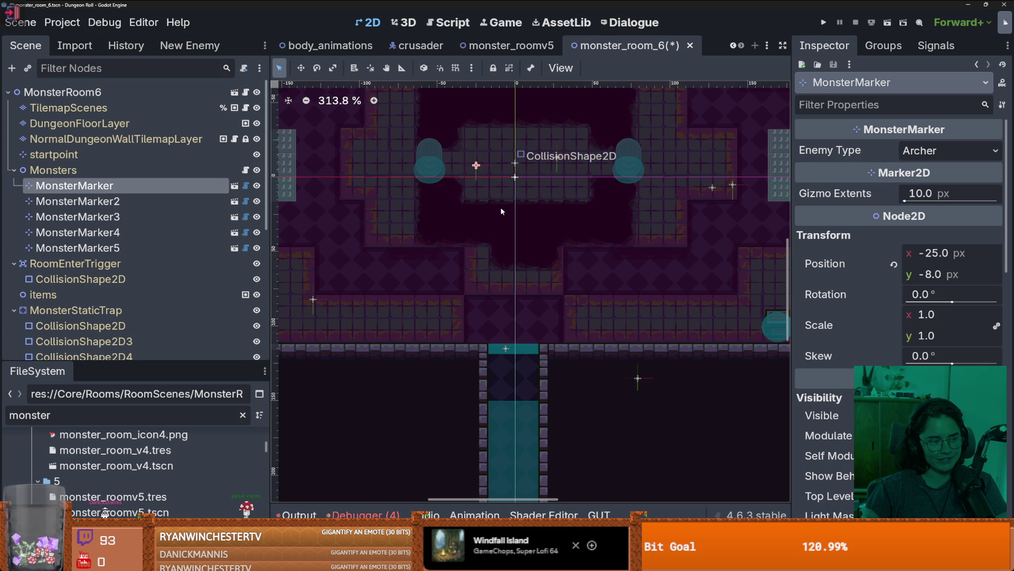
left_click(242, 206)
left_click_drag(563, 158, 587, 167)
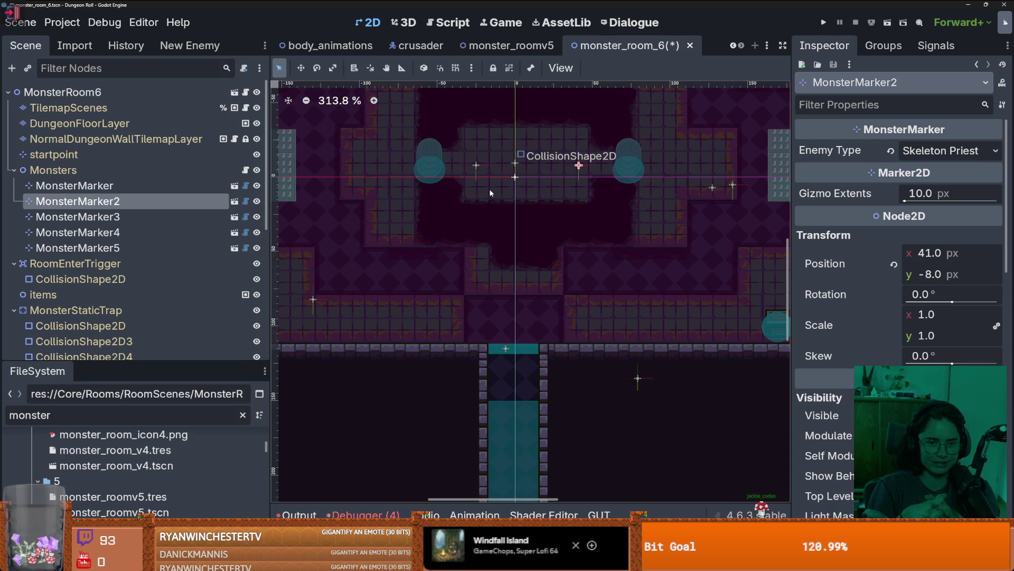
left_click(516, 178)
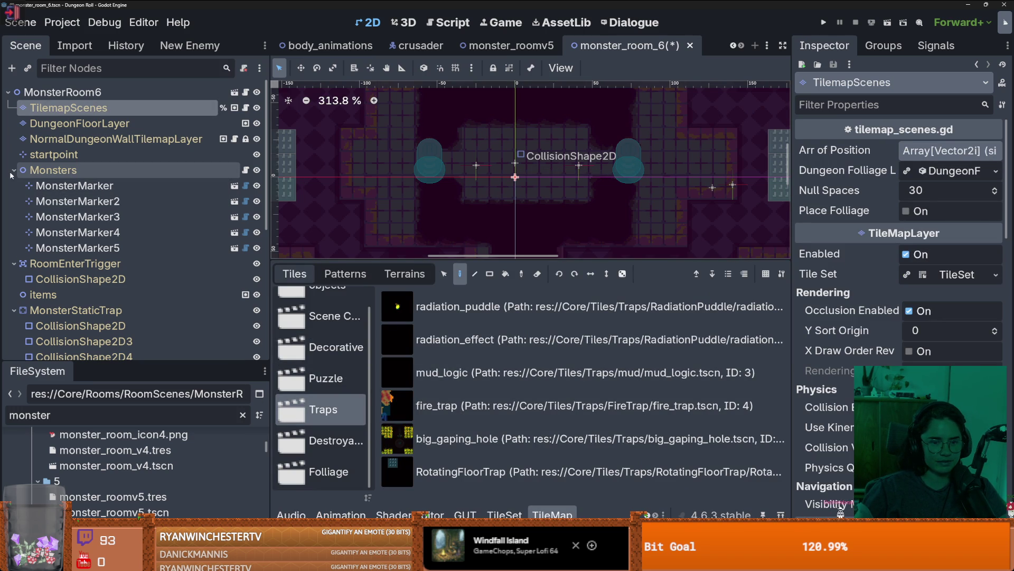
Place a normal_chest from the Scene Collection in the room centre and save
scroll(343, 345, "up", 1)
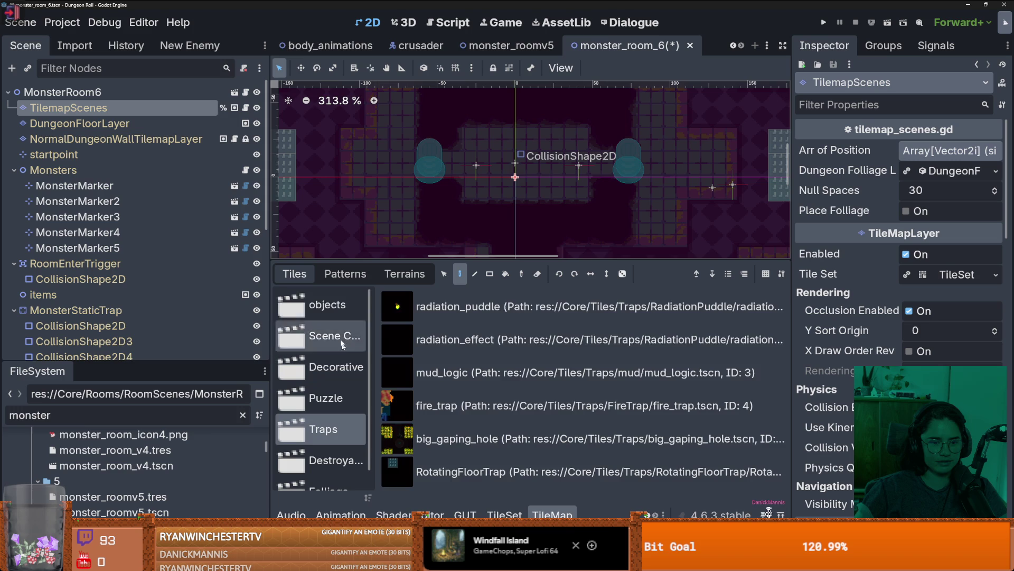
left_click(342, 345)
scroll(476, 380, "down", 6)
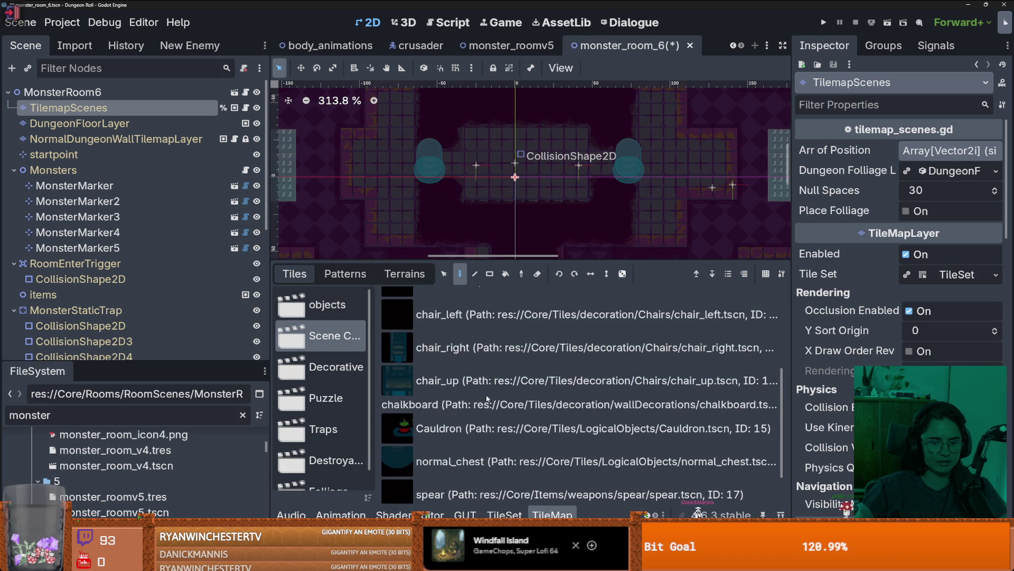
scroll(486, 399, "down", 2)
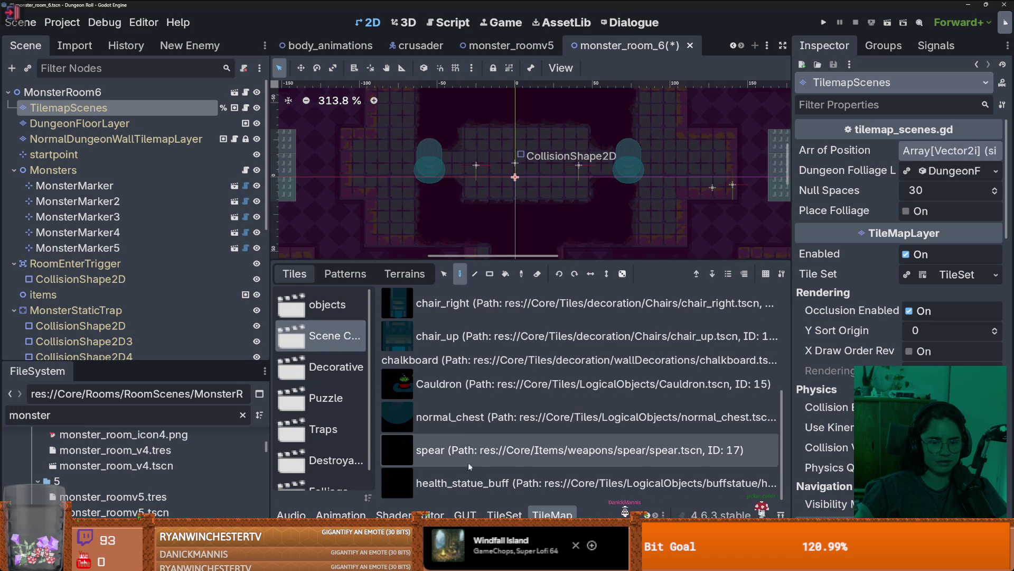
left_click(471, 418)
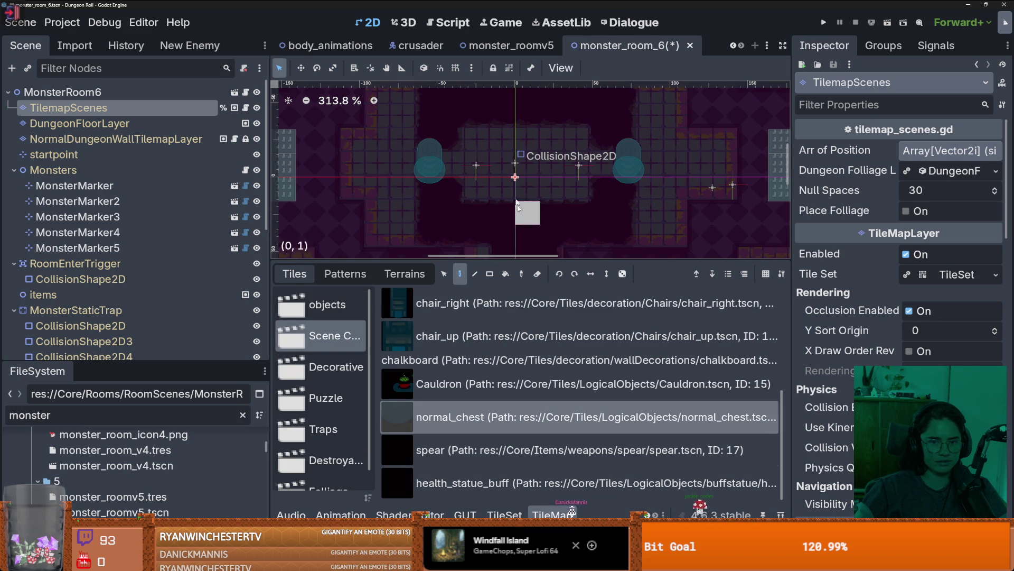
left_click(521, 160)
key("ctrl+s")
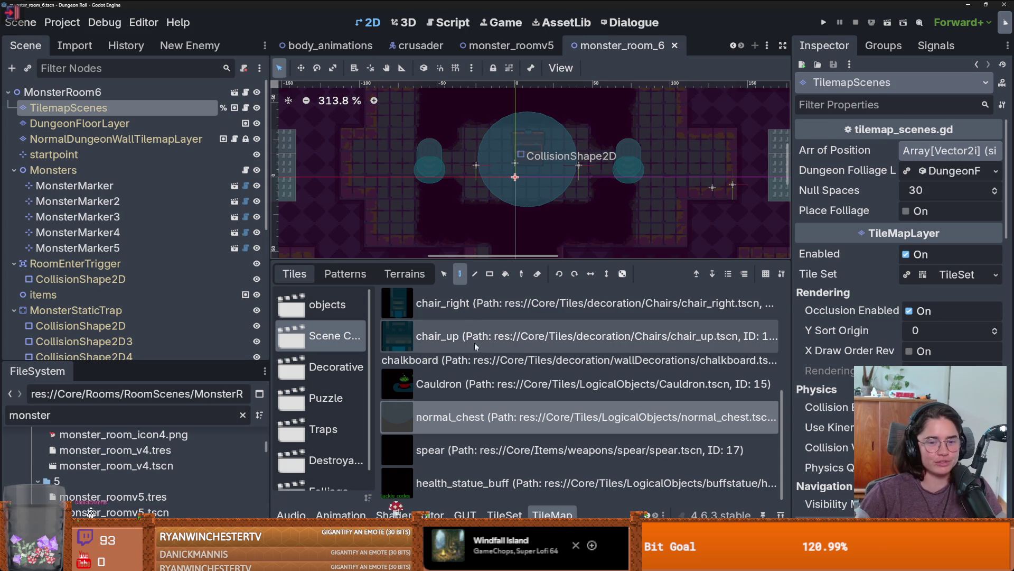
Give the room view more space and save monster_room_6
left_click_drag(465, 258, 467, 353)
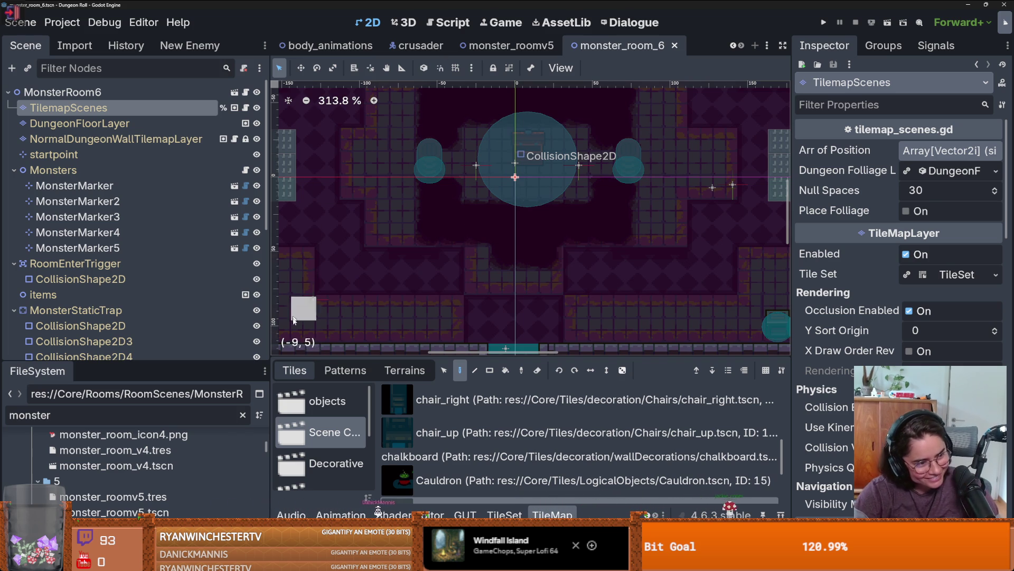
scroll(474, 275, "down", 1)
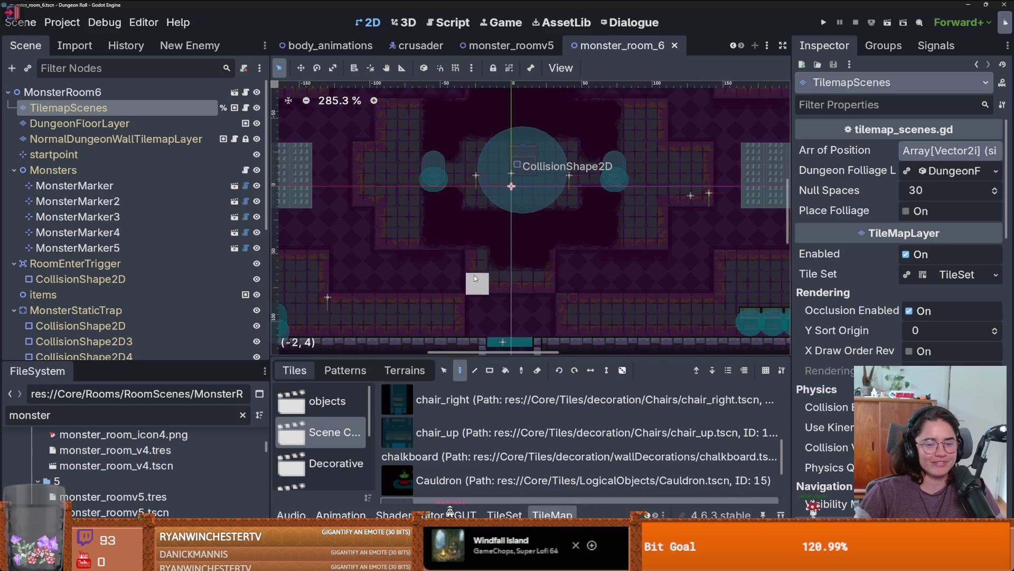
scroll(474, 274, "up", 1)
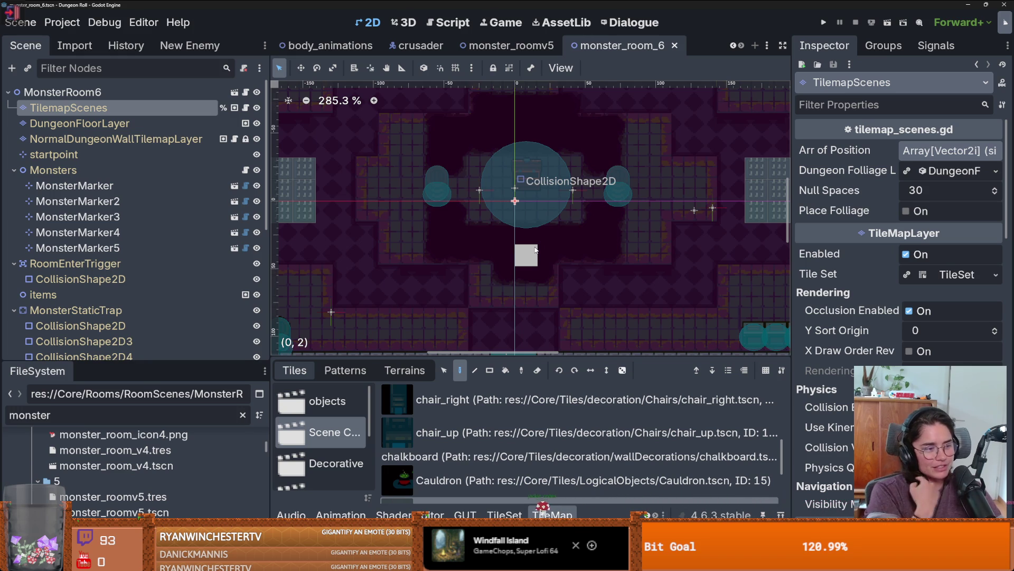
scroll(539, 203, "down", 2)
key("ctrl+s")
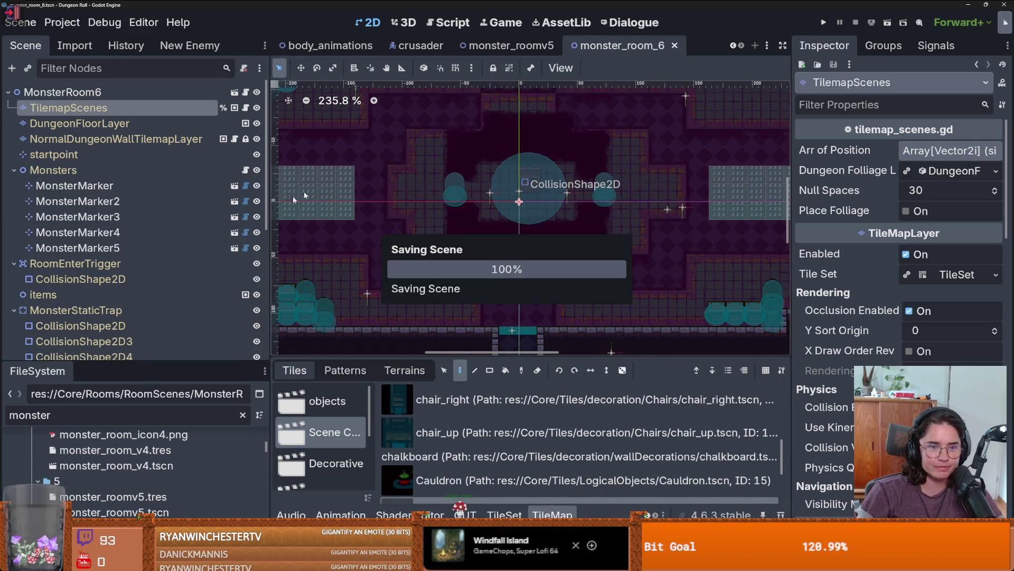
Enlarge the FileSystem dock and replace its filter with 'room'
left_click_drag(165, 363, 161, 143)
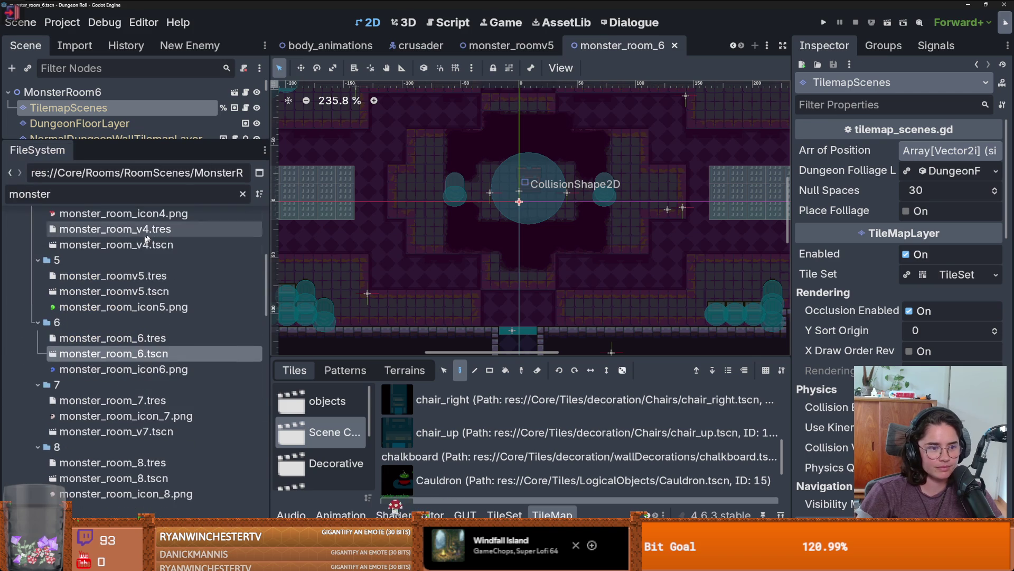
double_click(129, 195)
type("room")
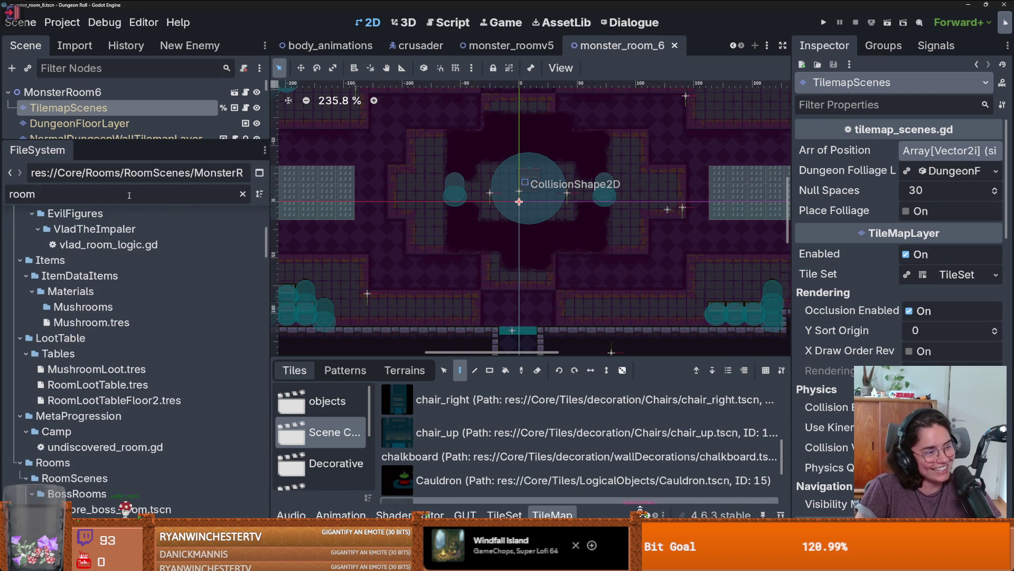
Launch Paint and draw a wide flat loop with lines and small loops above it
key("super")
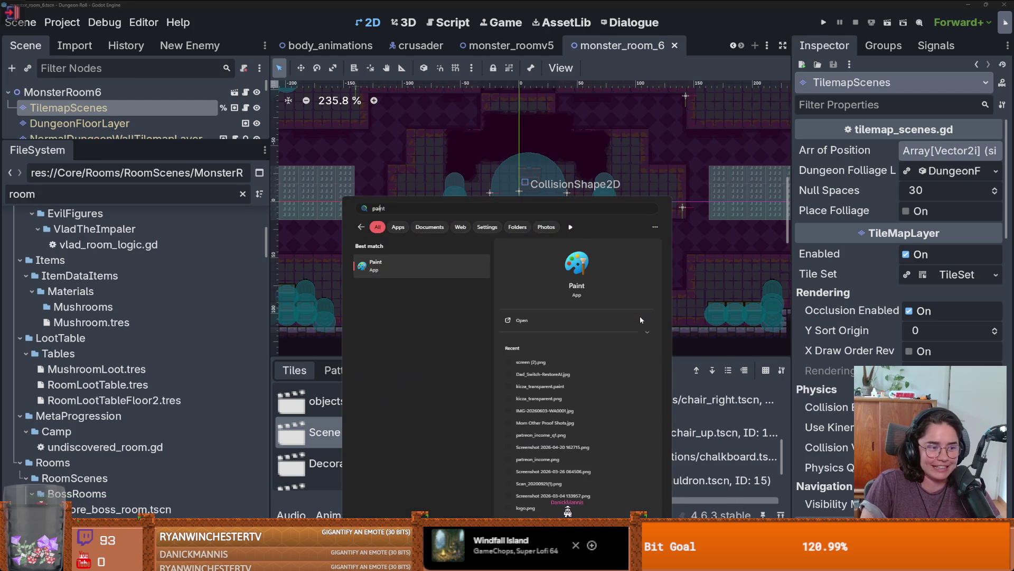
key("super")
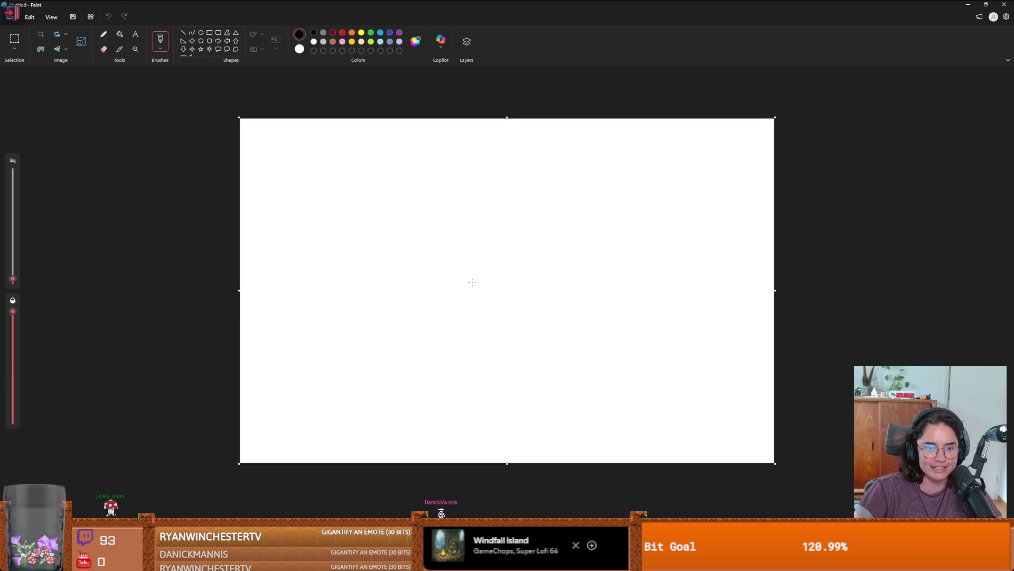
mouse_move(445, 274)
left_mouse_down()
mouse_move(528, 270)
mouse_move(517, 289)
mouse_move(444, 274)
left_mouse_up()
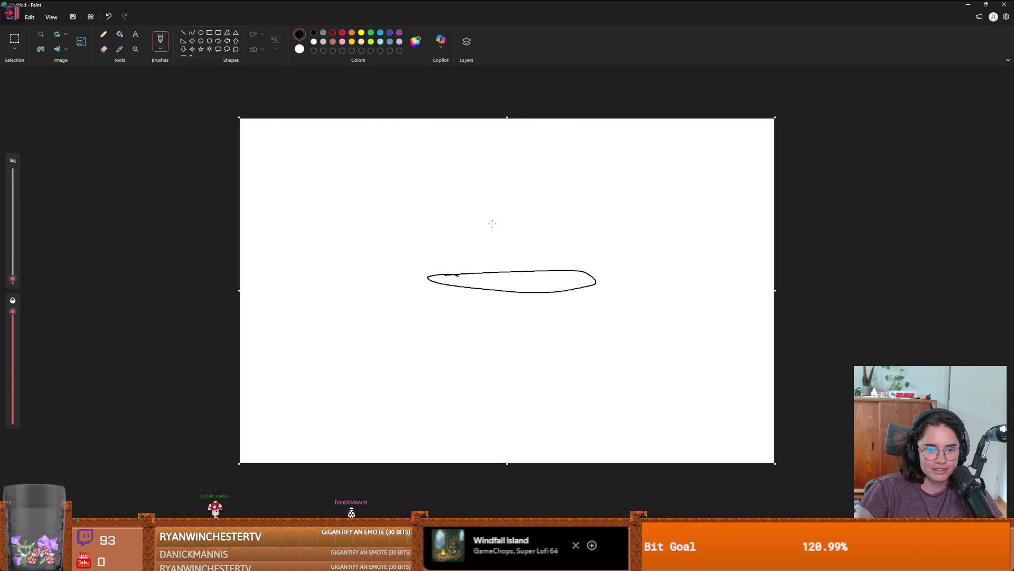
mouse_move(493, 176)
left_mouse_down()
mouse_move(492, 228)
mouse_move(554, 176)
left_mouse_up()
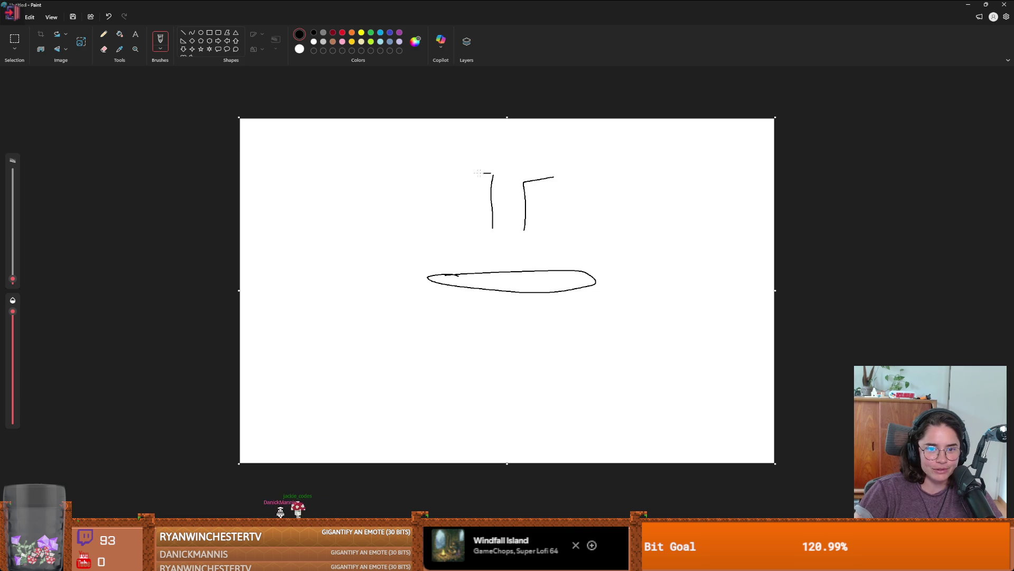
mouse_move(477, 173)
left_mouse_down()
mouse_move(467, 173)
mouse_move(491, 145)
mouse_move(483, 182)
mouse_move(521, 186)
mouse_move(526, 124)
left_mouse_up()
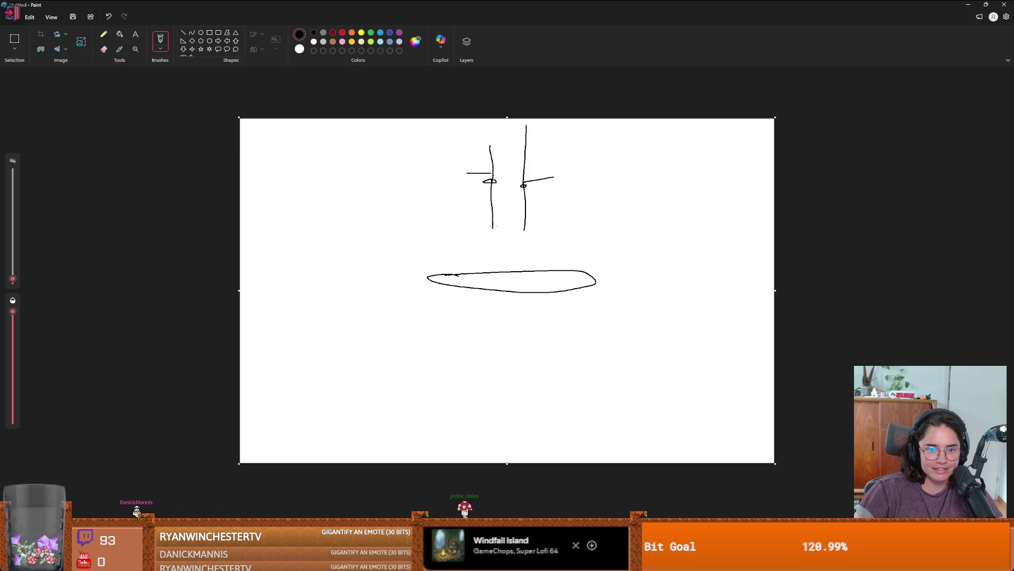
Extend lines down around a circle, add a wavy outline, and outline a box beneath
mouse_move(494, 227)
left_mouse_down()
mouse_move(472, 304)
mouse_move(488, 318)
left_mouse_up()
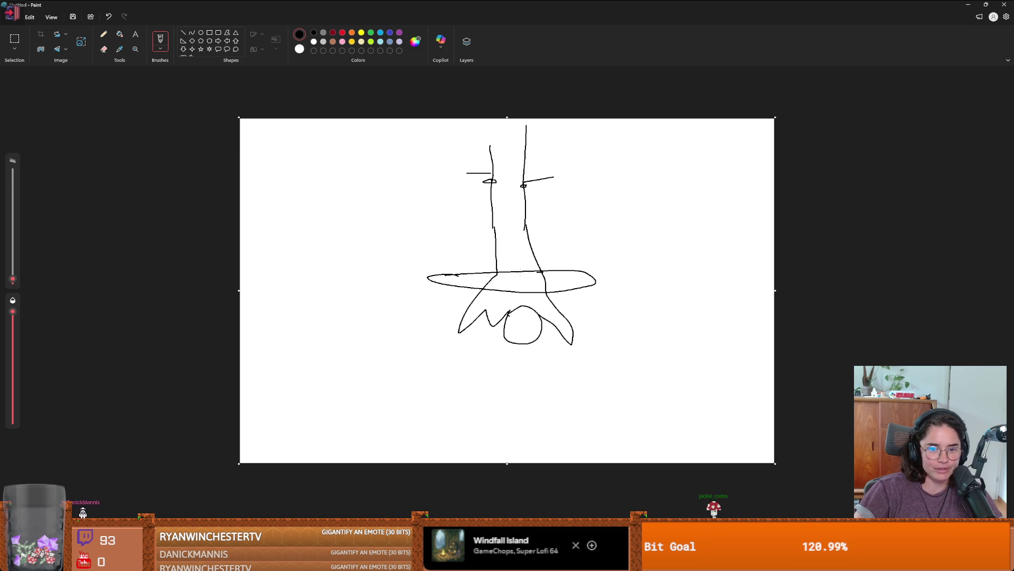
mouse_move(521, 319)
left_mouse_down()
mouse_move(514, 324)
mouse_move(538, 322)
left_mouse_up()
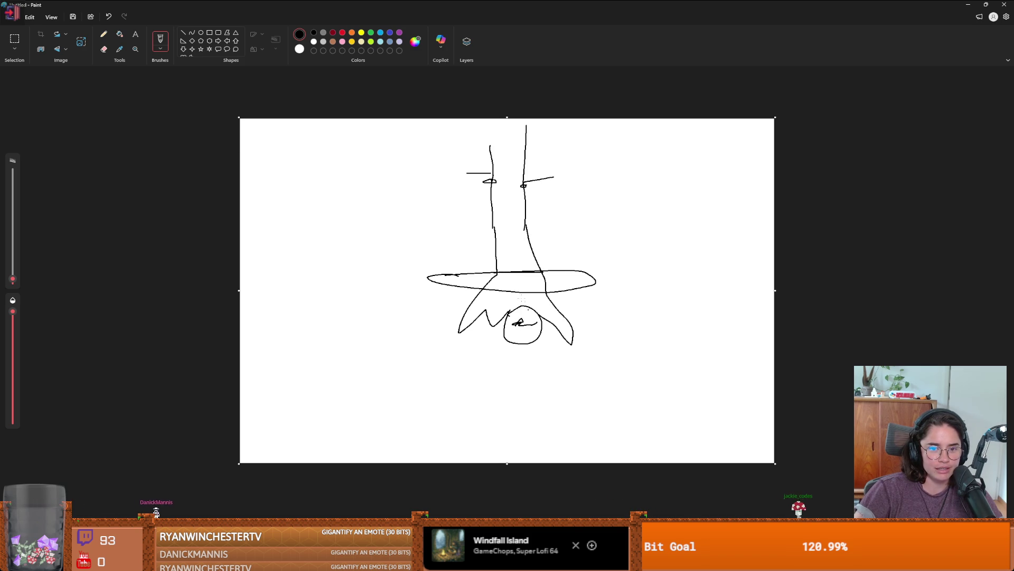
mouse_move(493, 258)
left_mouse_down()
mouse_move(465, 182)
mouse_move(490, 177)
mouse_move(574, 196)
left_mouse_up()
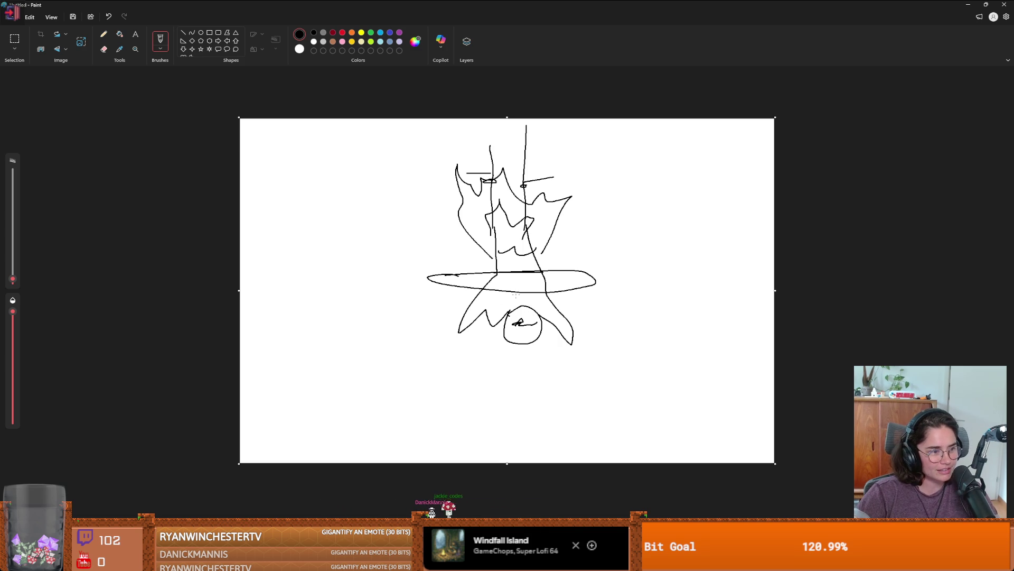
mouse_move(434, 280)
left_mouse_down()
mouse_move(446, 364)
mouse_move(555, 365)
left_mouse_up()
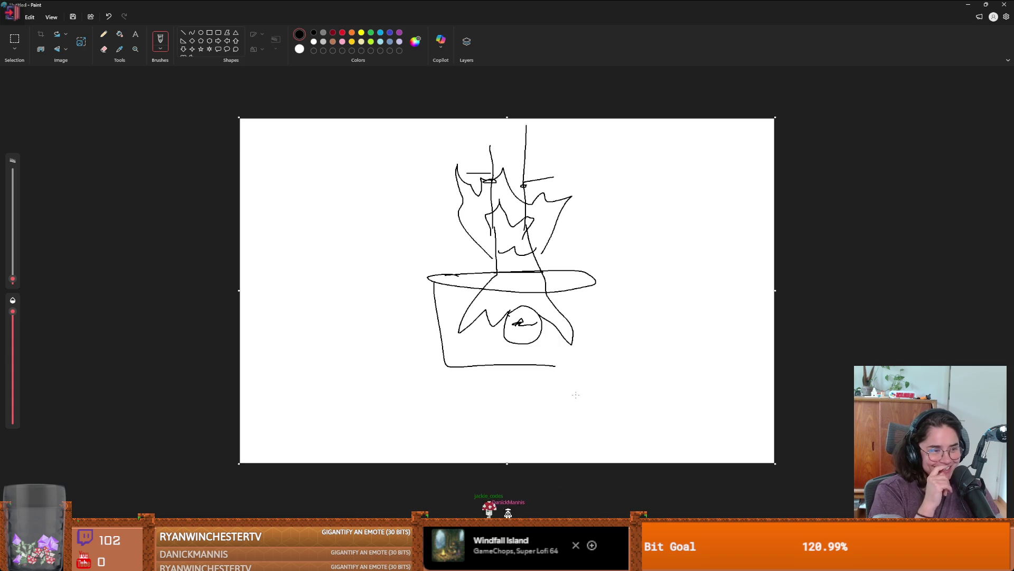
Switch back to the Godot editor and save monster_room_6 again
key("alt+Tab")
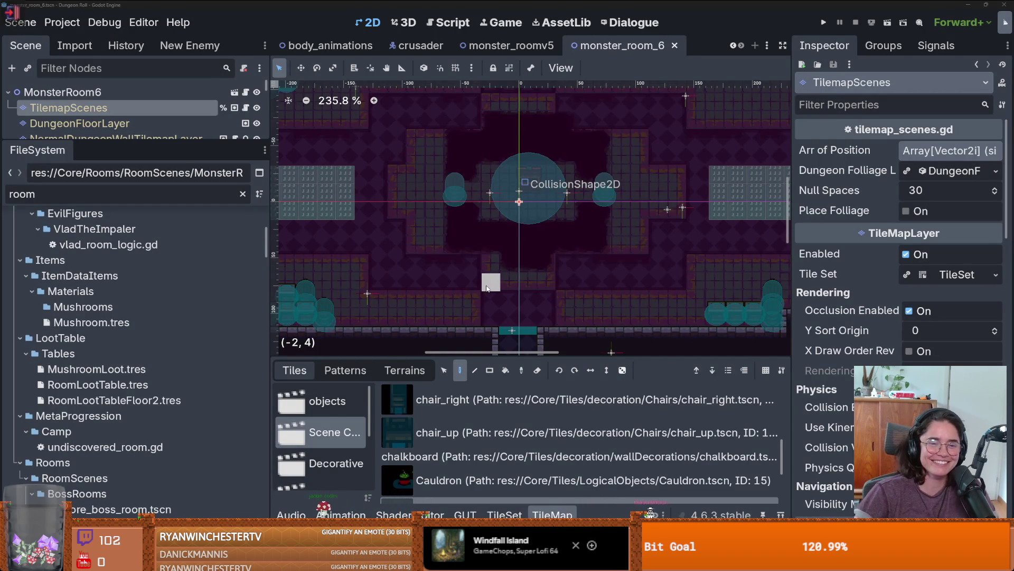
scroll(487, 288, "down", 1)
scroll(487, 288, "right", 2)
key("ctrl+s")
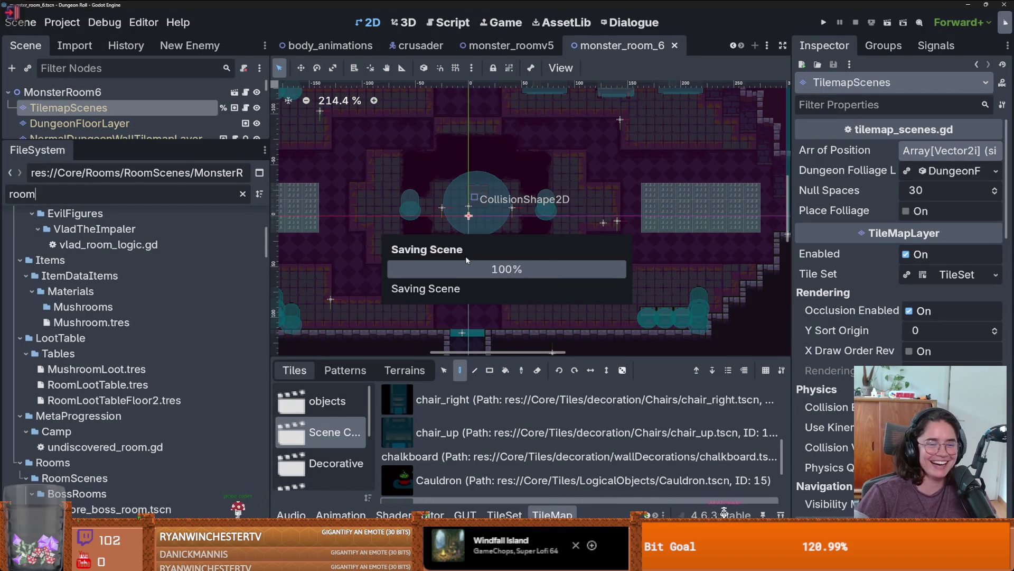
scroll(515, 270, "left", 1)
scroll(517, 272, "up", 1)
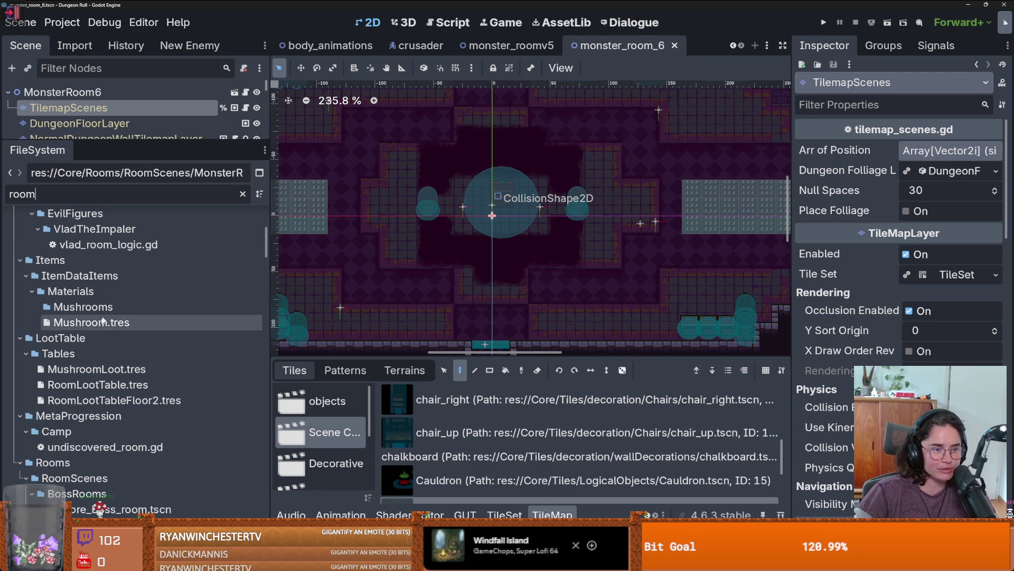
scroll(90, 317, "up", 6)
Open RoomLootTable.tres, widen the inspector, and go to the second page of entries
left_click(92, 249)
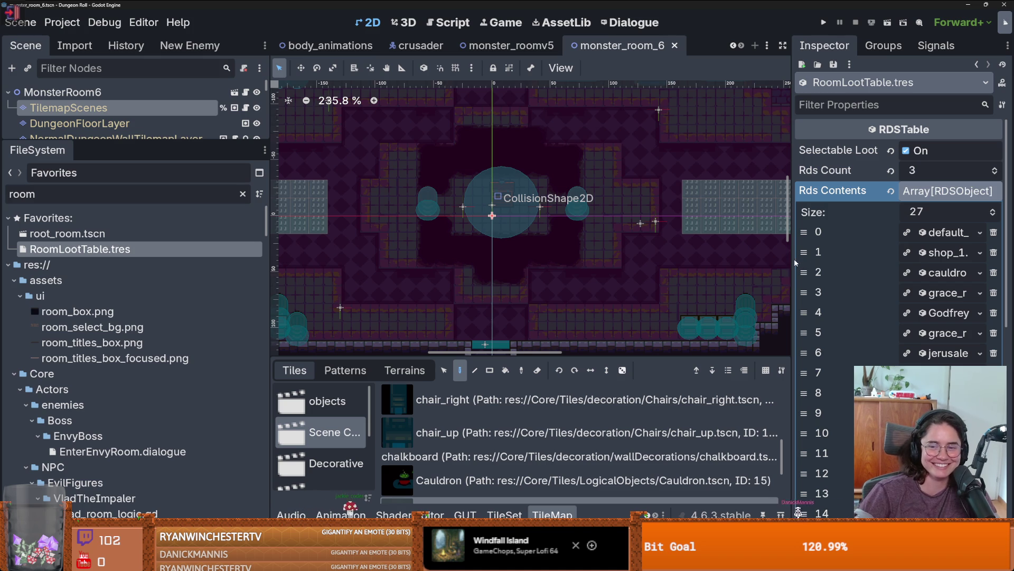
left_click_drag(791, 260, 705, 246)
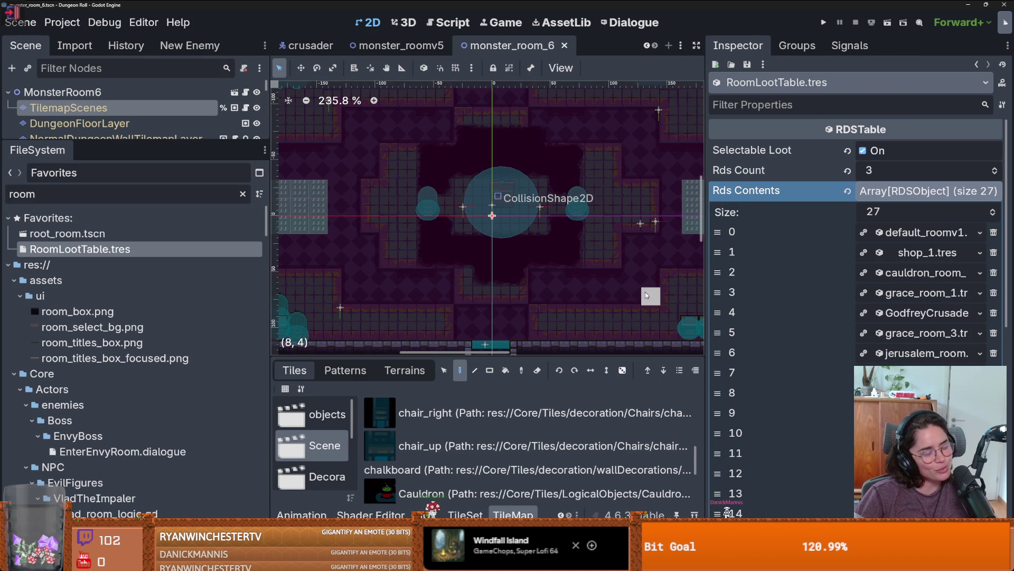
scroll(856, 237, "down", 5)
left_click(875, 381)
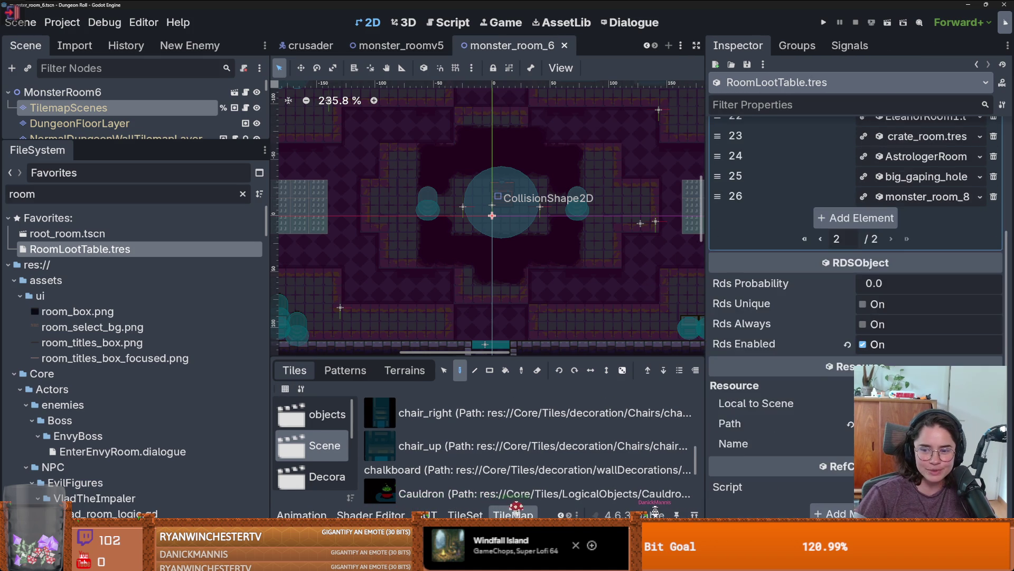
scroll(951, 211, "up", 4)
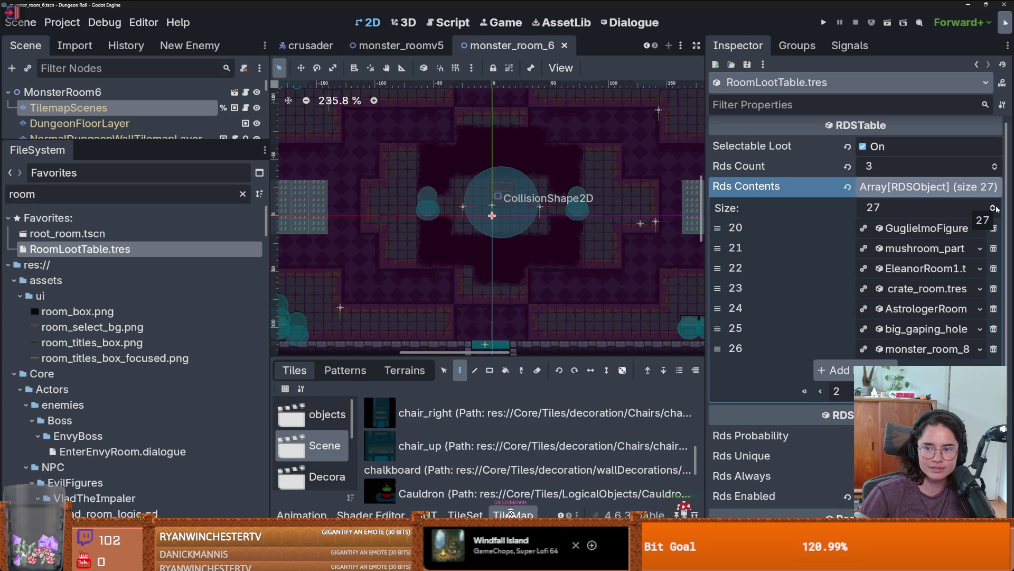
Add a new entry loaded with monster_room_6.tres and save the loot table
left_click(994, 207)
left_click(909, 368)
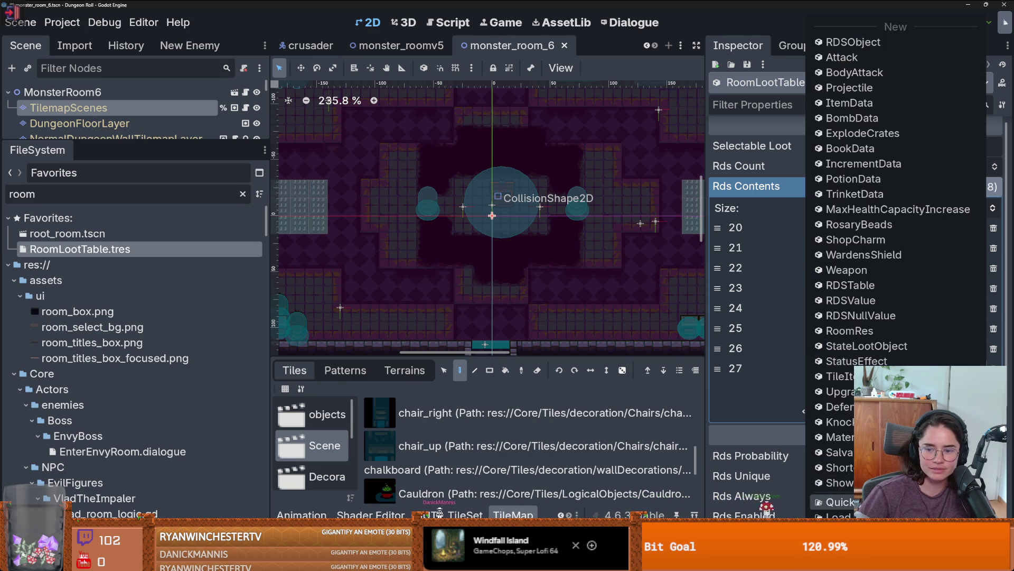
left_click(837, 502)
type("6")
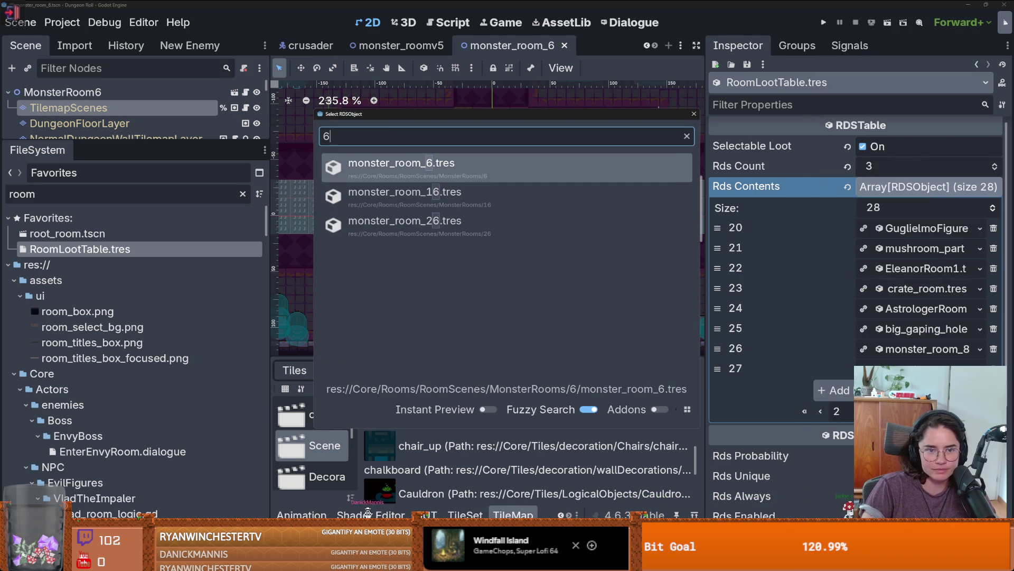
key("Return")
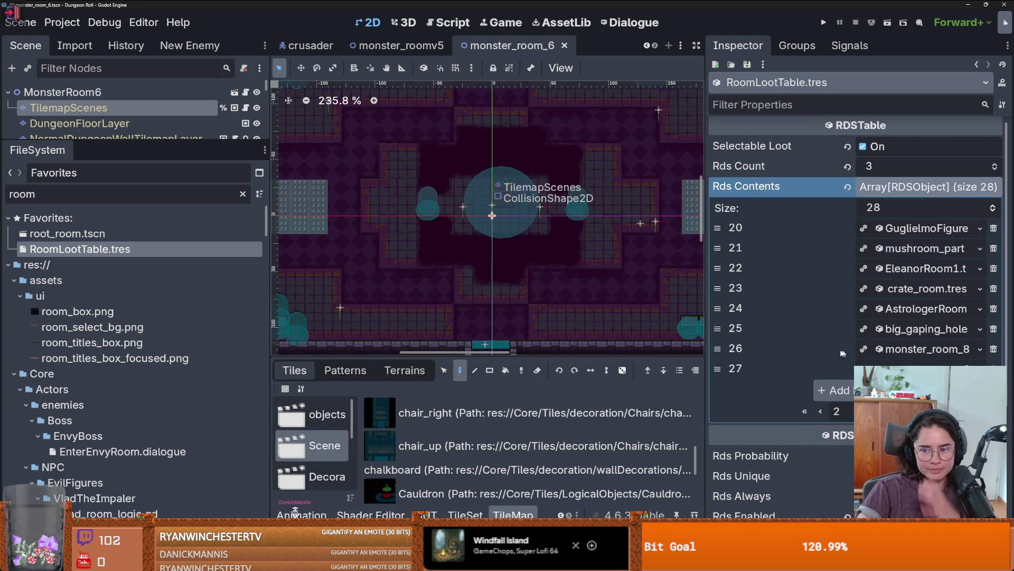
key("ctrl+s")
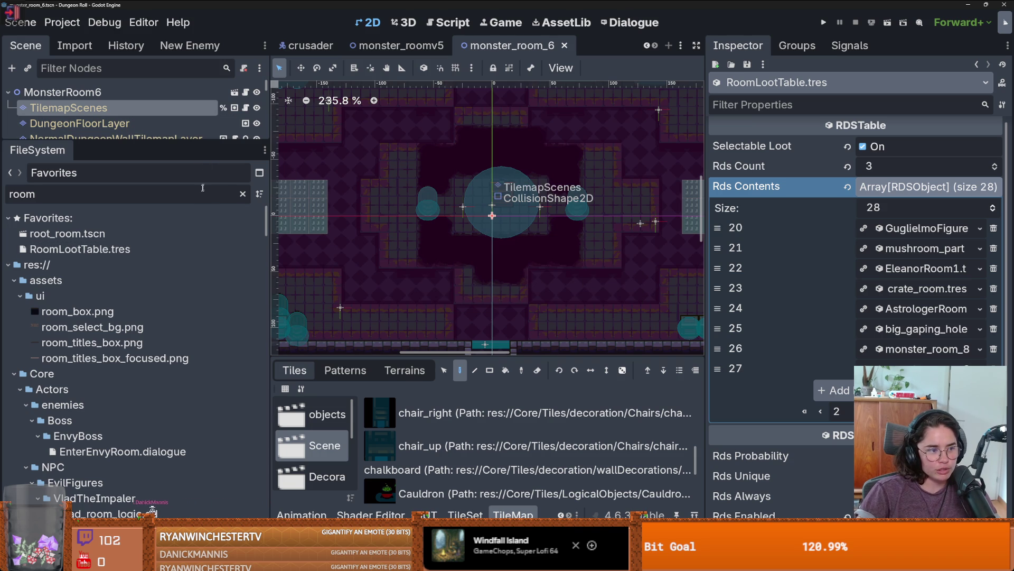
Inspect the new monster_room_6 entry and look through the open scenes for Dungeon
left_click(922, 369)
scroll(919, 360, "down", 1)
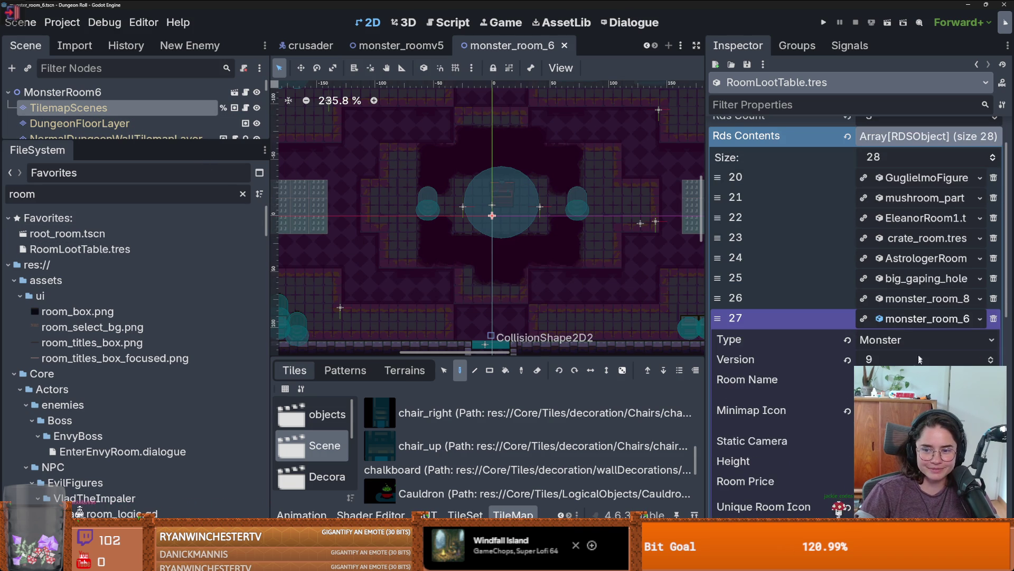
left_click(646, 47)
scroll(646, 46, "up", 15)
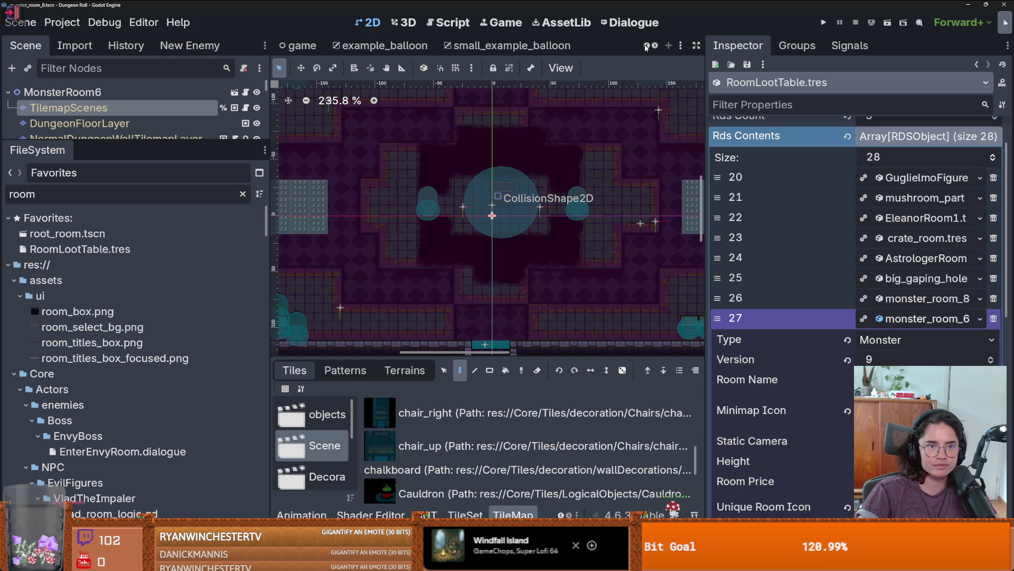
scroll(646, 47, "up", 2)
In the Dungeon scene, select RoomTilemapLayer, show the Monster collection, and open the TileSet editor
left_click(310, 46)
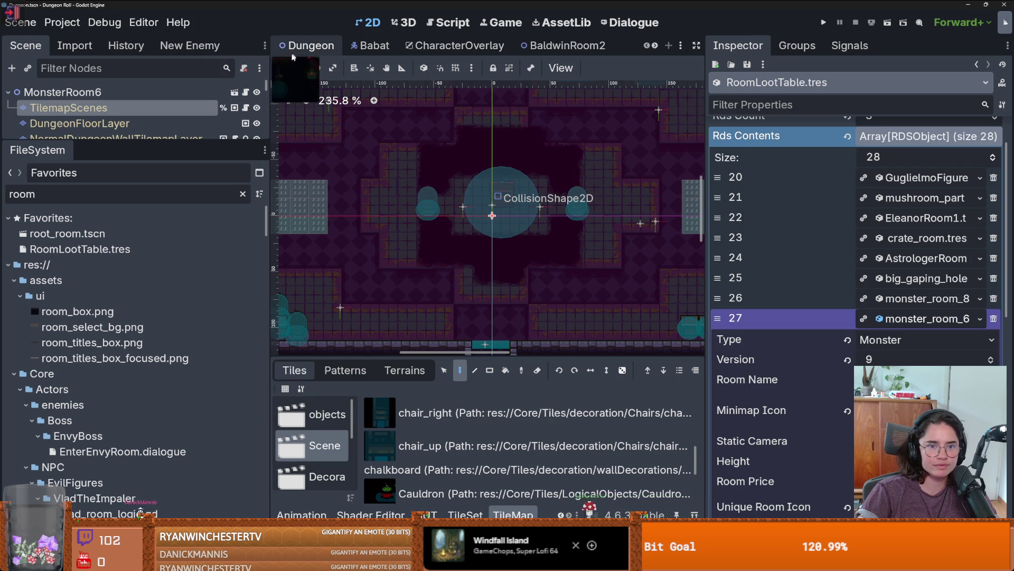
left_click_drag(79, 141, 80, 304)
left_click(79, 124)
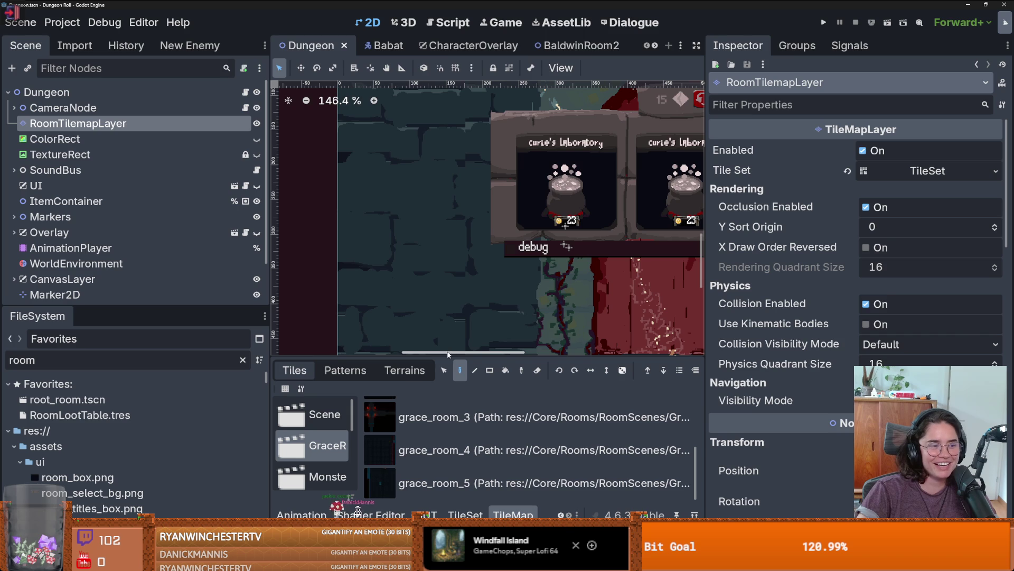
left_click_drag(446, 356, 446, 168)
left_click_drag(703, 265, 875, 265)
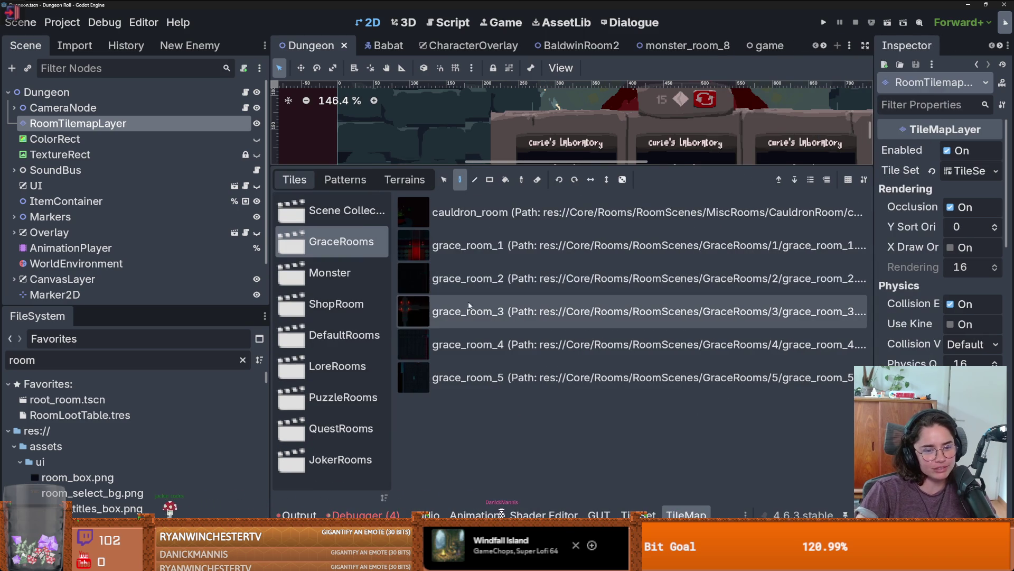
left_click(330, 273)
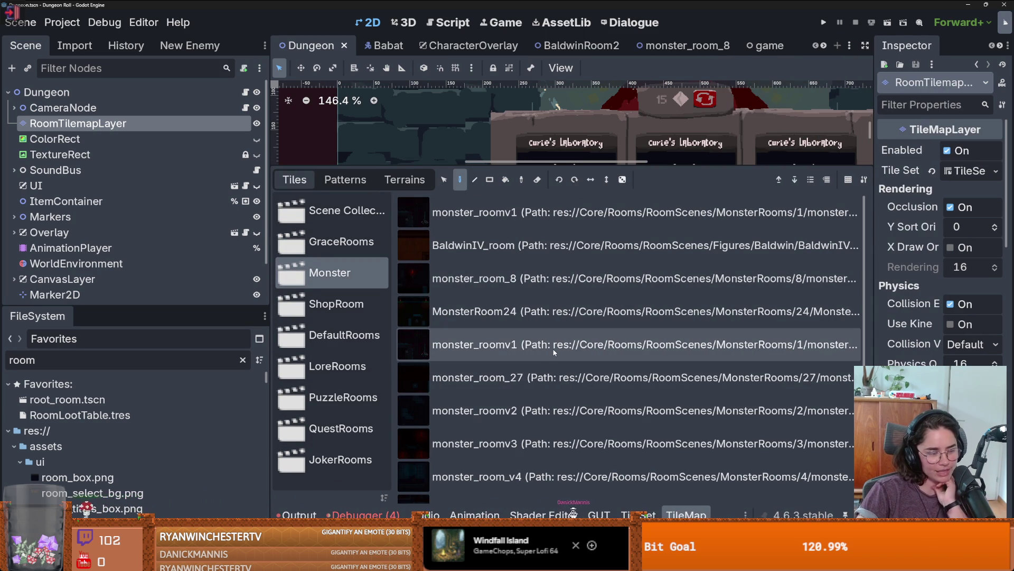
scroll(579, 381, "down", 3)
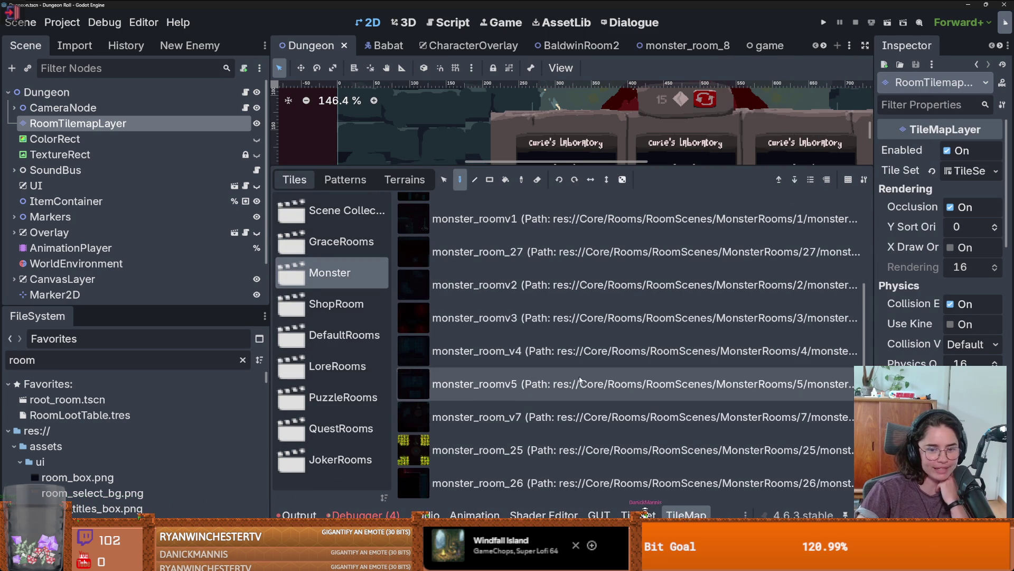
scroll(581, 378, "up", 3)
scroll(583, 378, "down", 3)
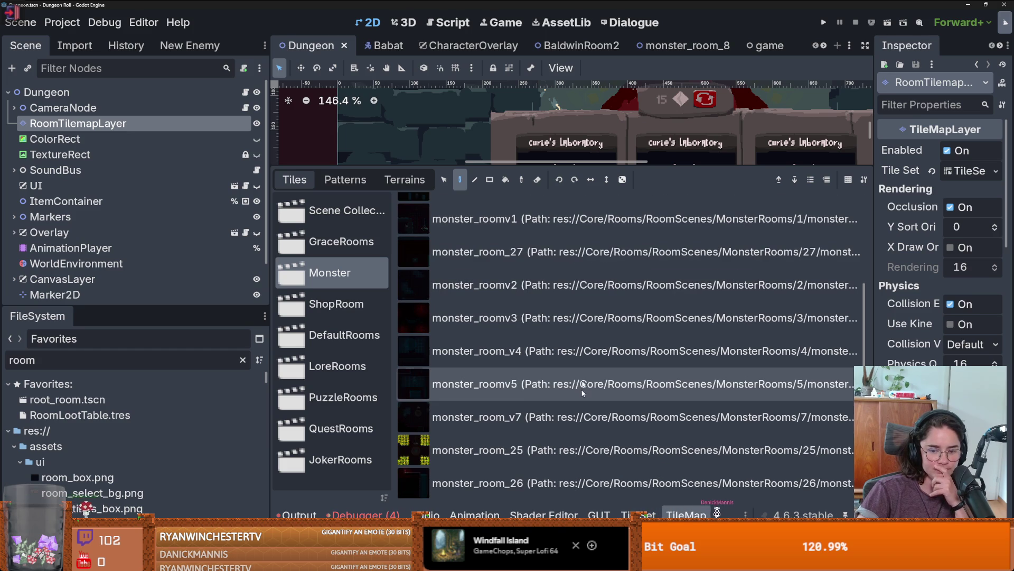
left_click(638, 514)
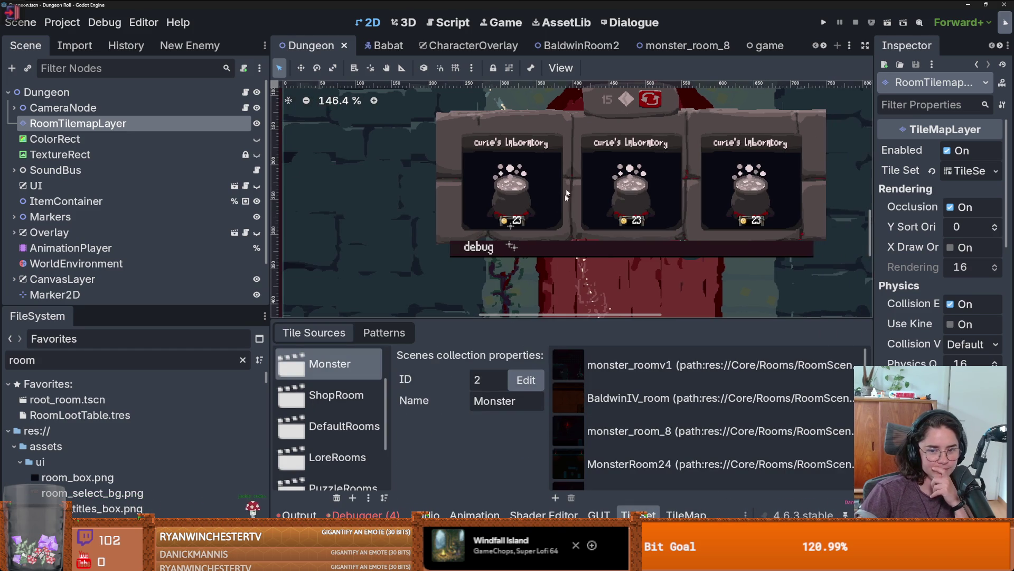
Add monster_room_6.tscn from Core/Rooms/RoomScenes/MonsterRooms/6 to the Monster scene collection
left_click_drag(554, 316, 555, 161)
scroll(606, 346, "down", 3)
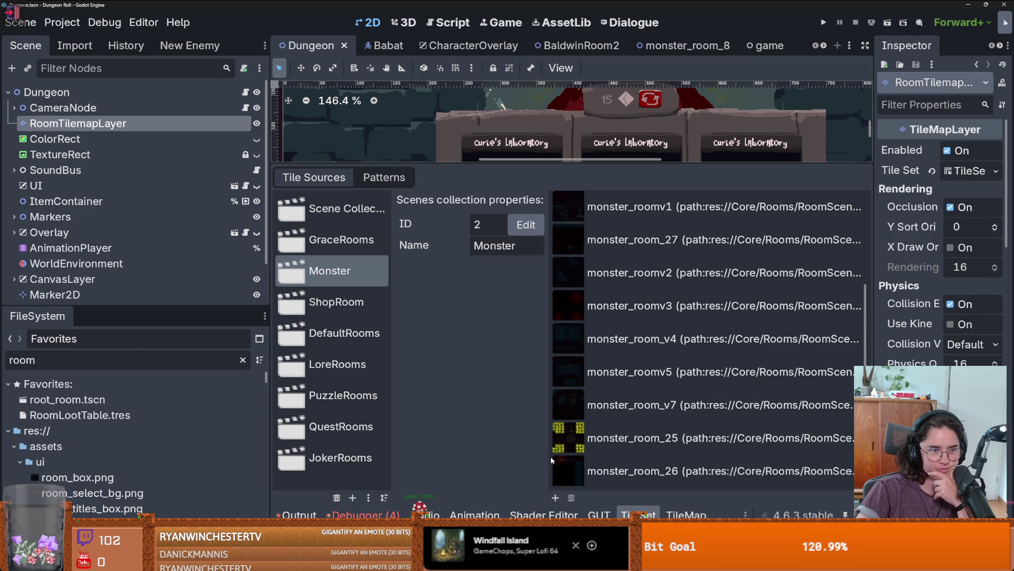
left_click(555, 497)
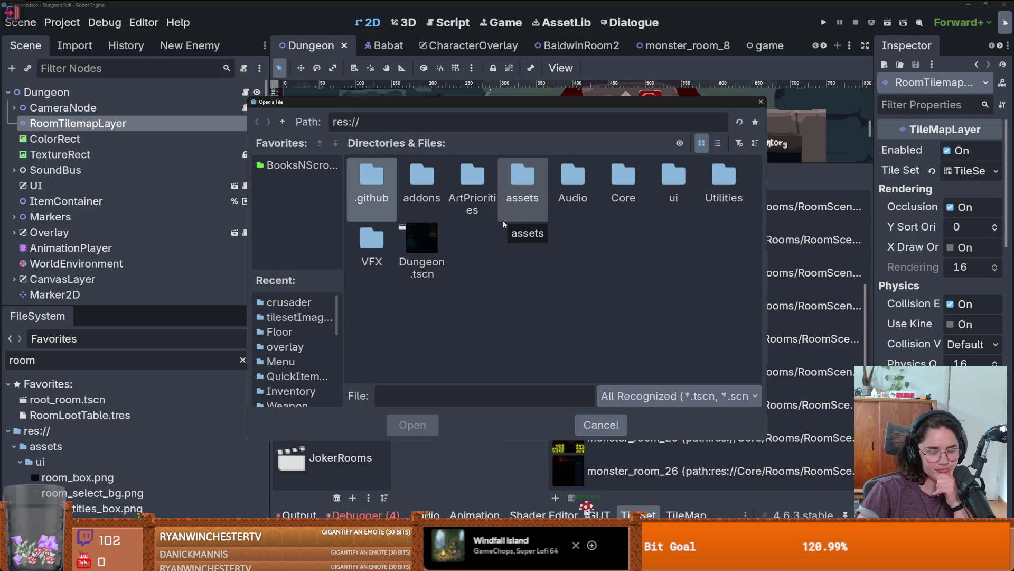
left_click(623, 180)
double_click(622, 185)
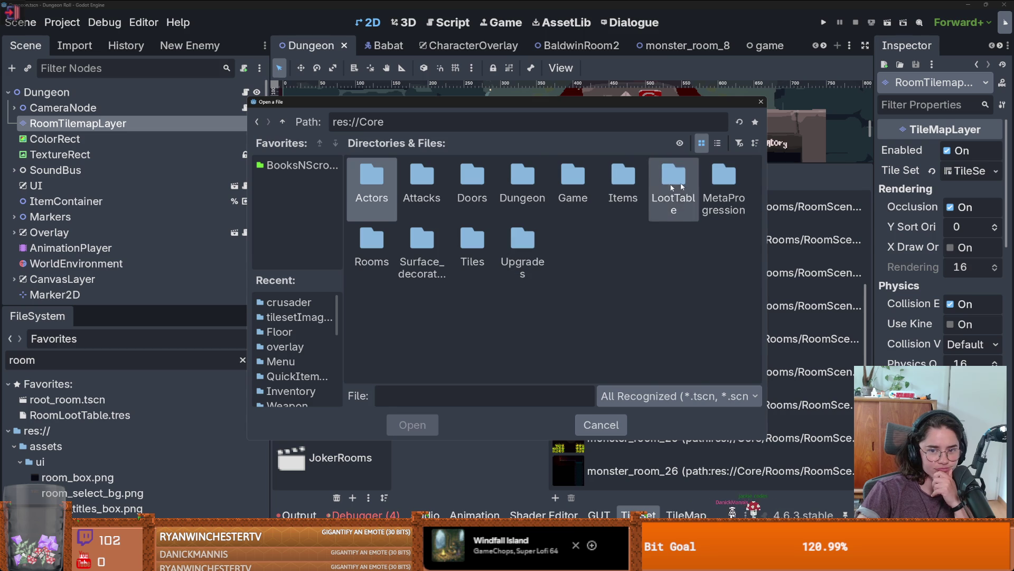
double_click(371, 240)
double_click(388, 176)
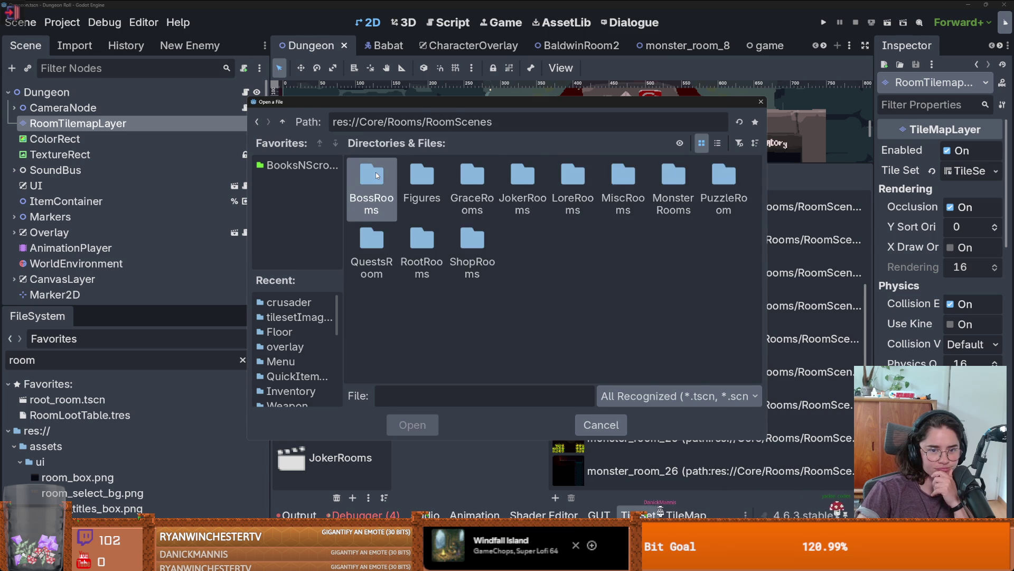
left_click(667, 173)
double_click(667, 173)
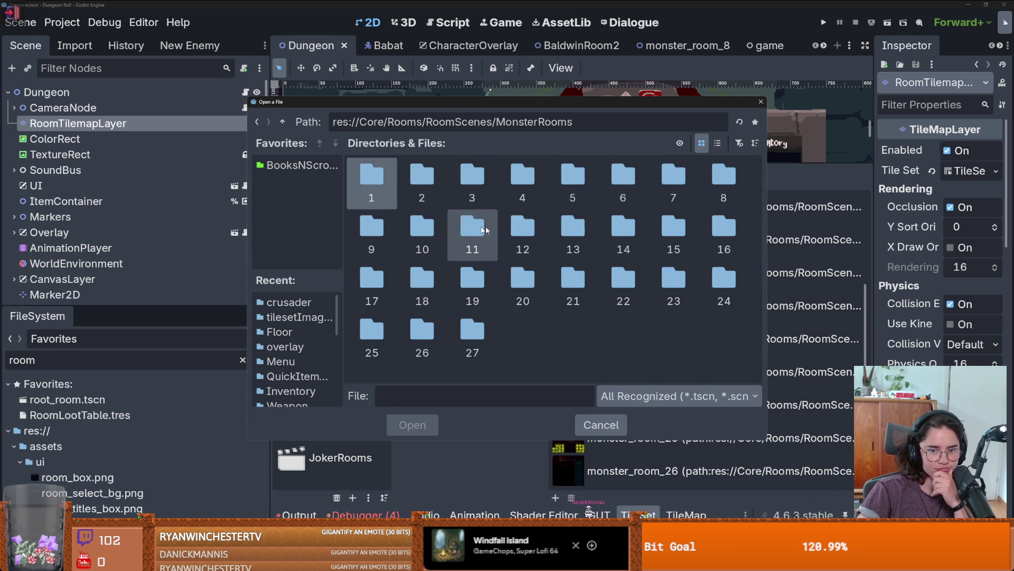
double_click(605, 173)
double_click(392, 192)
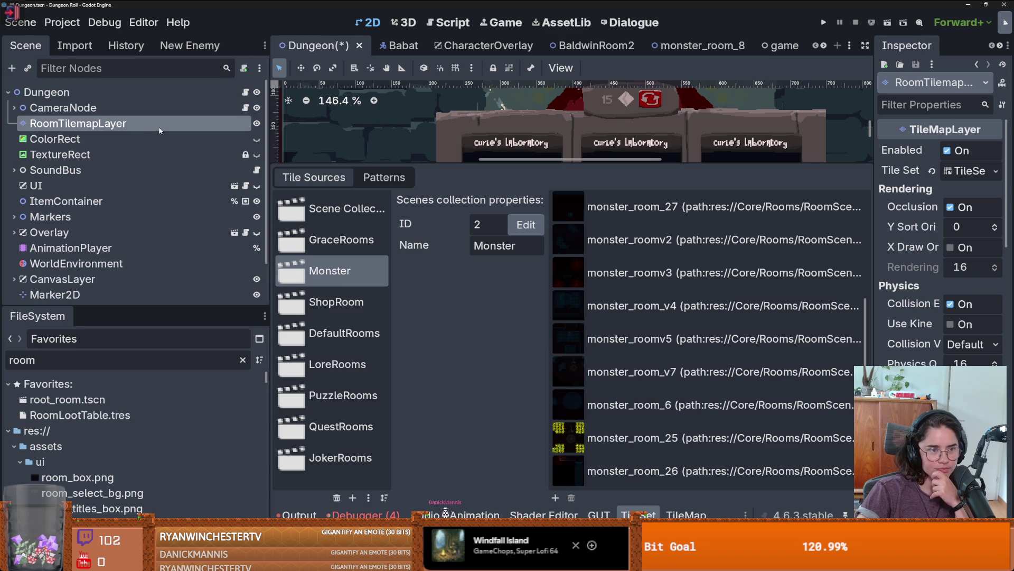
Return to the TileMap panel and enlarge the dungeon's 2D view
left_click(69, 123)
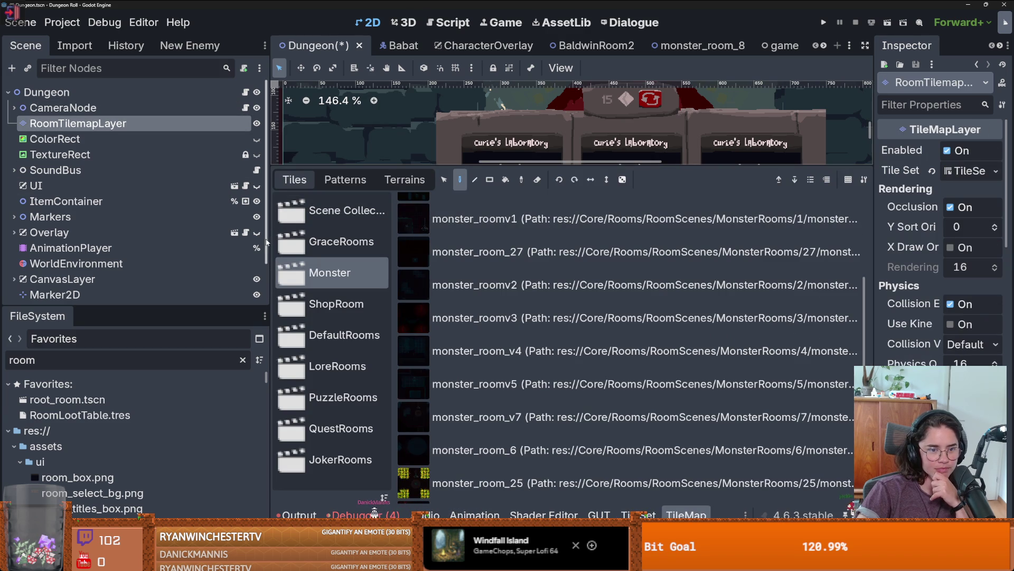
left_click_drag(268, 237, 213, 237)
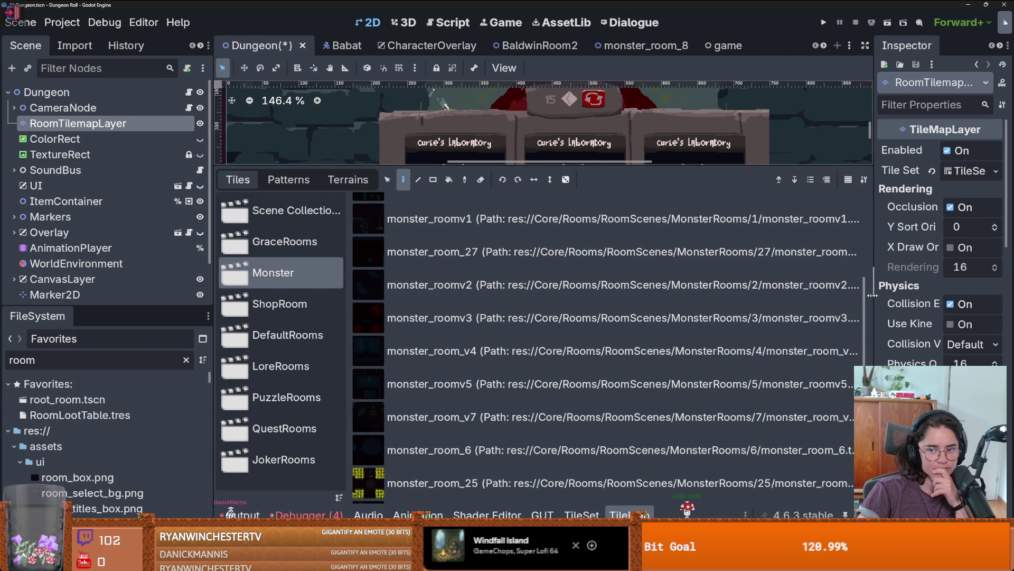
left_click_drag(655, 167, 680, 393)
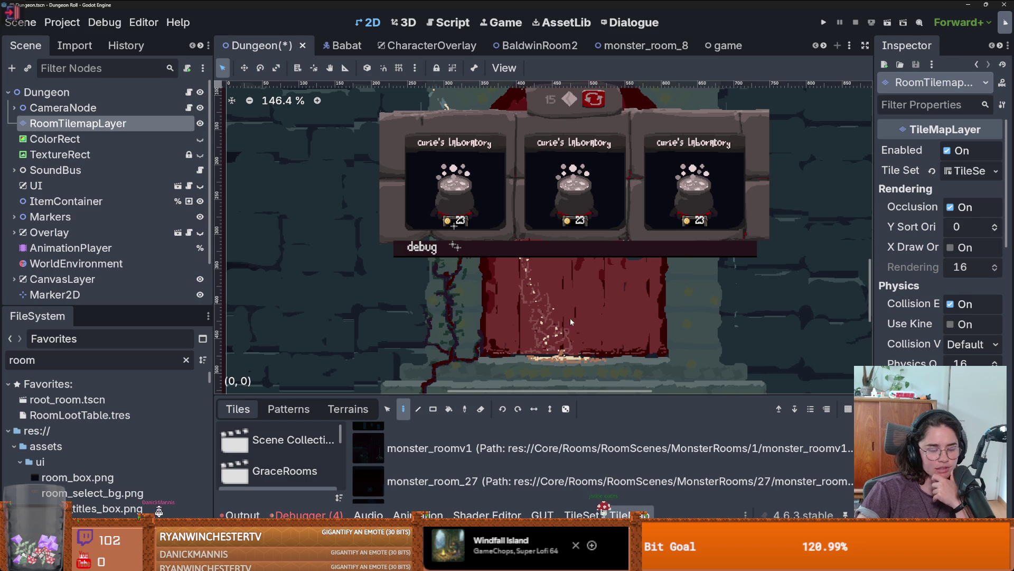
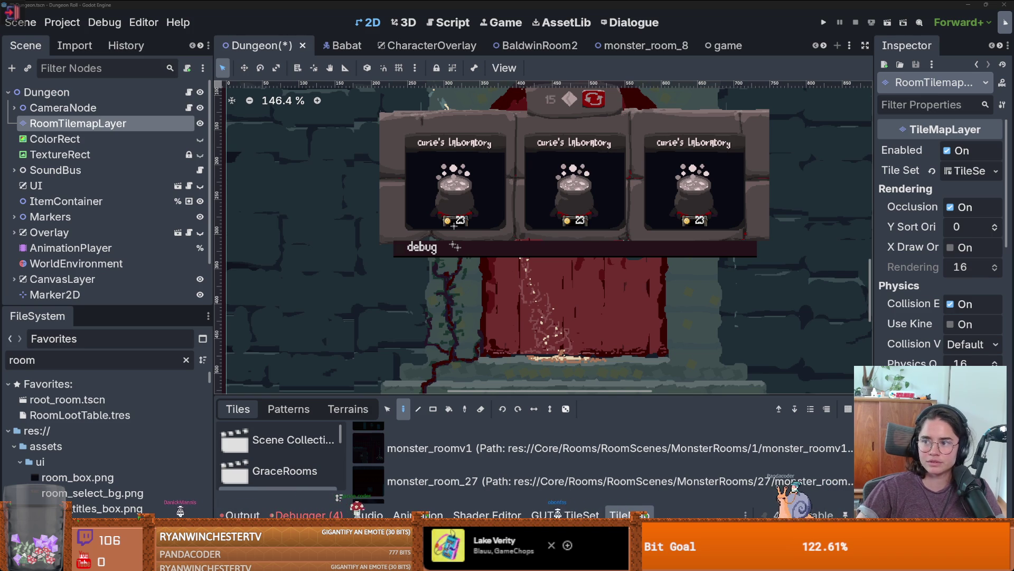
Open kanimaru/twitcher pull request #127, 'improved the authorization flow', and view it at 150% zoom
key("alt+Tab")
left_click(315, 201)
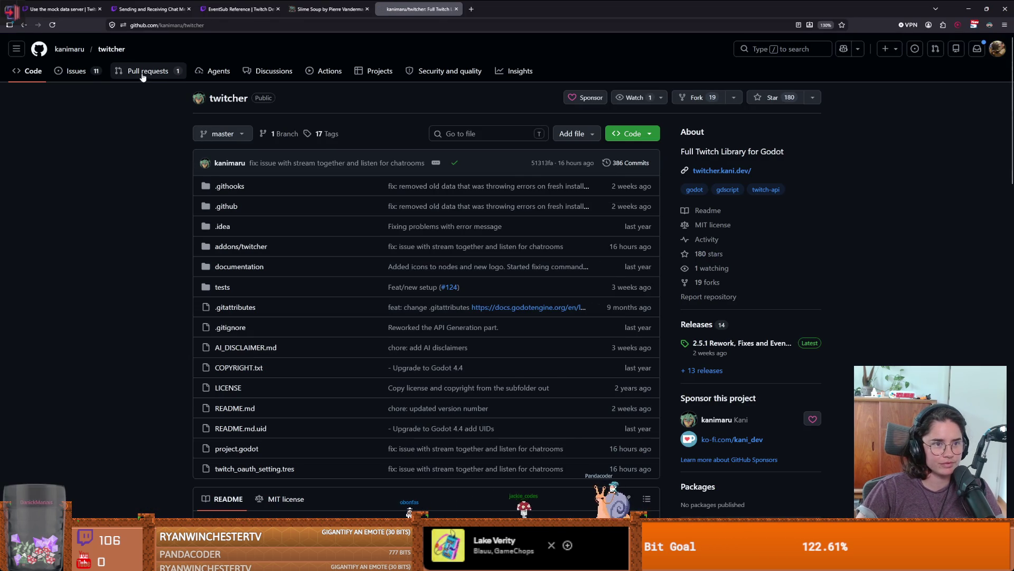
left_click(148, 71)
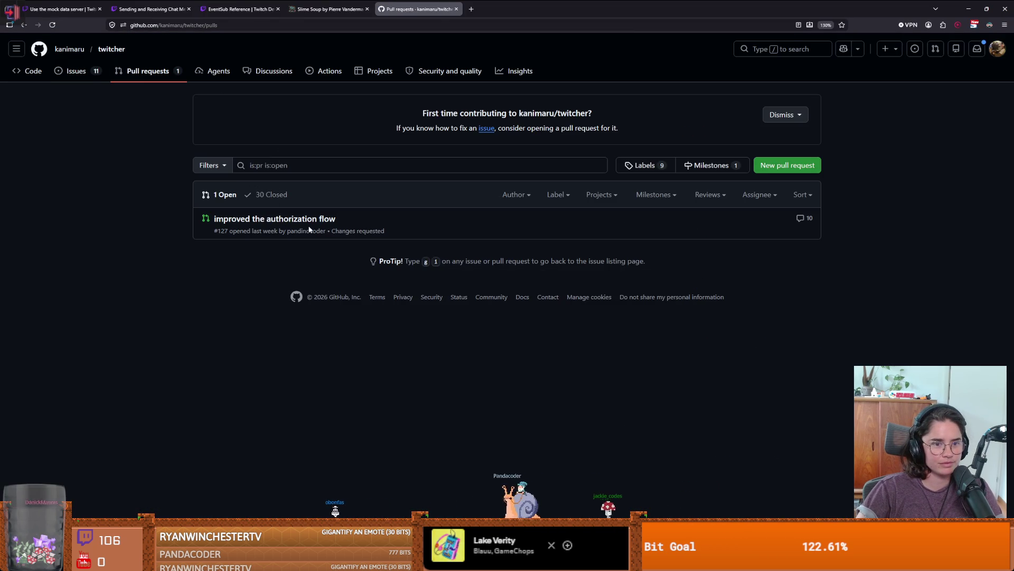
left_click(319, 220)
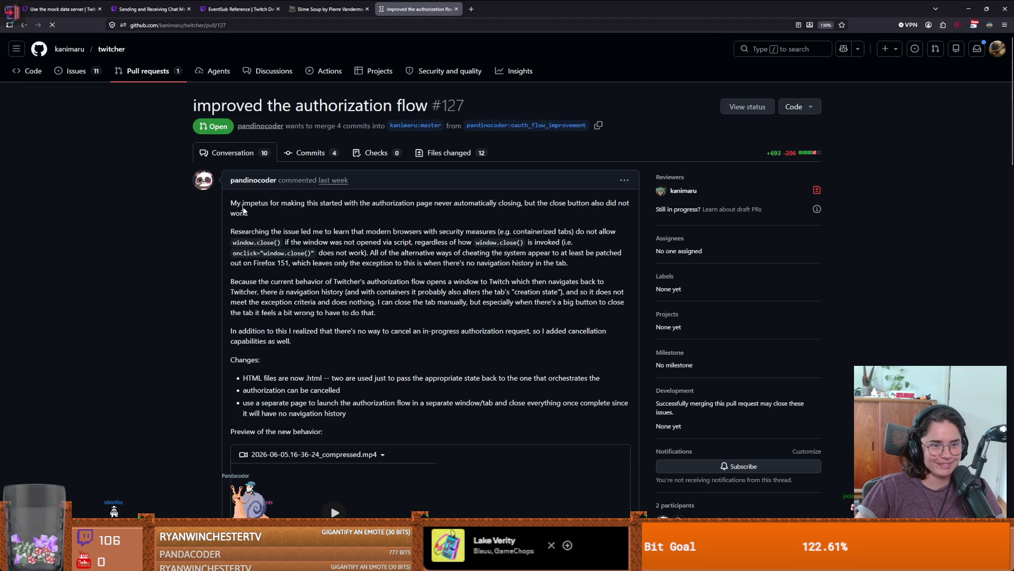
key("ctrl+plus")
key("ctrl+plus")
key("ctrl+plus")
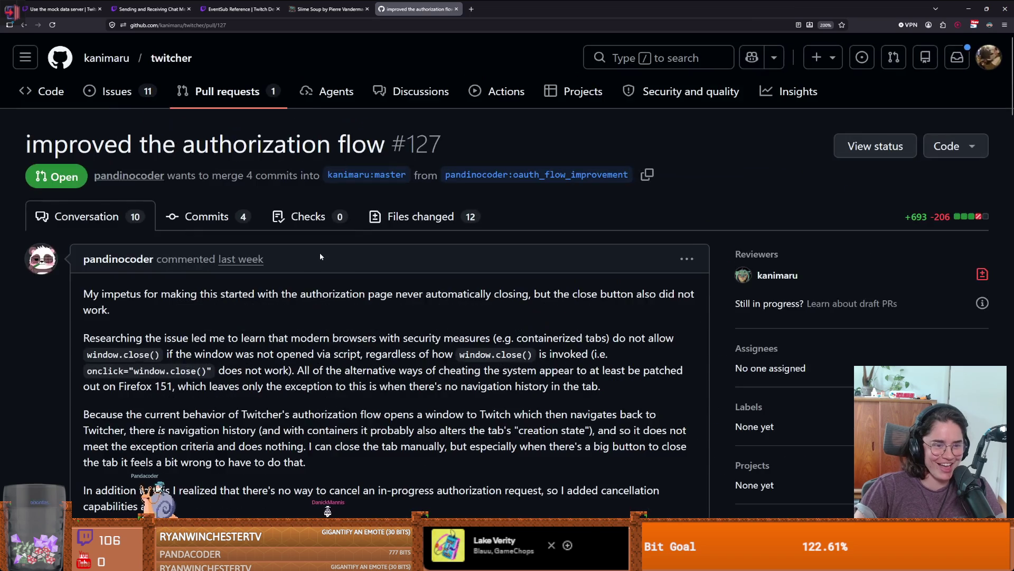
key("ctrl+minus")
key("ctrl+minus")
scroll(321, 256, "down", 2)
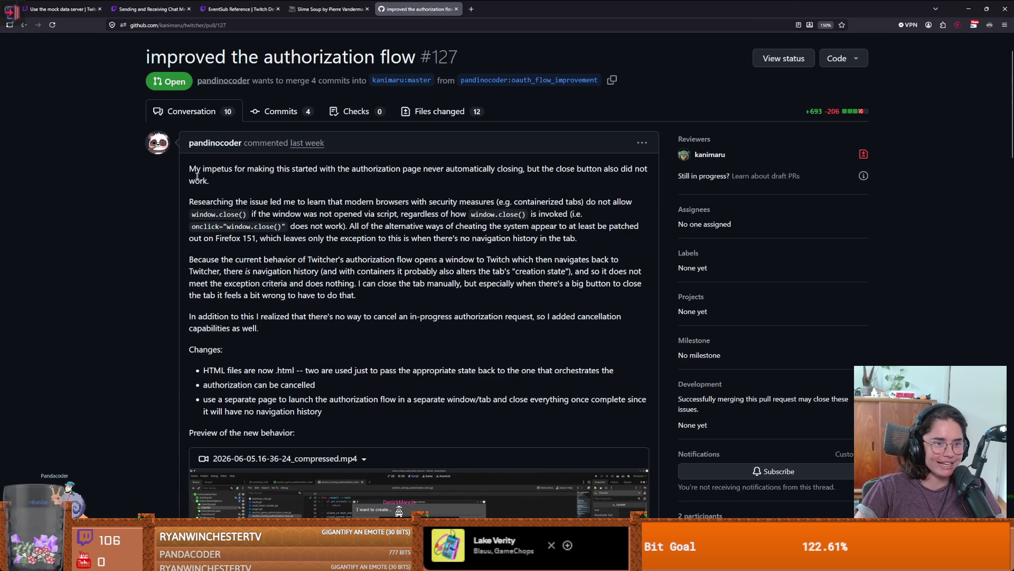
left_click(298, 168)
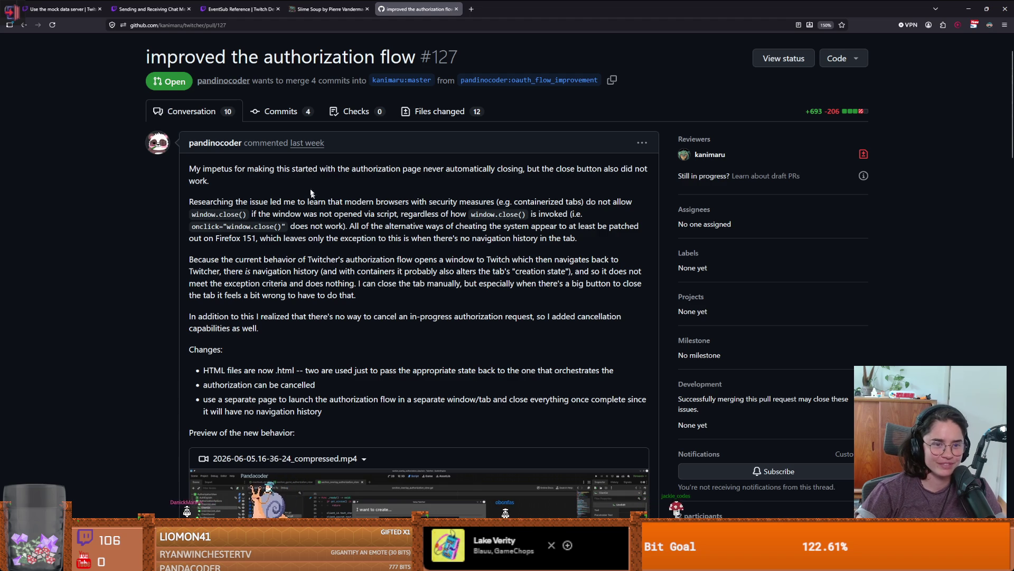
left_click_drag(212, 168, 246, 170)
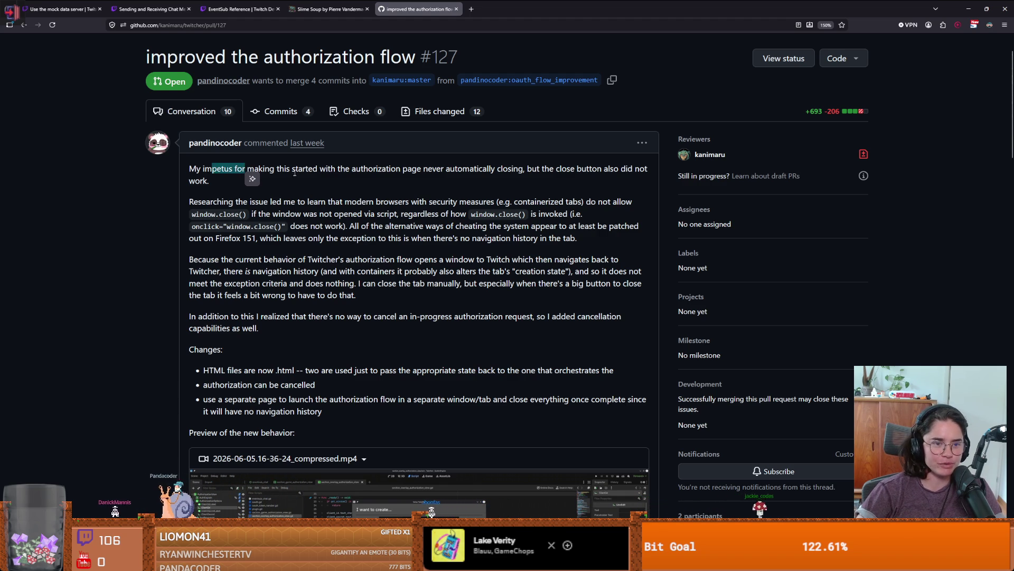
left_click(422, 170)
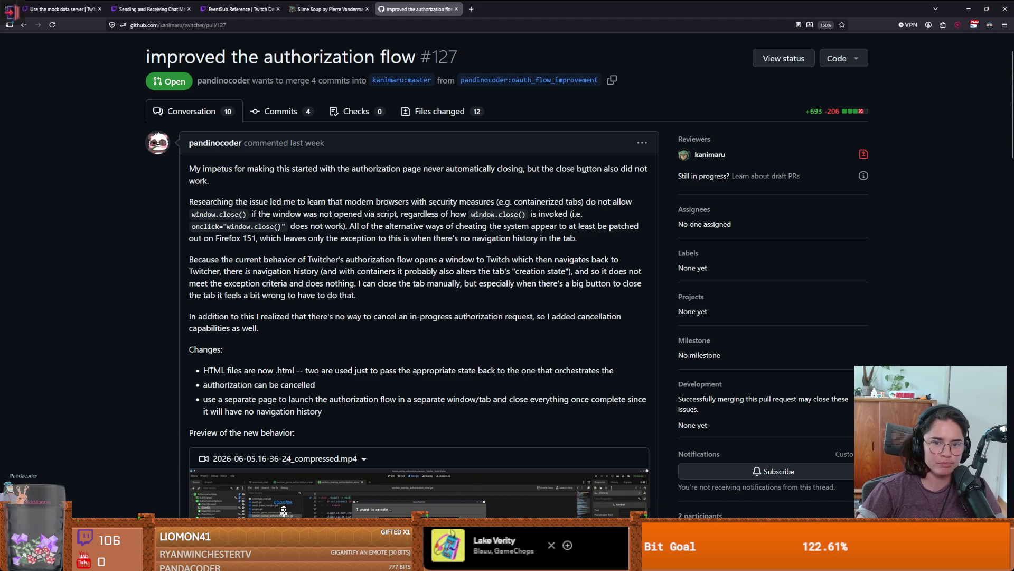
scroll(246, 209, "down", 1)
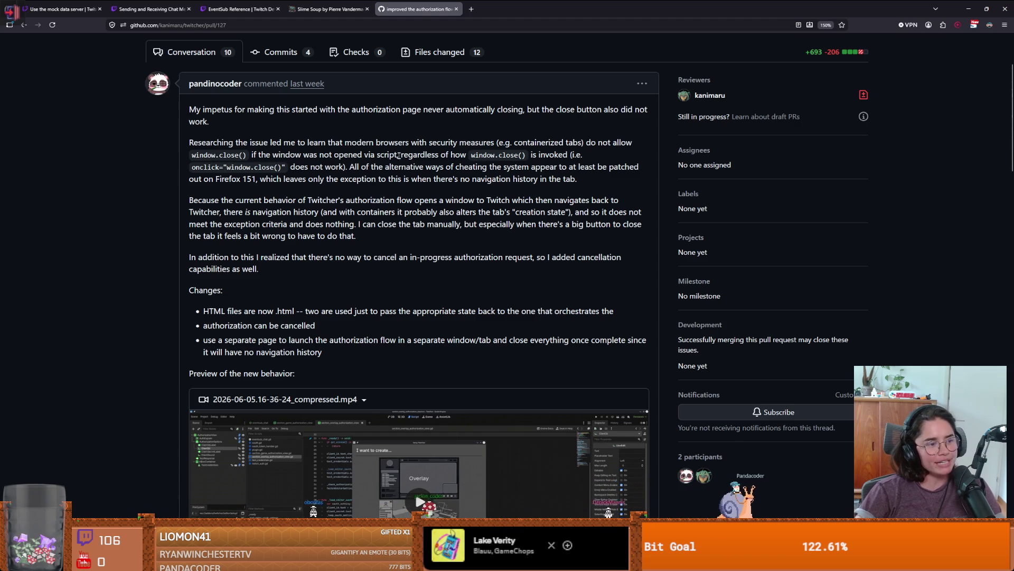
scroll(363, 143, "up", 2)
scroll(346, 233, "down", 5)
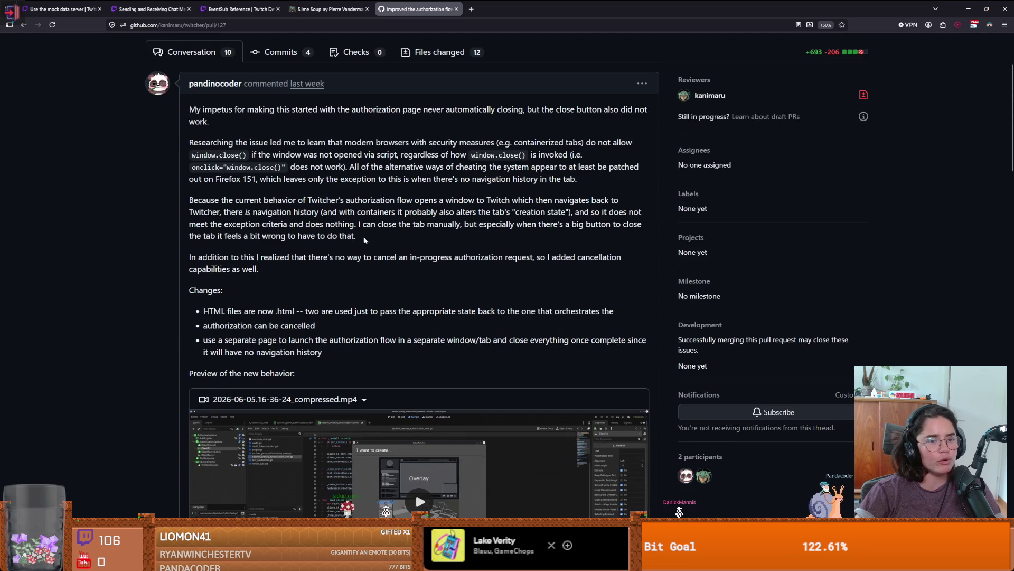
scroll(448, 243, "up", 4)
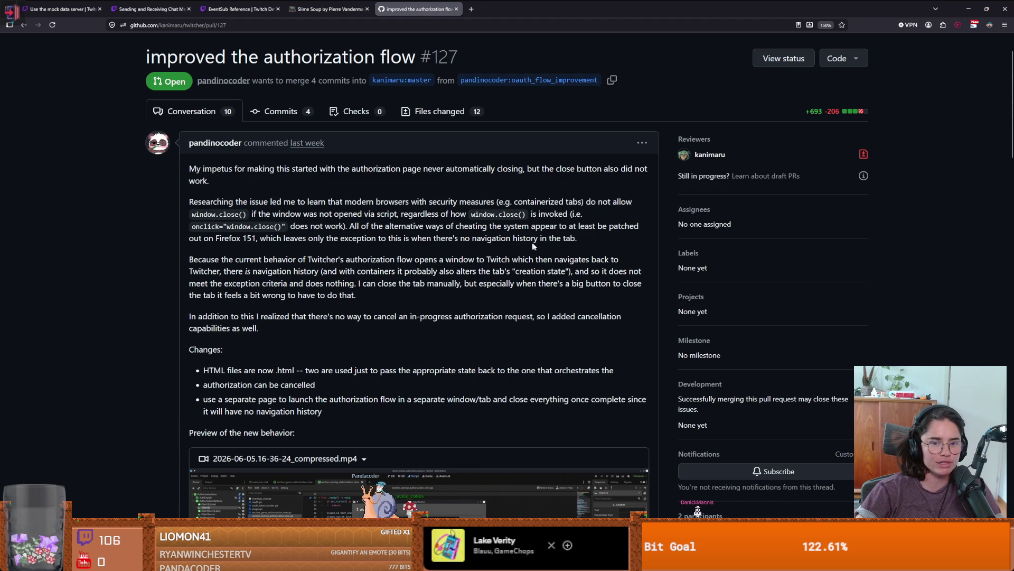
scroll(250, 234, "down", 2)
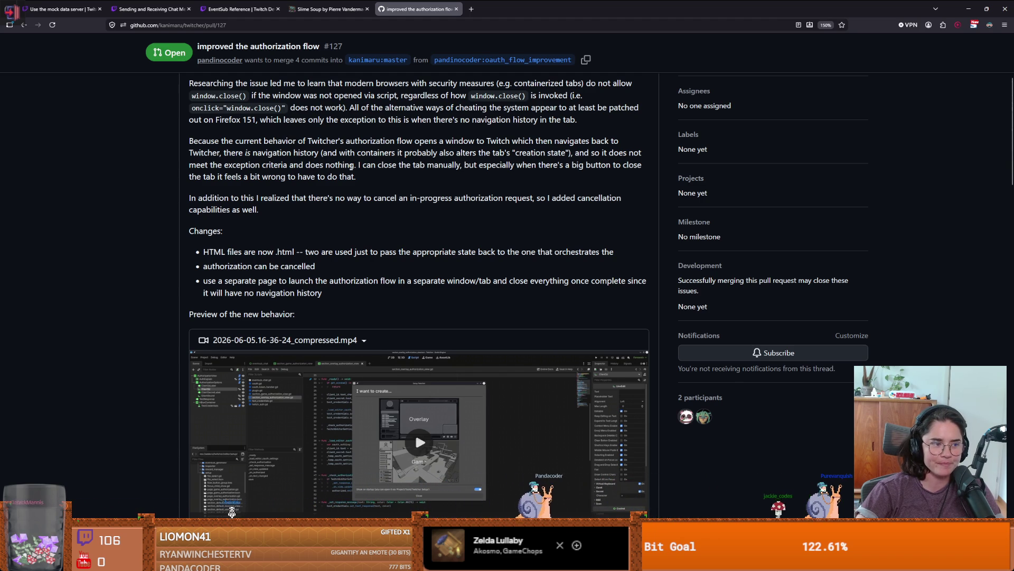
scroll(405, 304, "down", 2)
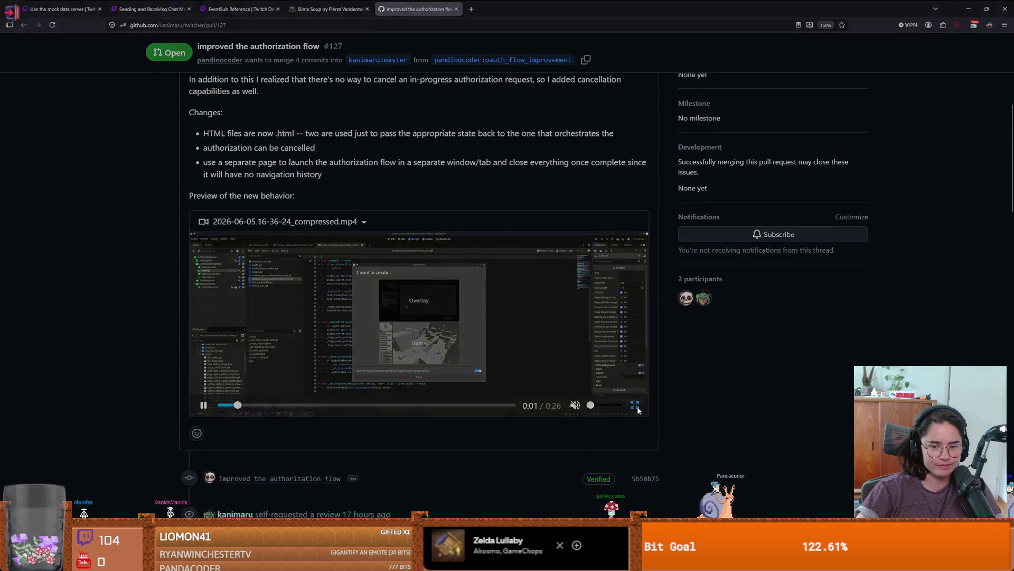
left_click(635, 405)
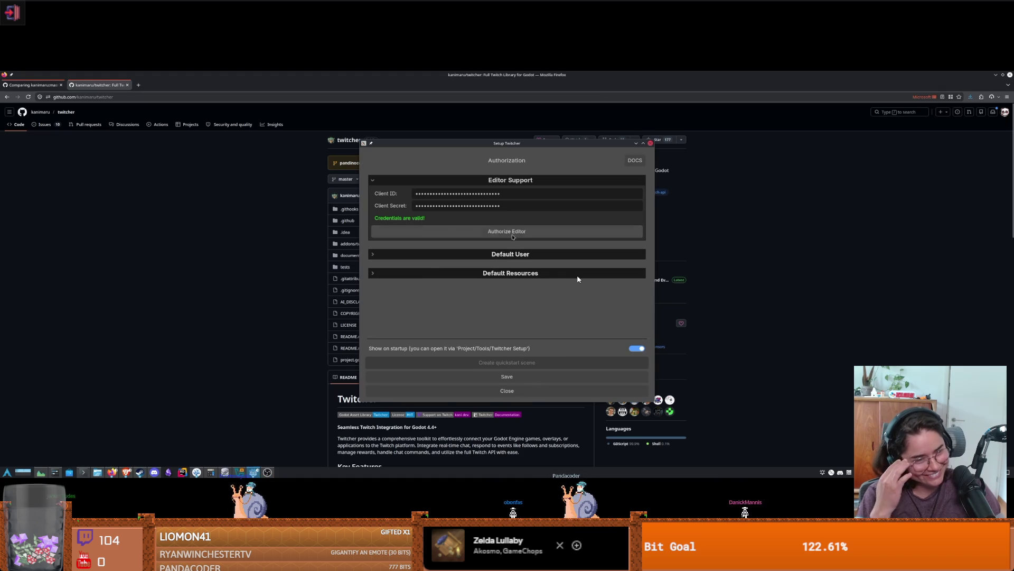
left_click(512, 234)
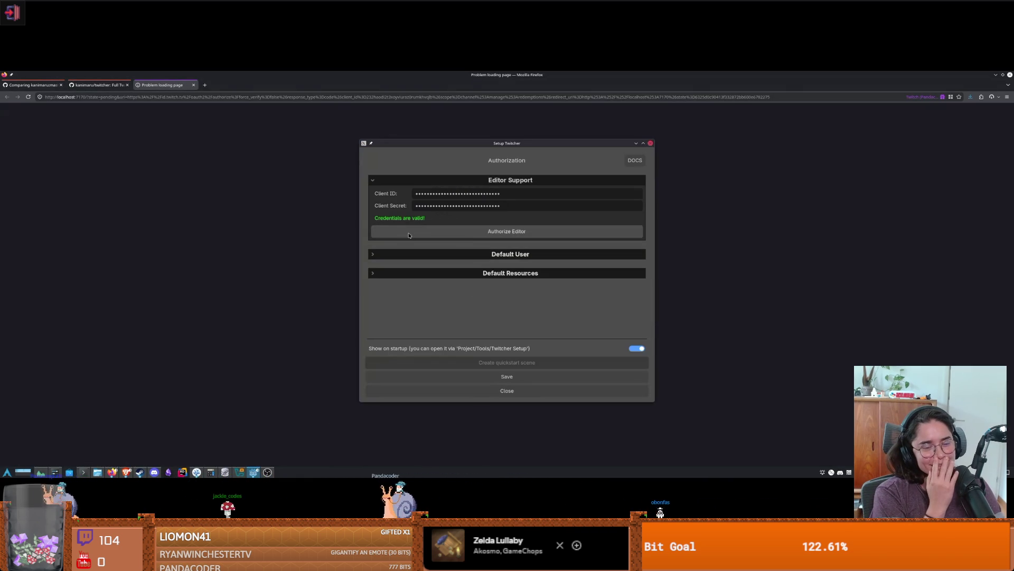
left_click(408, 236)
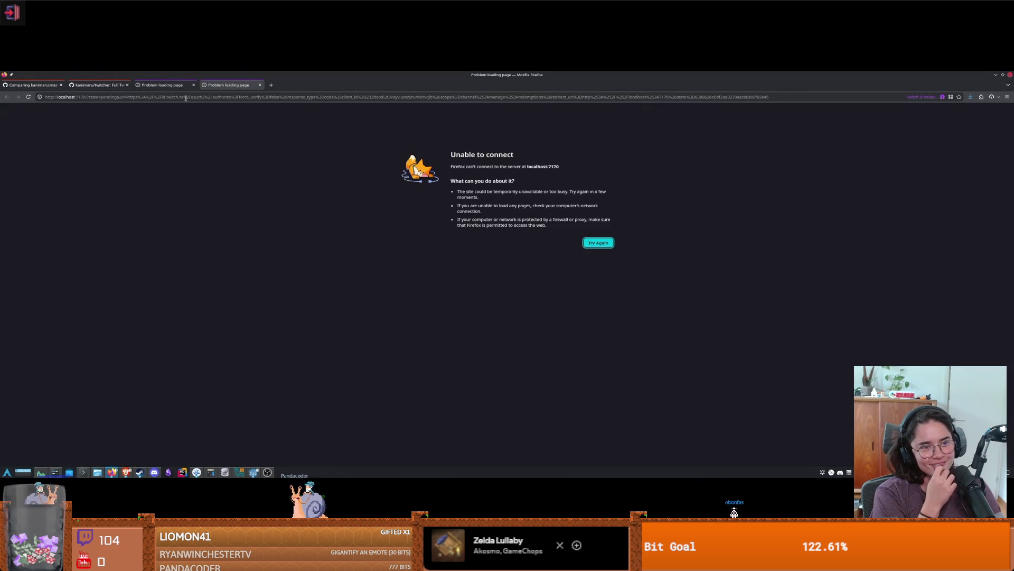
left_click(259, 85)
left_click(193, 85)
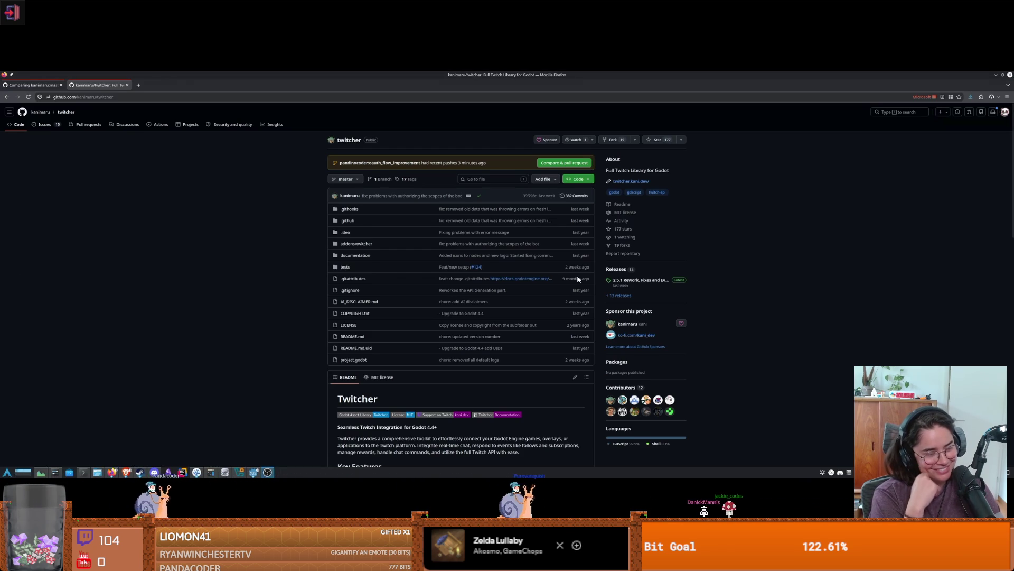
key("Escape")
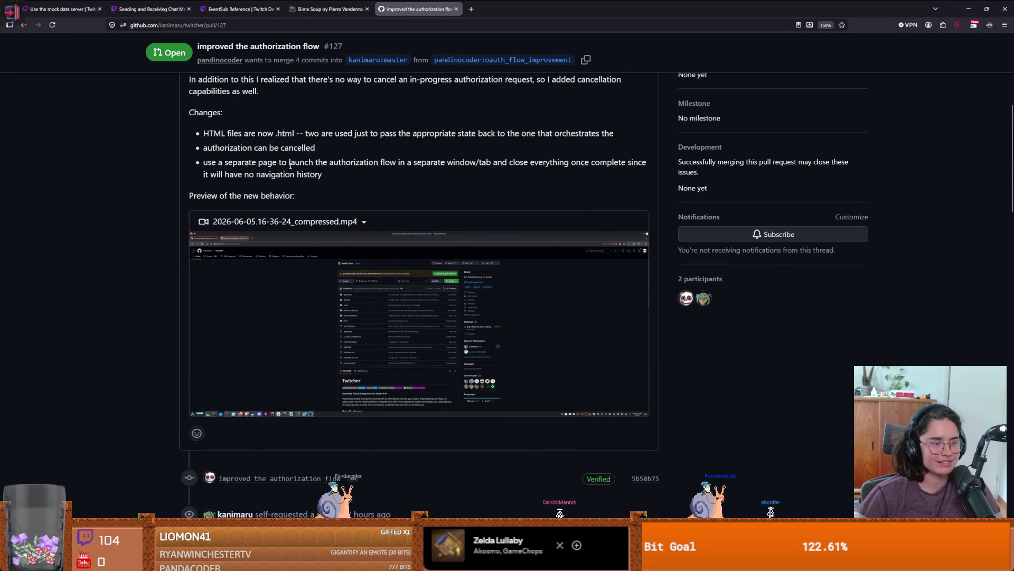
Read through PR #127's review comments, then go back to the Godot Dungeon scene
scroll(119, 258, "up", 2)
scroll(120, 254, "up", 1)
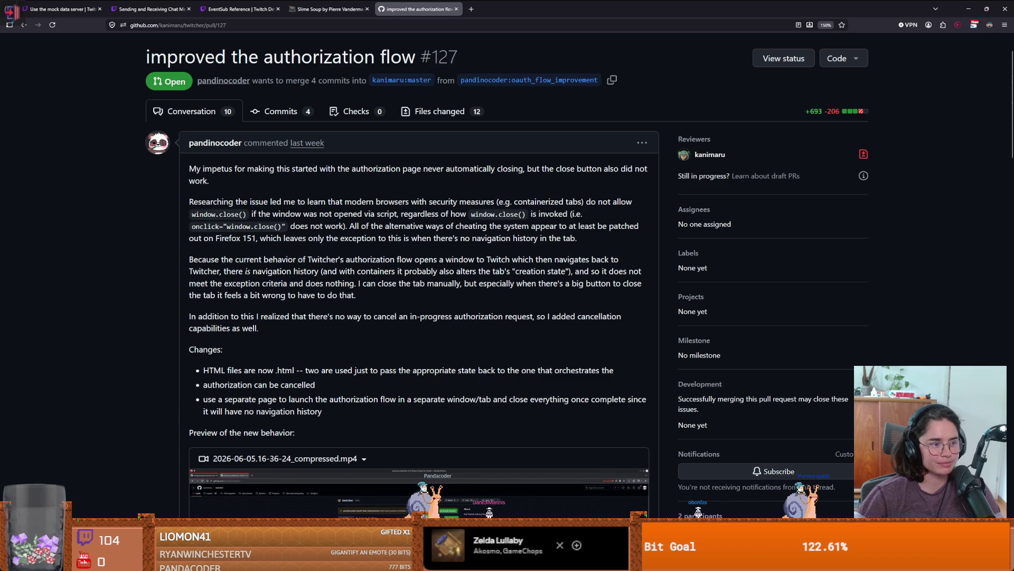
scroll(194, 277, "down", 6)
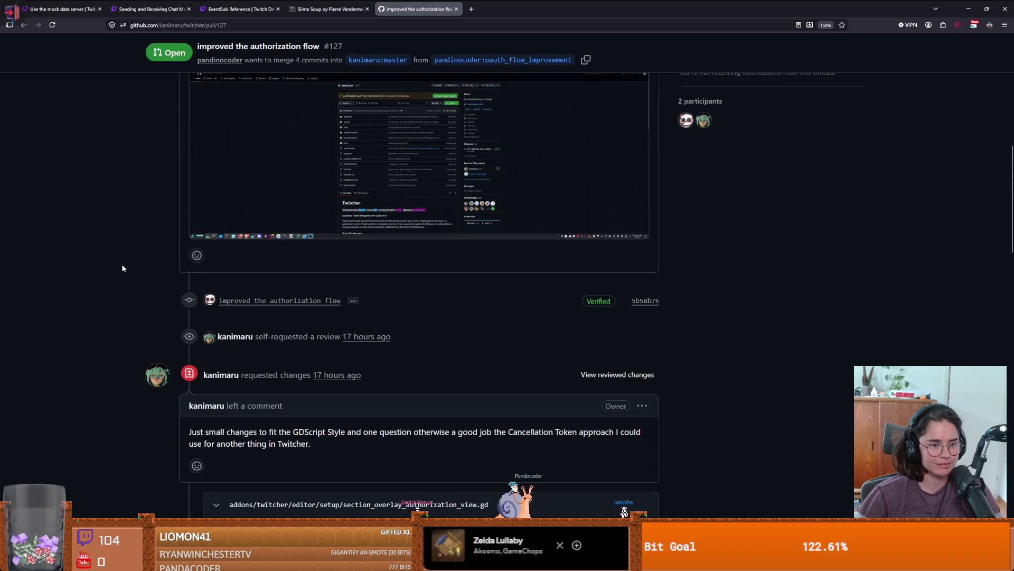
scroll(121, 268, "down", 1)
scroll(254, 342, "down", 1)
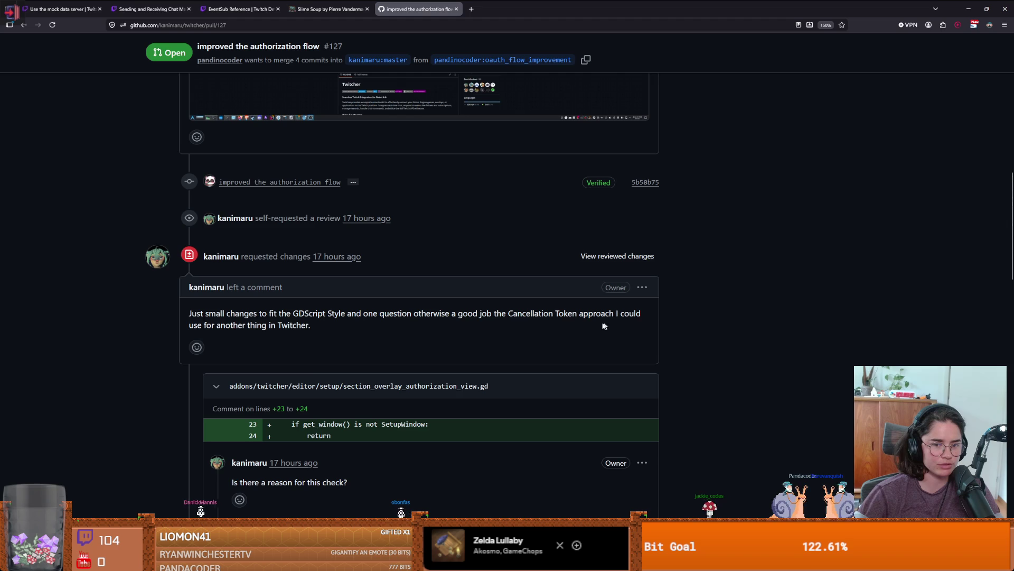
scroll(322, 352, "down", 3)
scroll(320, 350, "down", 1)
scroll(328, 347, "up", 1)
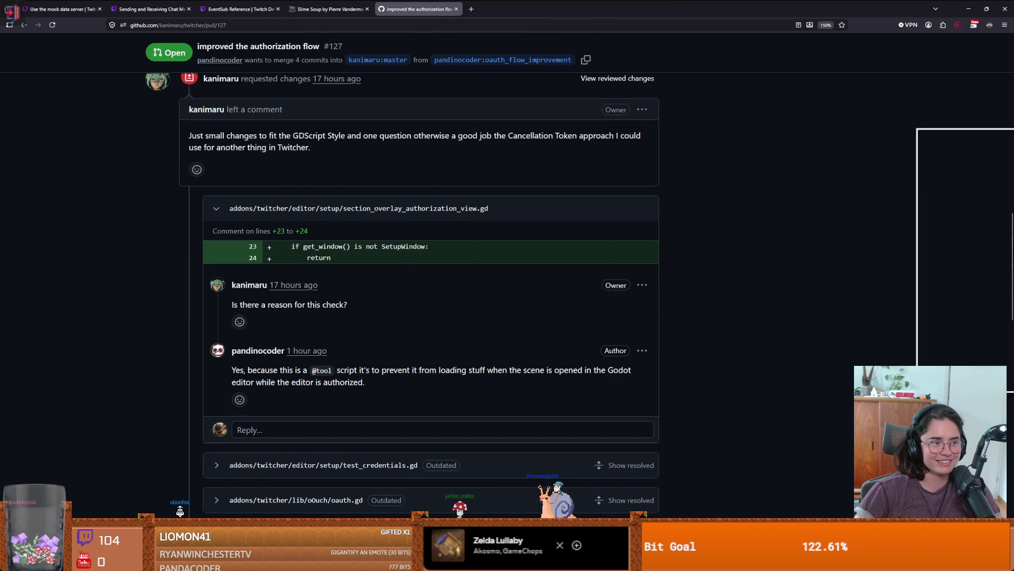
key("alt+Tab")
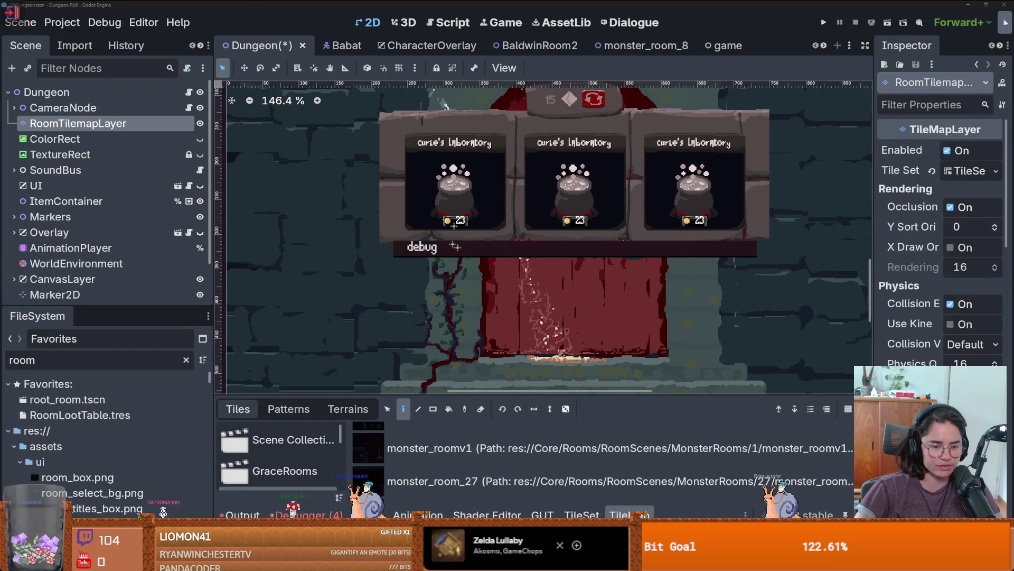
Discard the local changes to lemming_body.tscn in GitHub Desktop
key("alt+Tab")
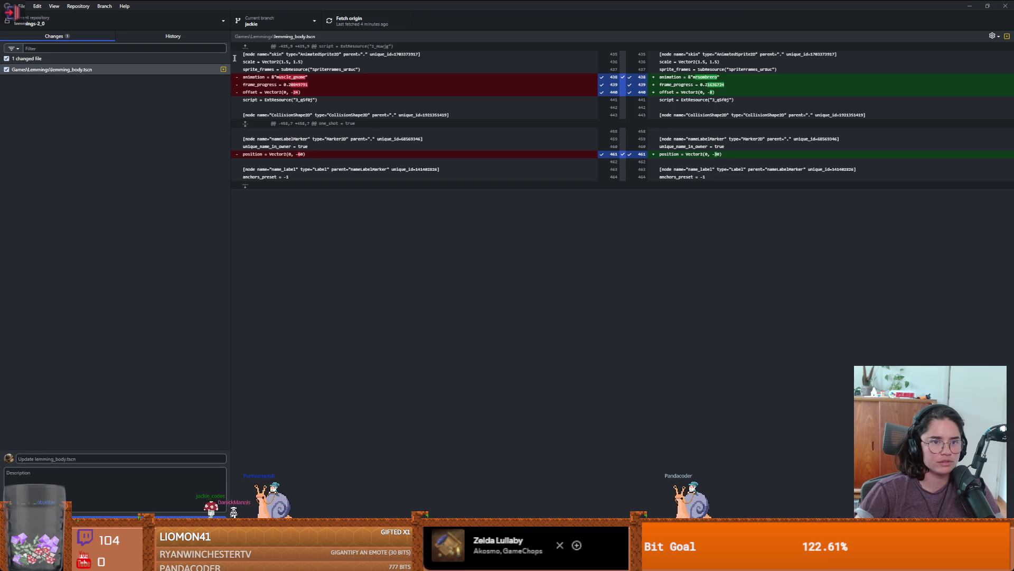
right_click(93, 72)
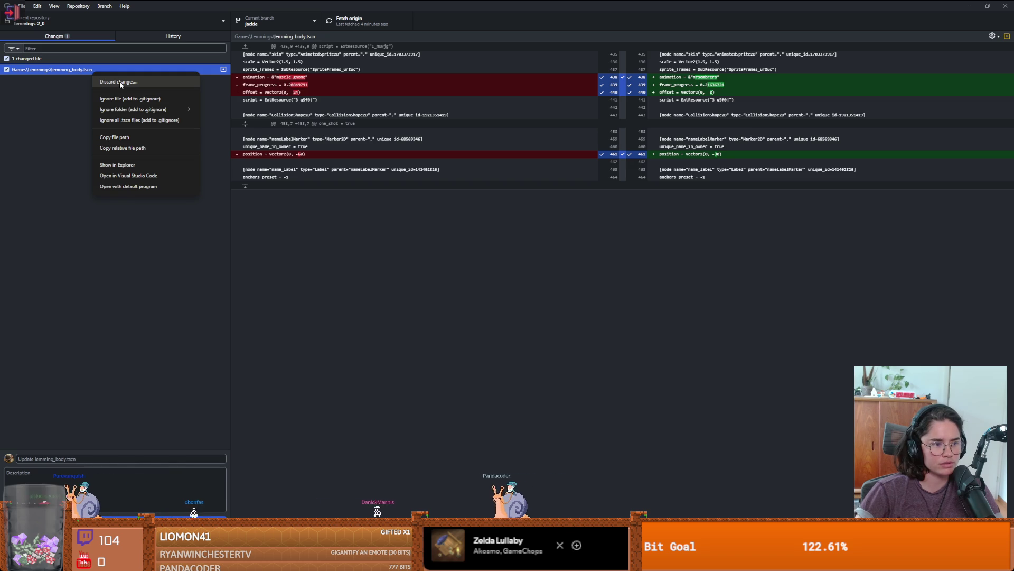
left_click(119, 82)
left_click(521, 304)
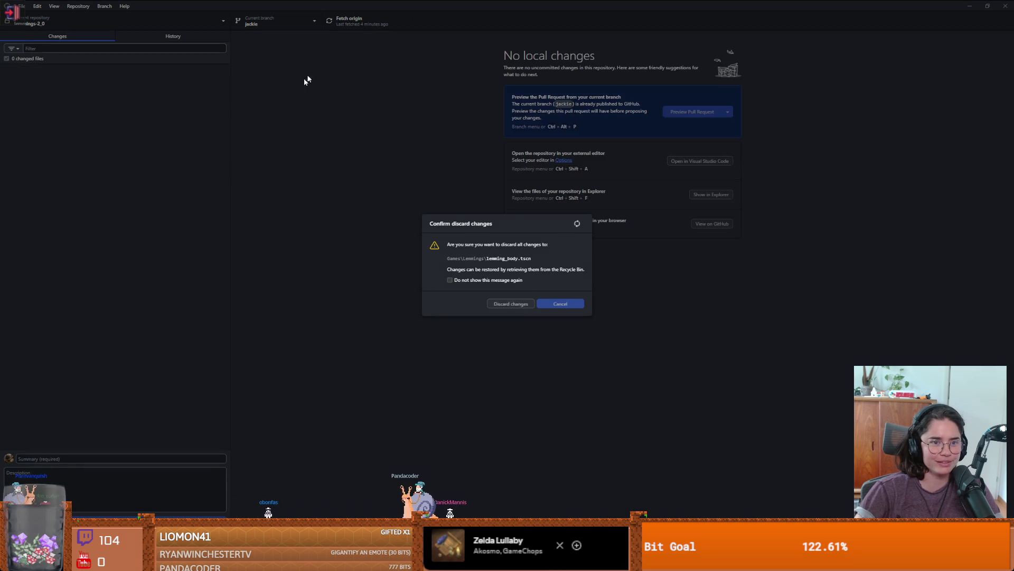
Start merging main into the jackie branch, showing 6 incoming commits
left_click(275, 25)
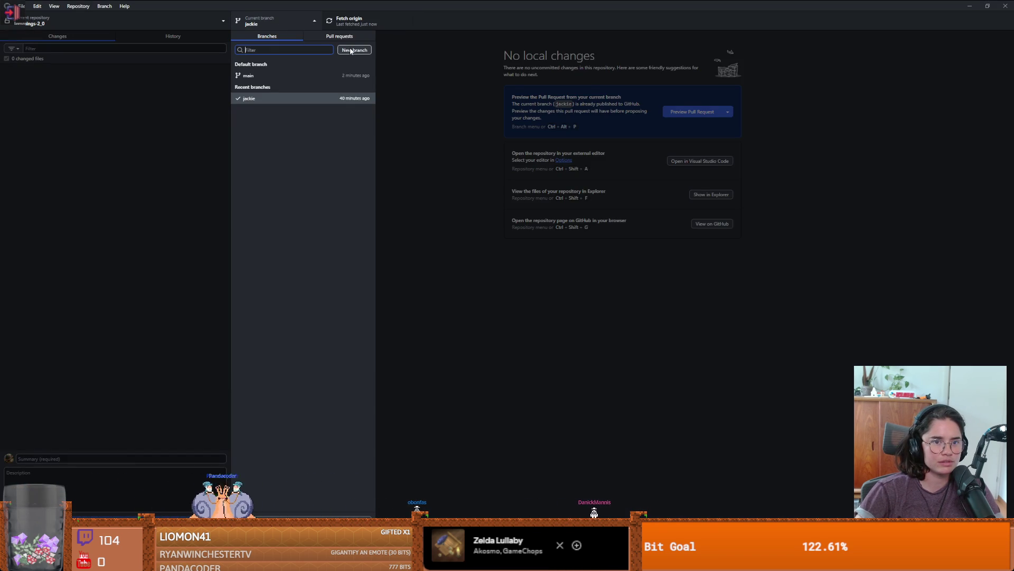
left_click(407, 103)
left_click(104, 6)
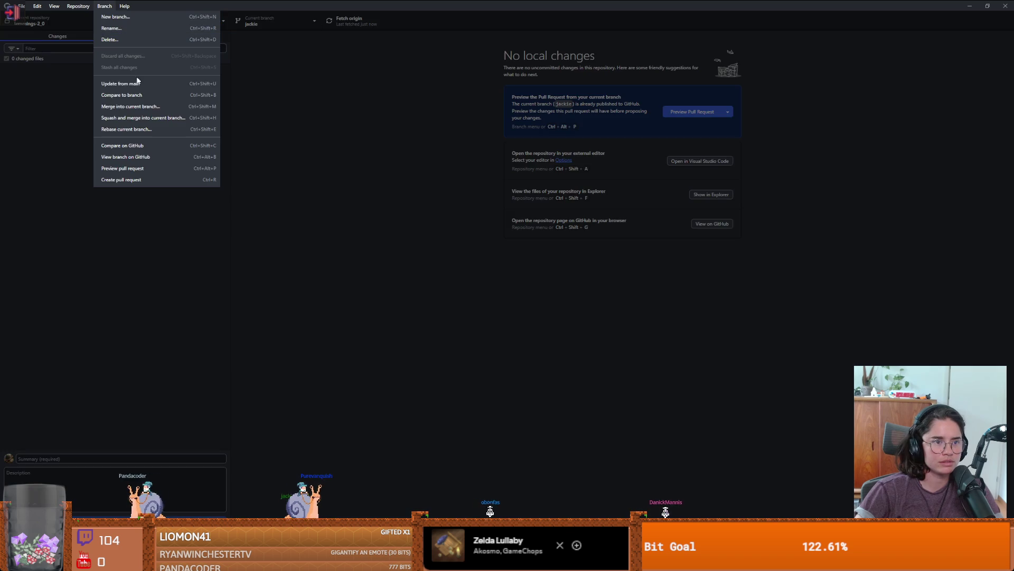
left_click(140, 107)
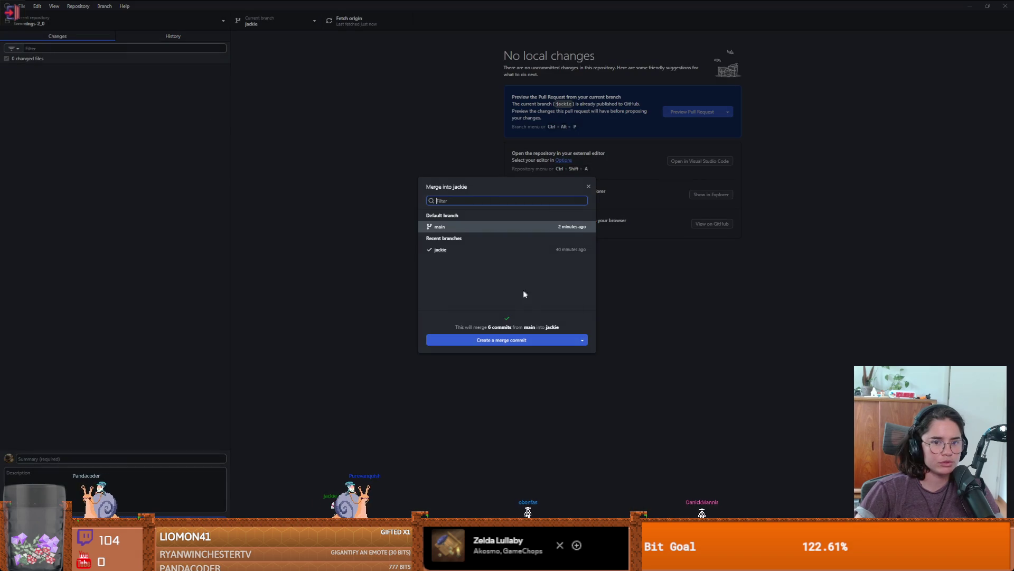
Create the merge commit and review the merged fix commits in History
left_click(510, 341)
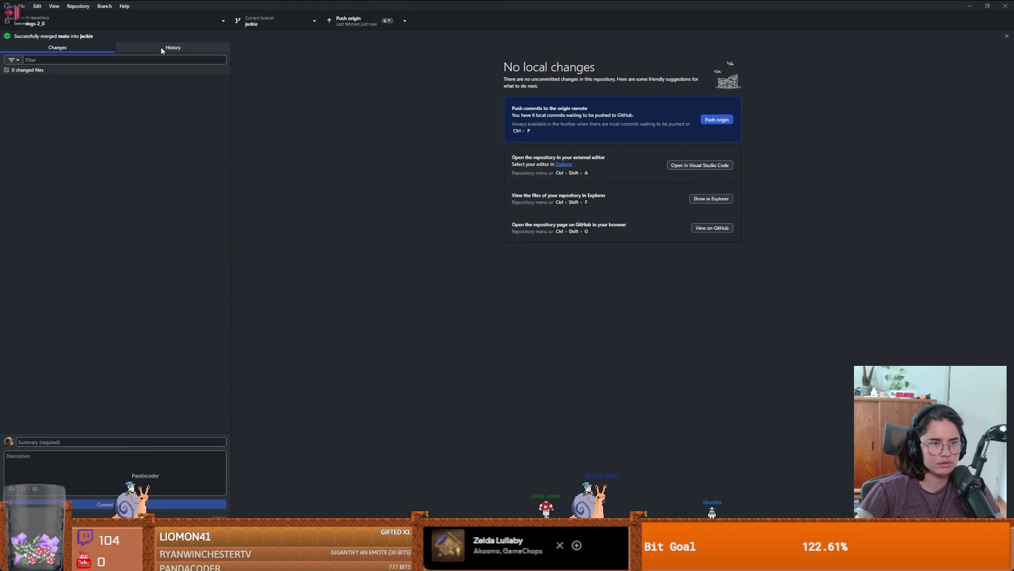
left_click(161, 47)
left_click(22, 153)
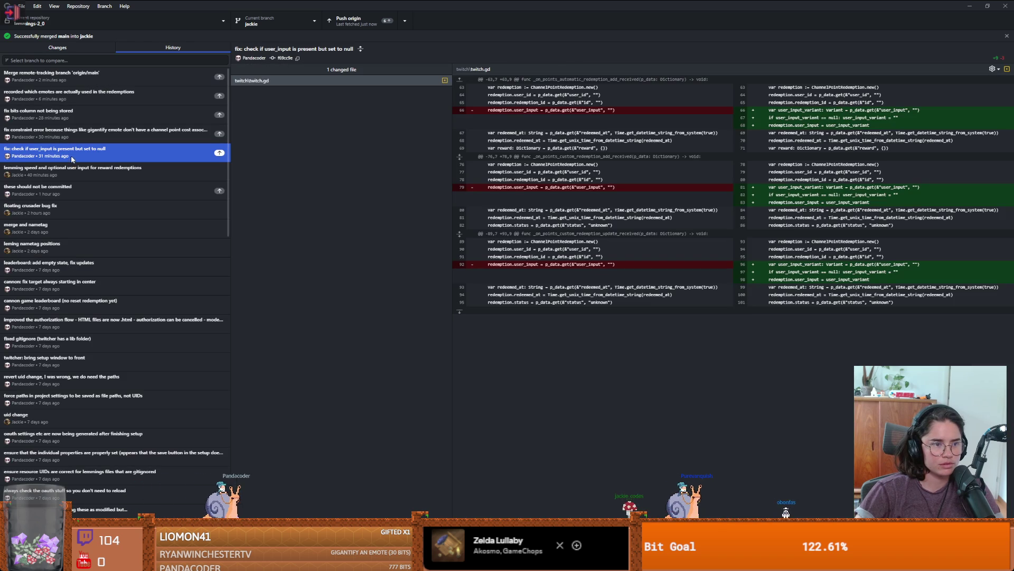
left_click(41, 135)
left_click(24, 107)
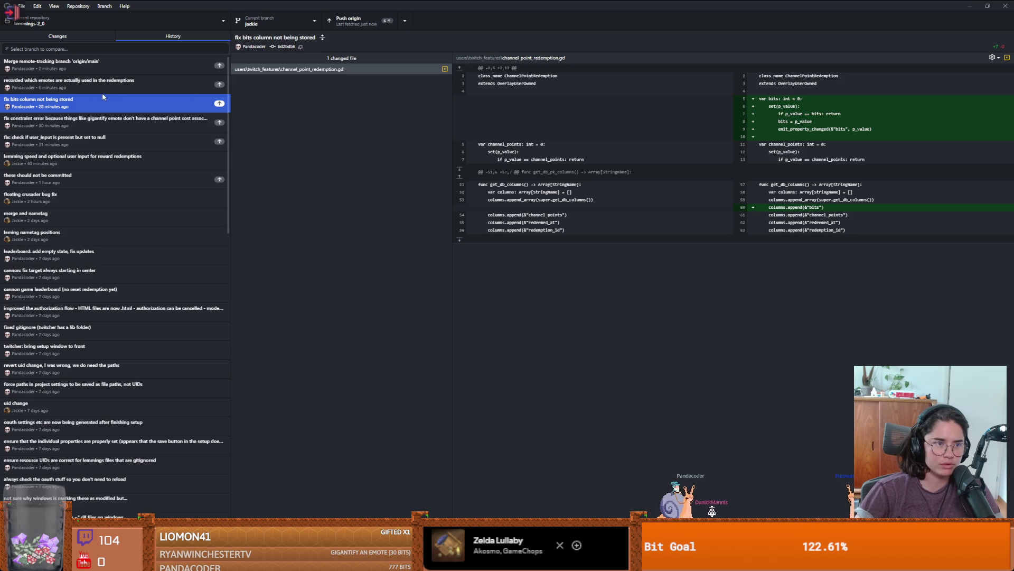
left_click(55, 86)
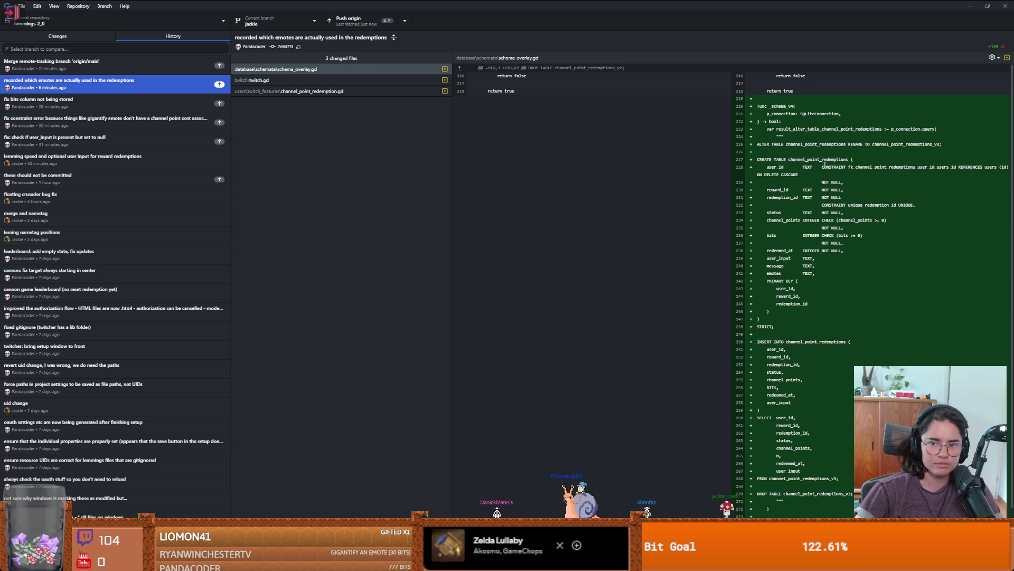
Select the origin/main merge commit, push jackie to origin, and go back to Changes
key("Up")
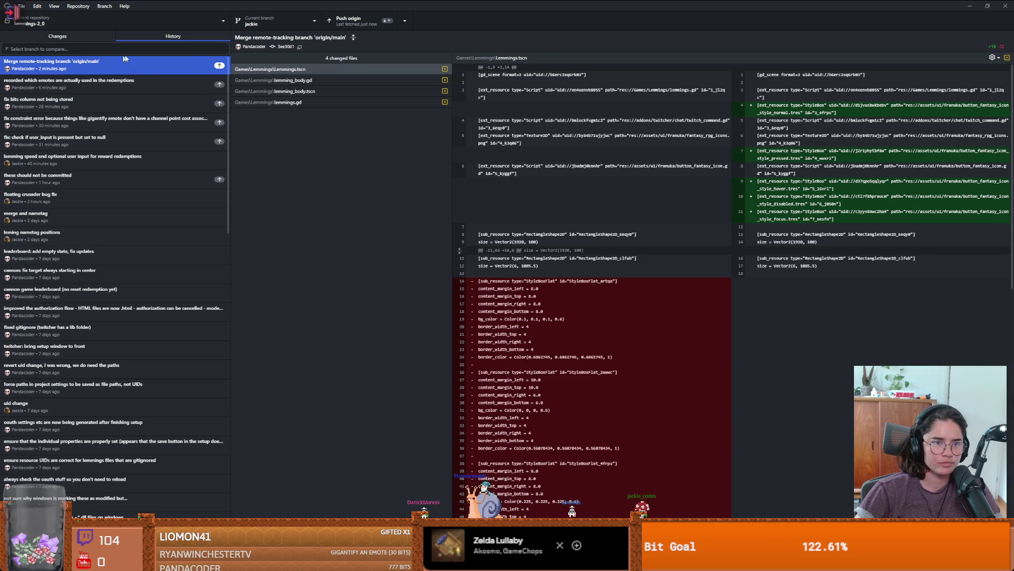
left_click(348, 21)
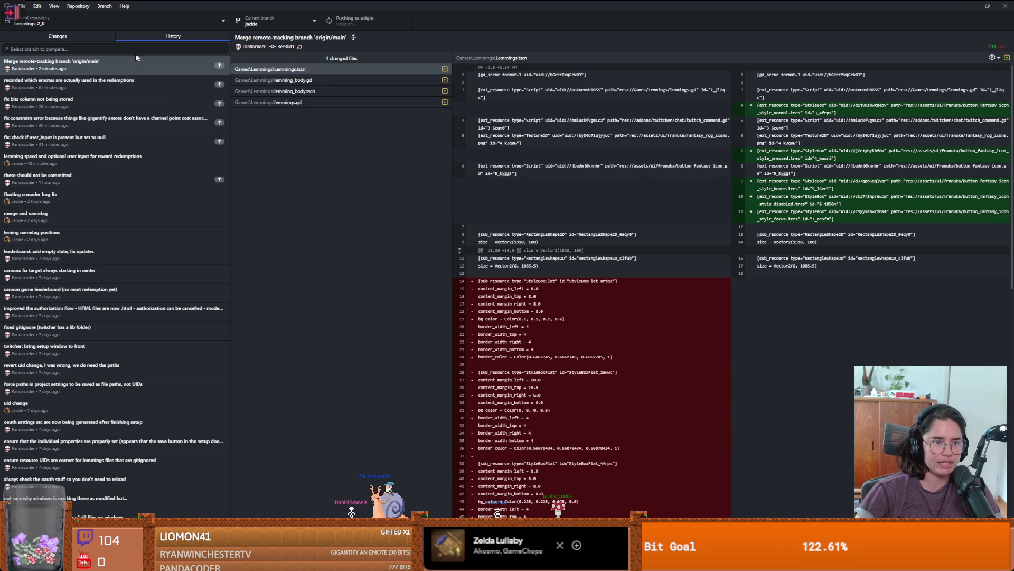
left_click(57, 36)
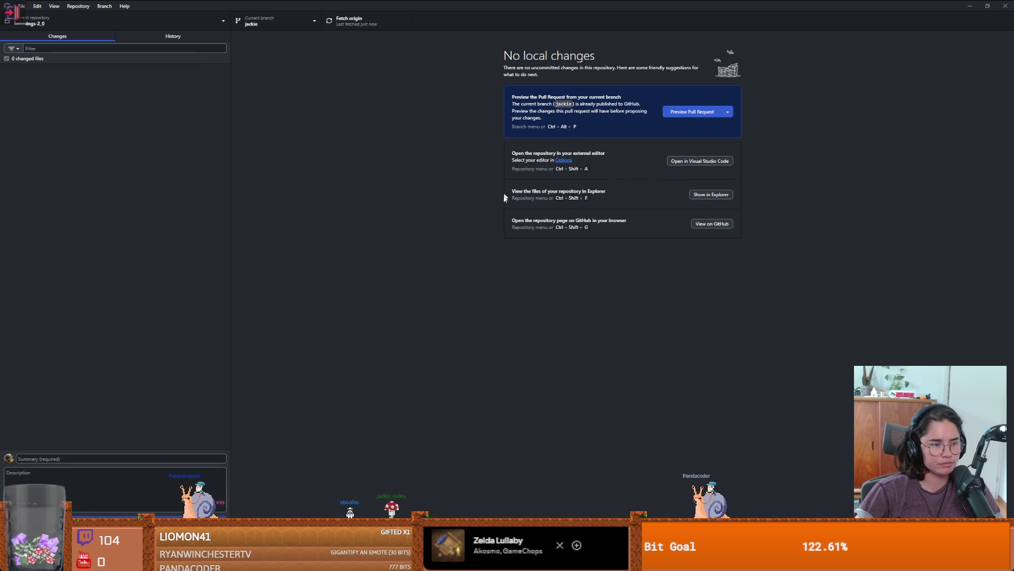
Save the Dungeon scene in Godot
mouse_move(872, 561)
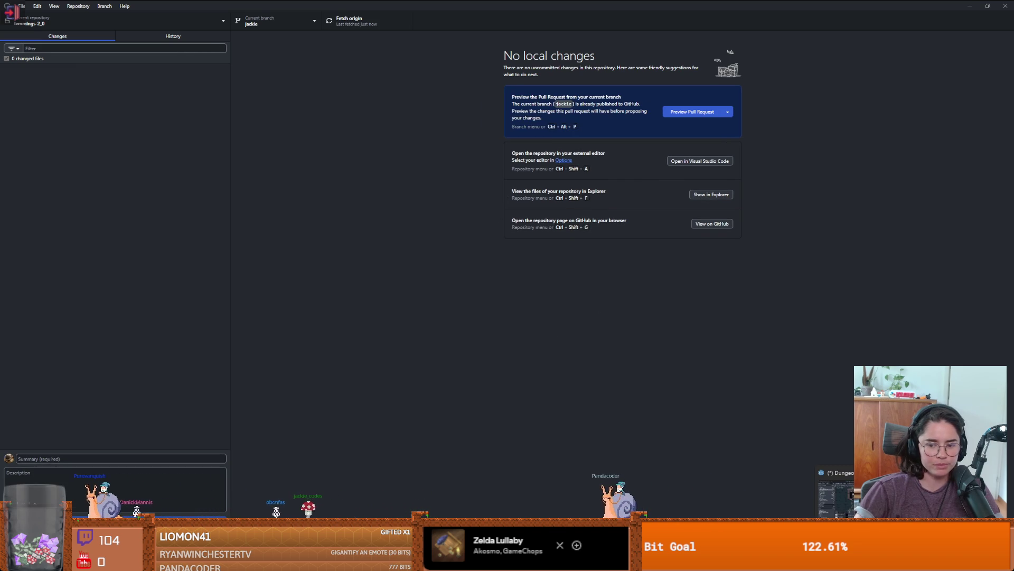
left_click(837, 497)
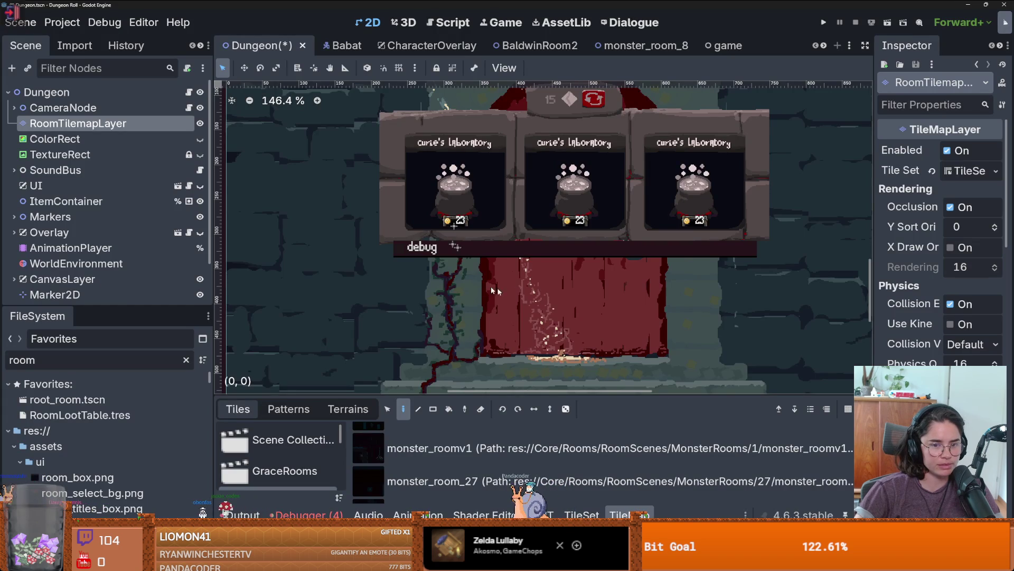
key("ctrl+s")
List the debugger's 4 errors in a taller panel and open roll_state.gd at line 5
left_click(324, 397)
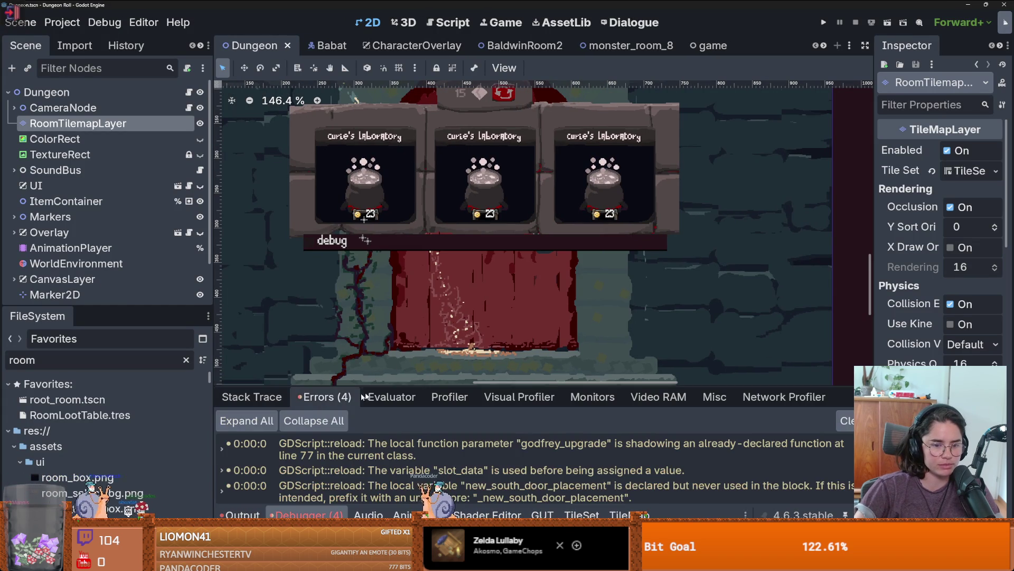
left_click_drag(423, 390, 423, 213)
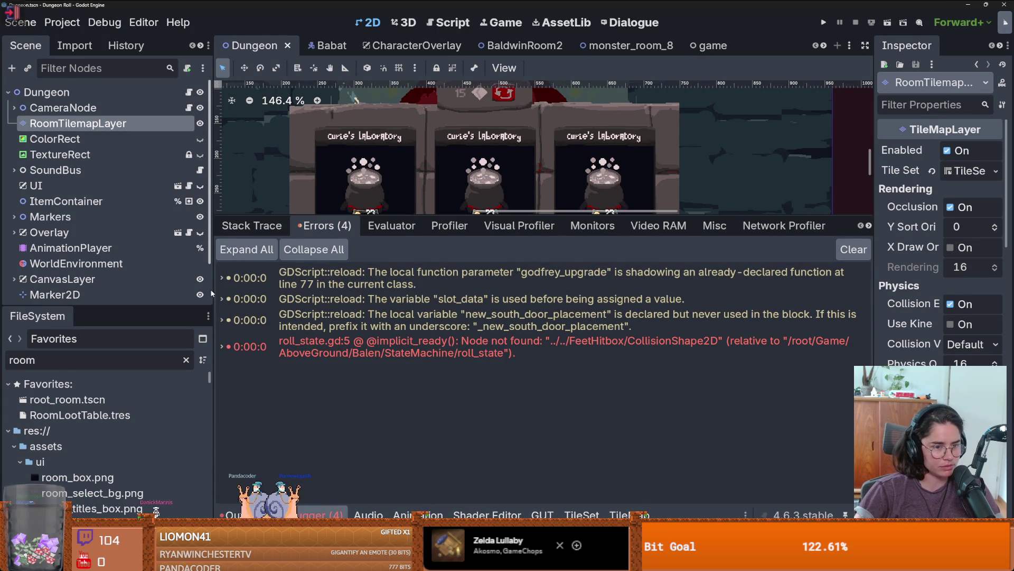
left_click_drag(210, 267, 156, 267)
left_click(291, 348)
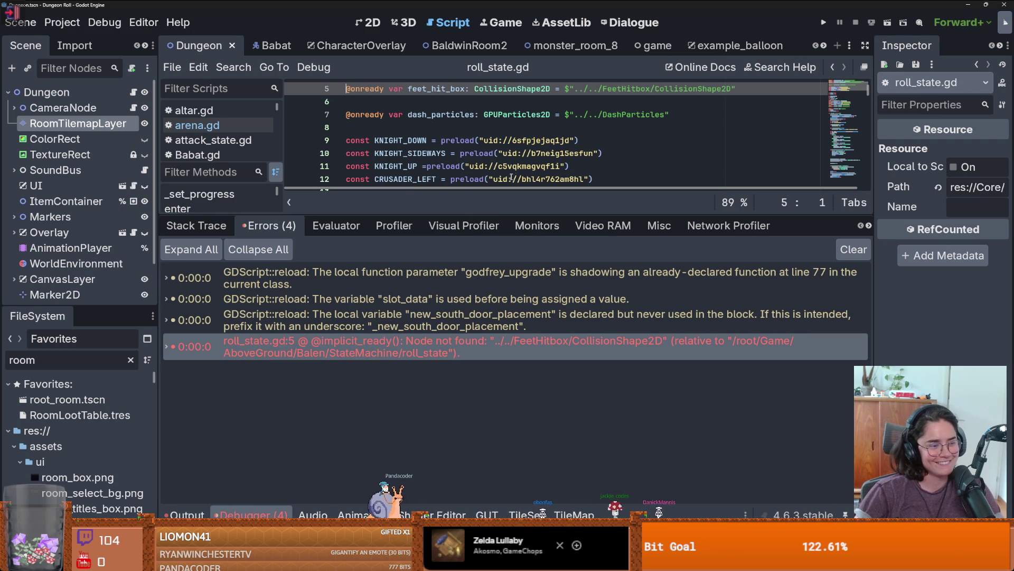
mouse_move(502, 178)
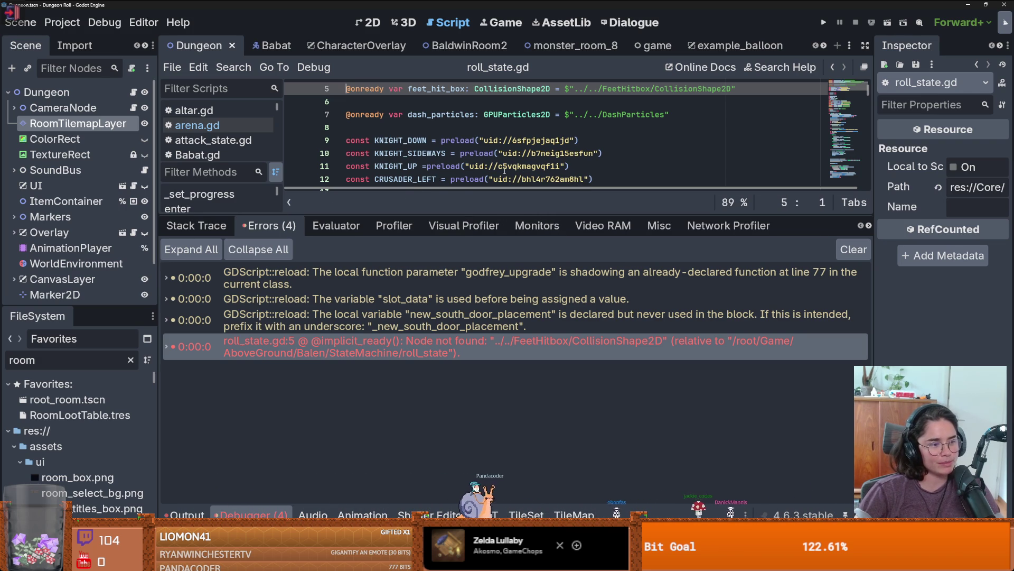
mouse_move(536, 149)
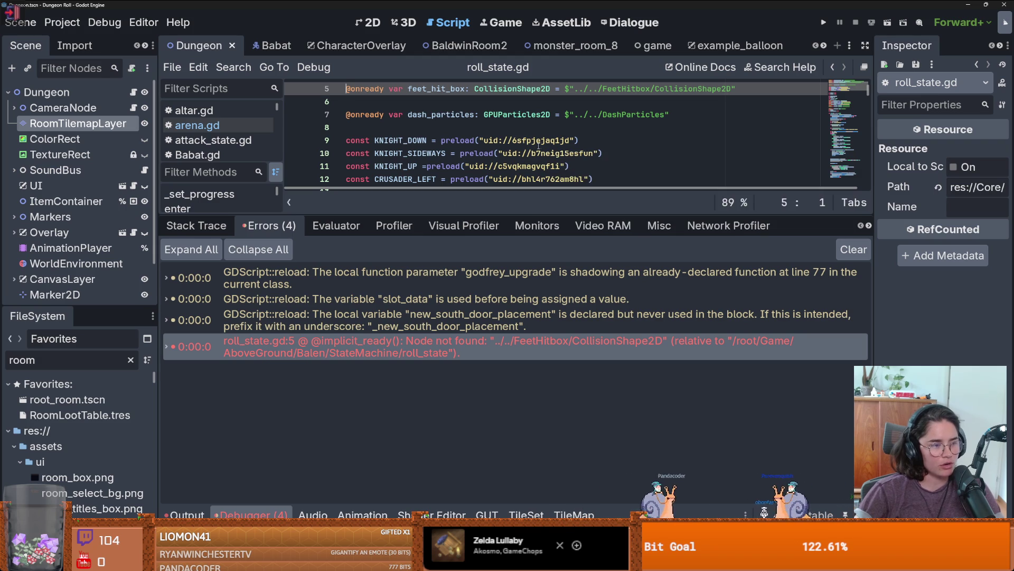
mouse_move(575, 160)
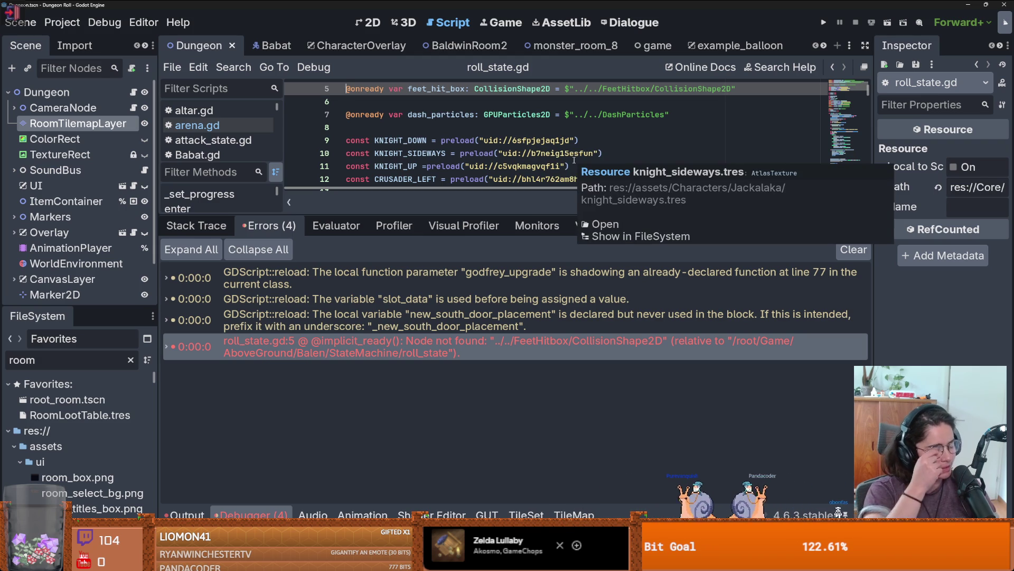